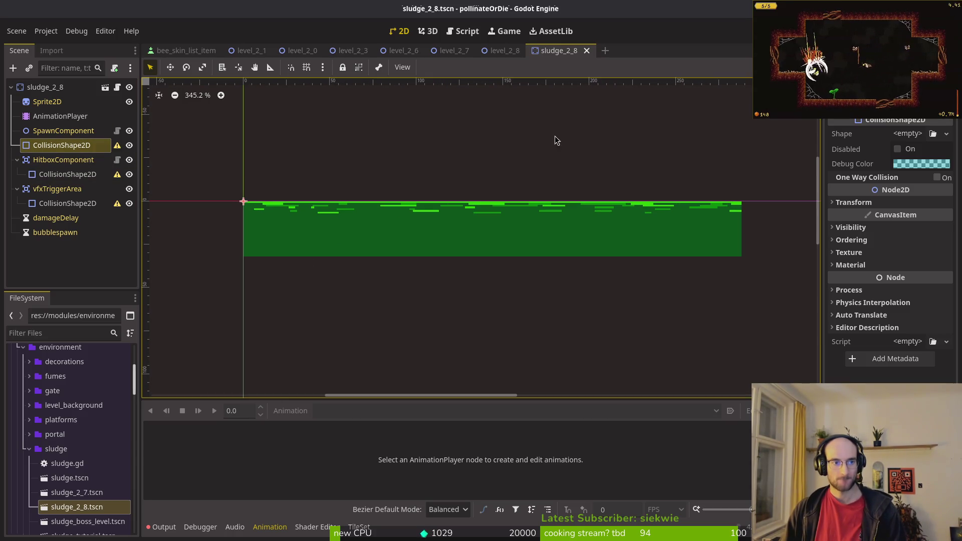
- Give the sludge's main collision shape a new RectangleShape2D stretched over the whole green strip
left_click(908, 133)
left_click(894, 219)
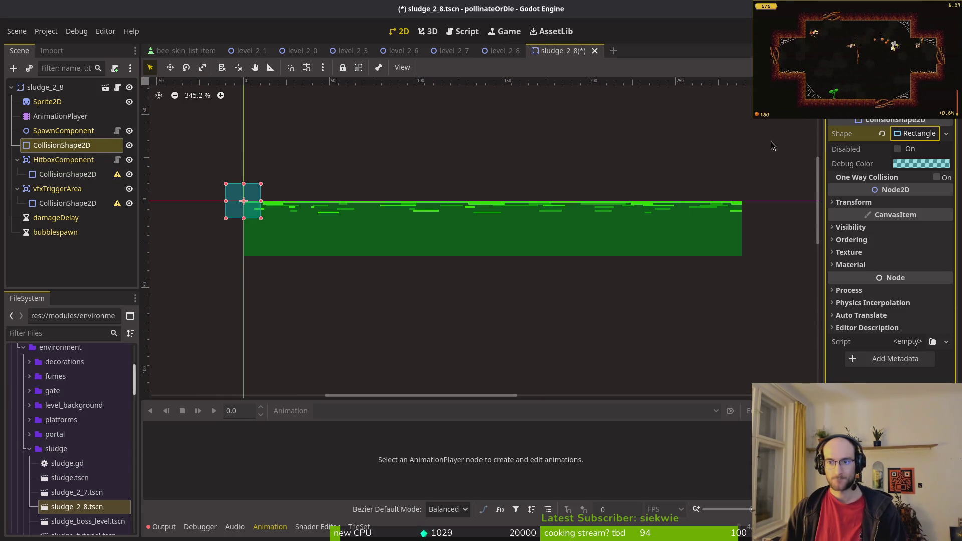
left_click_drag(229, 210, 270, 244)
scroll(256, 234, "up", 5)
scroll(255, 234, "up", 1)
scroll(366, 250, "down", 4)
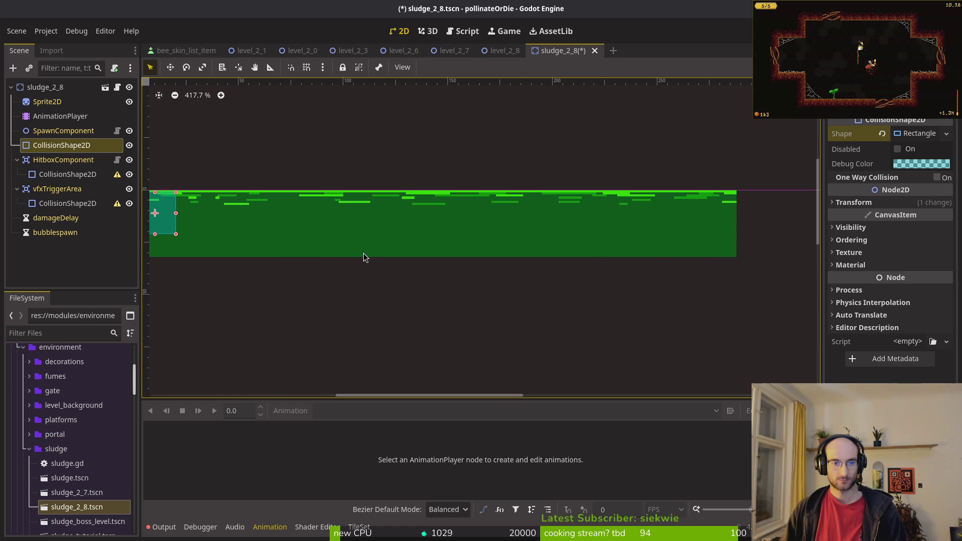
mouse_move(176, 235)
left_mouse_down()
mouse_move(745, 264)
mouse_move(738, 258)
left_mouse_up()
scroll(550, 229, "down", 6)
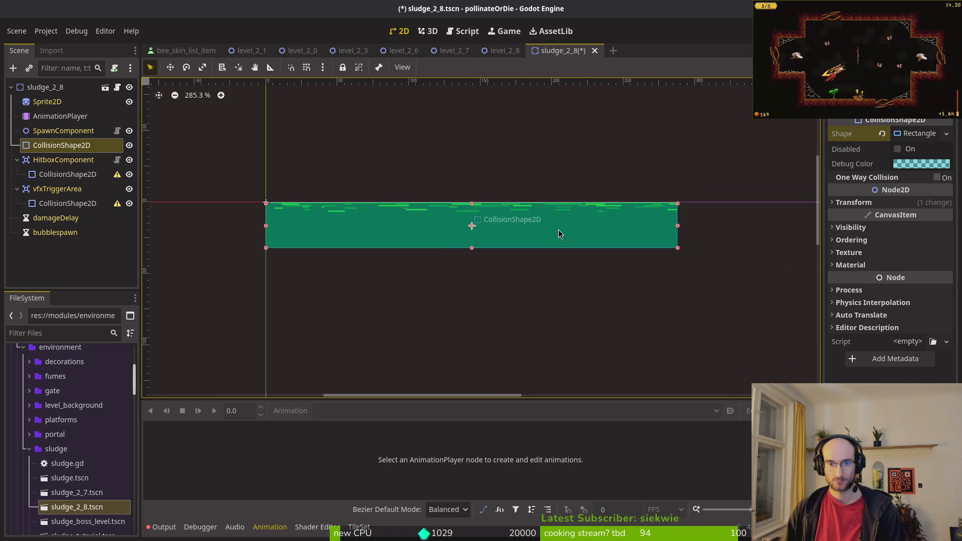
scroll(649, 227, "up", 10)
- Save the sludge_2_8 scene
key("Escape")
key("ctrl+s")
scroll(448, 215, "down", 2)
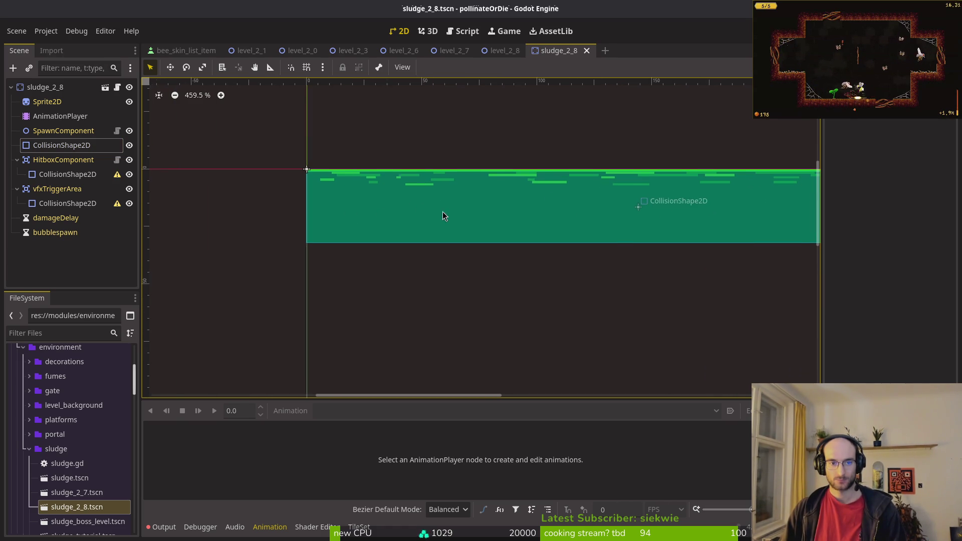
- Assign the hitbox's CollisionShape2D a new RectangleShape2D with a red debug colour
left_click(73, 176)
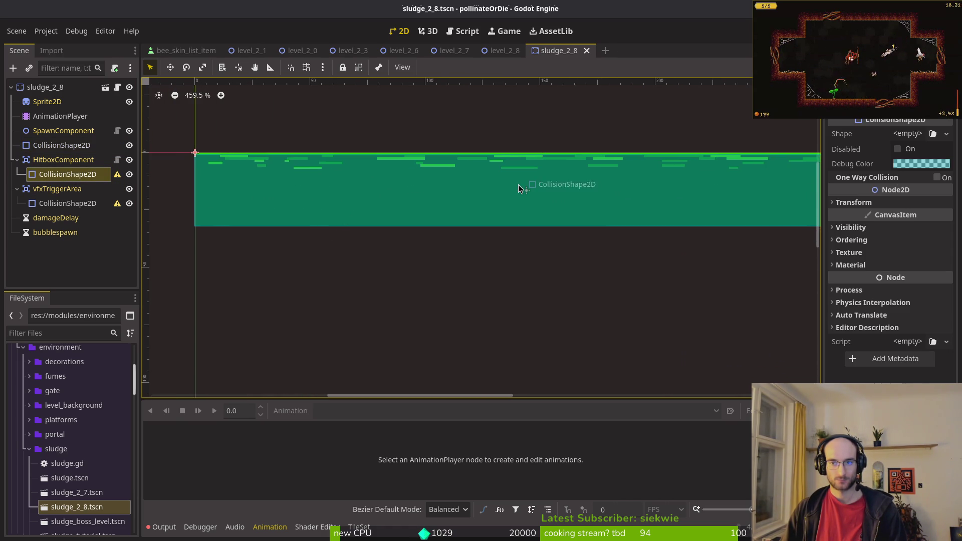
left_click(908, 134)
left_click(887, 221)
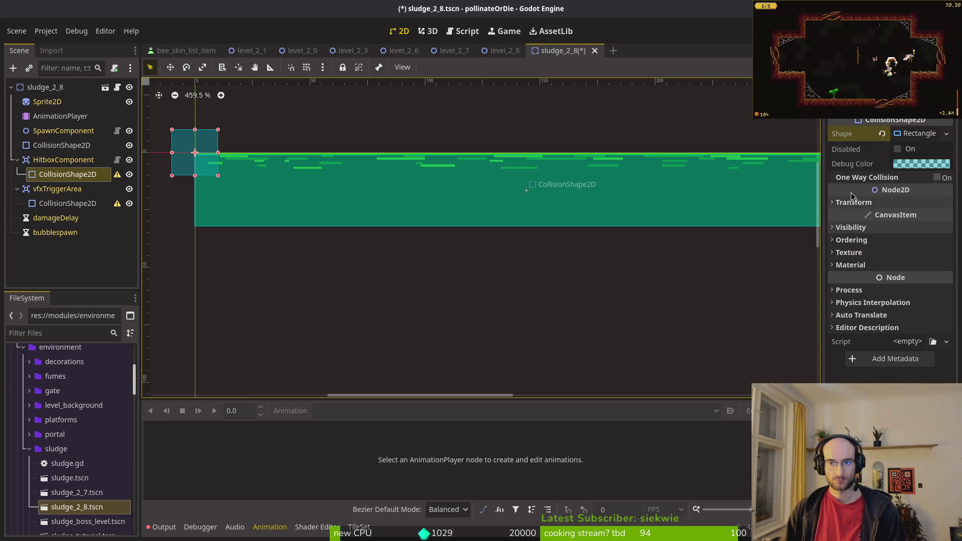
left_click(925, 164)
mouse_move(920, 248)
left_mouse_down()
mouse_move(937, 252)
mouse_move(929, 272)
left_mouse_up()
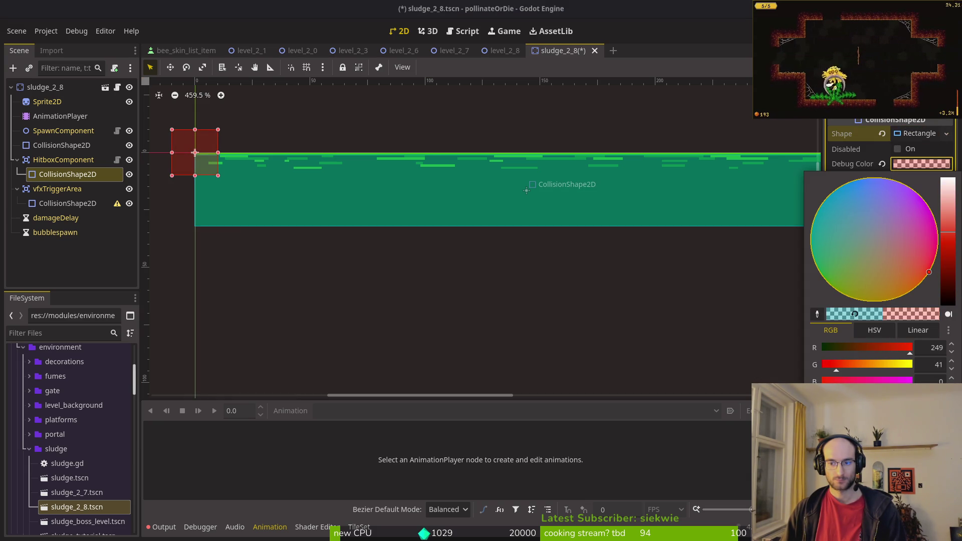
left_click(314, 204)
- Move the red rectangle to the sludge's corner, stretch it to the right edge, and save
left_click_drag(182, 143, 207, 165)
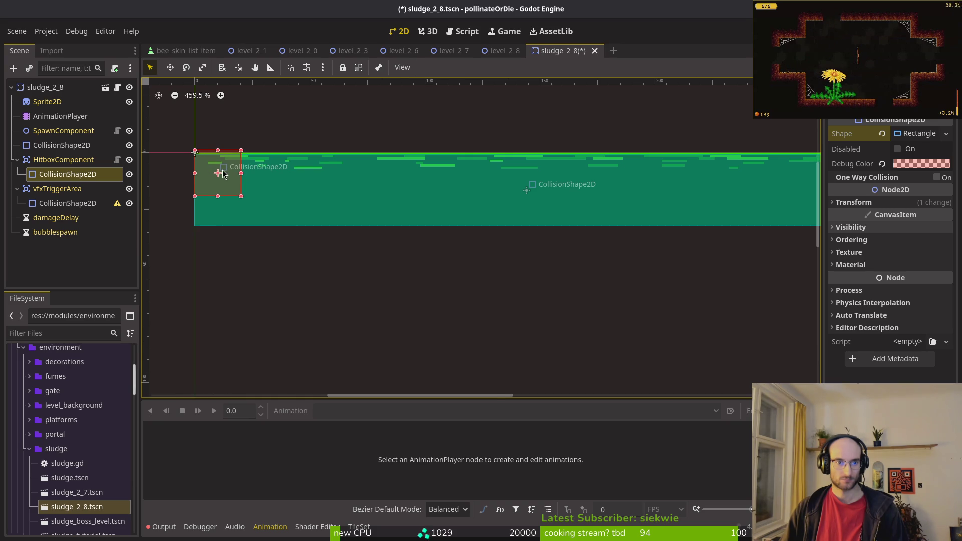
scroll(220, 168, "up", 4)
mouse_move(250, 214)
left_mouse_down()
mouse_move(484, 251)
mouse_move(753, 258)
mouse_move(741, 258)
left_mouse_up()
scroll(484, 252, "down", 9)
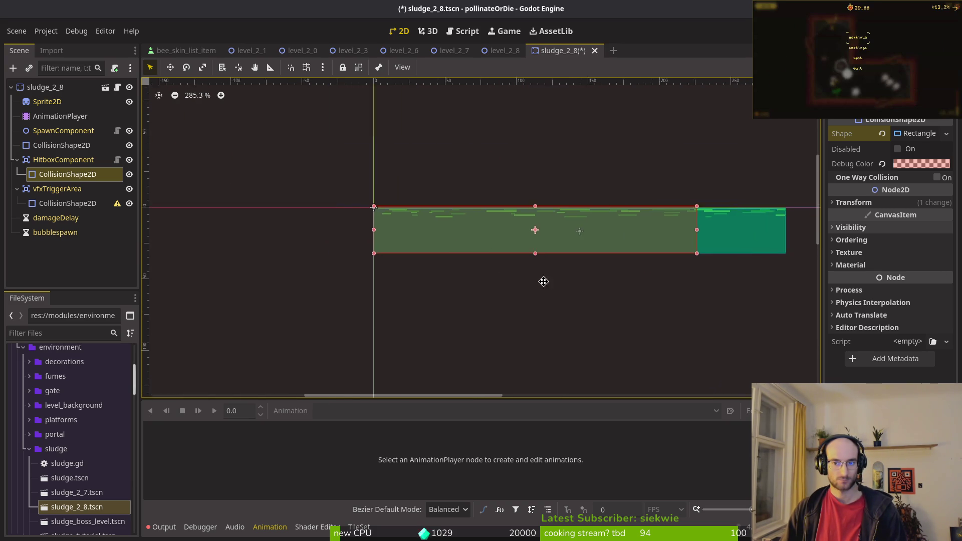
scroll(426, 222, "up", 3)
mouse_move(410, 227)
left_mouse_down()
mouse_move(560, 232)
mouse_move(547, 226)
left_mouse_up()
scroll(557, 228, "up", 3)
key("ctrl+s")
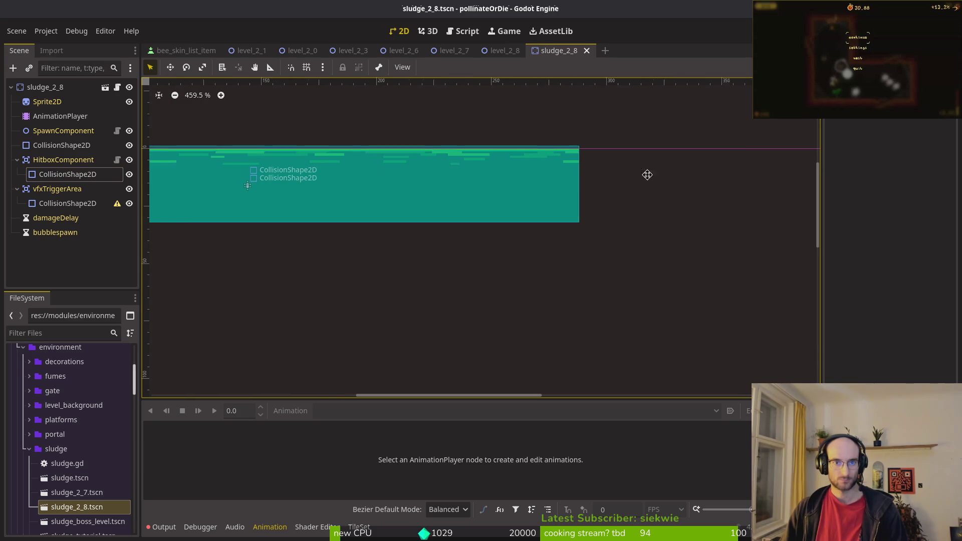
scroll(608, 174, "down", 3)
- Try an orange hitbox debug colour, revert it to the original, and save again
left_click(61, 175)
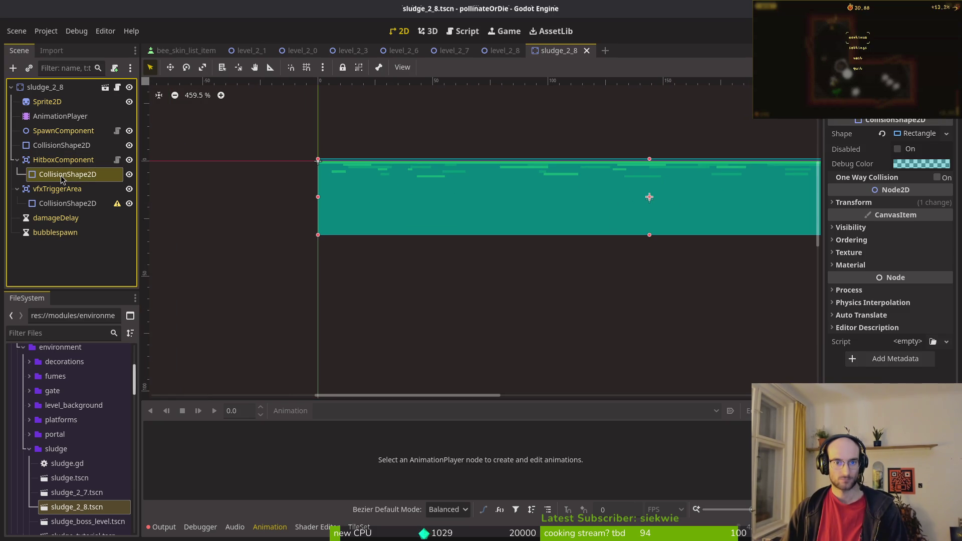
left_click(921, 164)
left_click(937, 254)
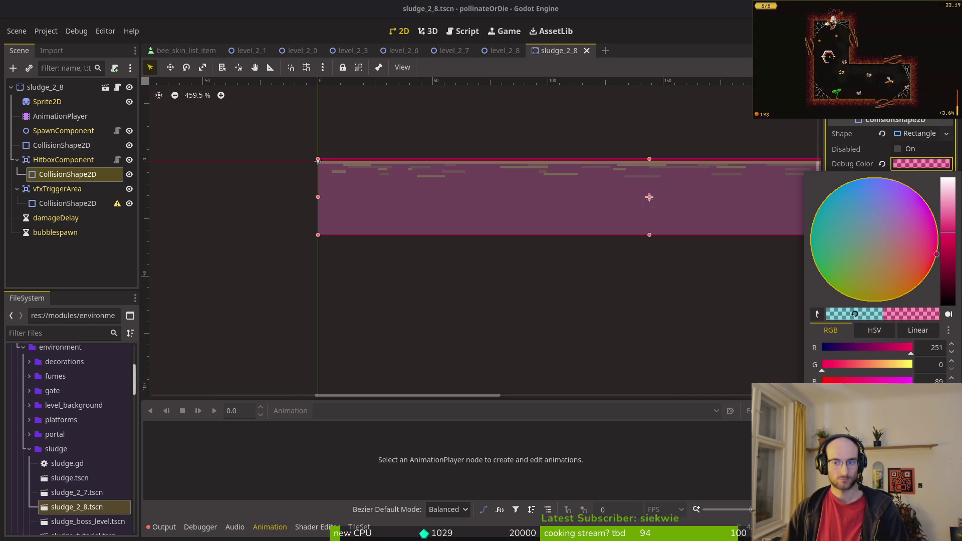
left_click_drag(945, 276, 939, 296)
left_click(855, 315)
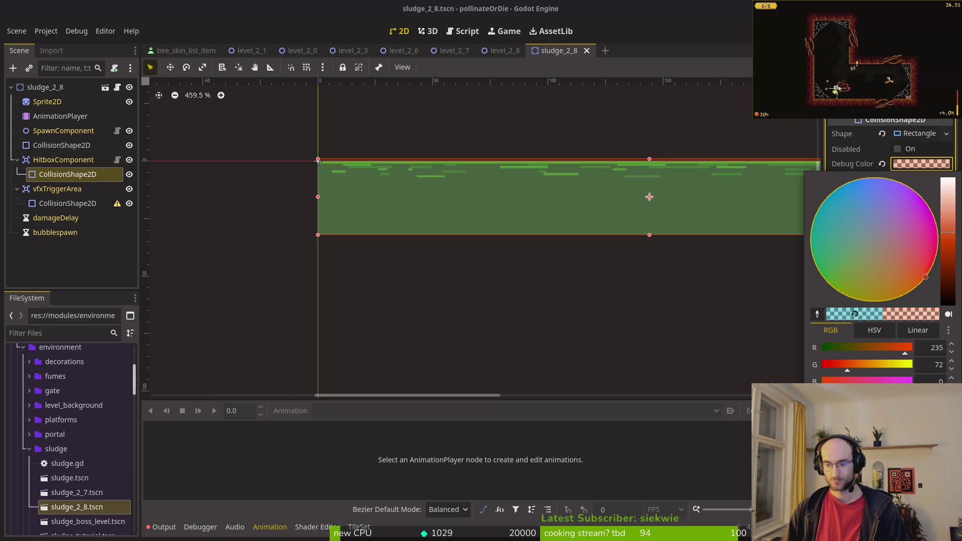
left_click(643, 282)
key("ctrl+s")
scroll(290, 249, "right", 2)
left_click(61, 201)
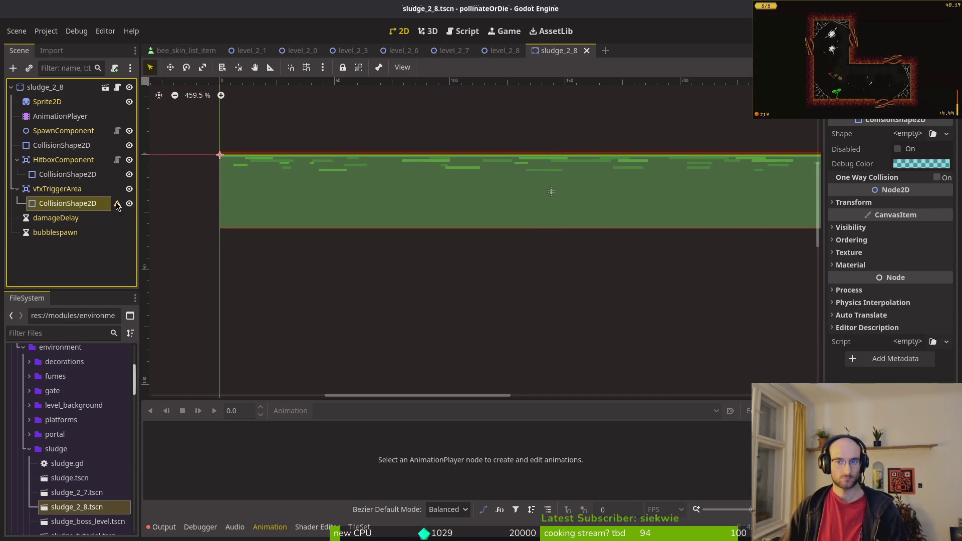
- Give the vfxTriggerArea's collision shape a new RectangleShape2D with a green debug colour
left_click(919, 135)
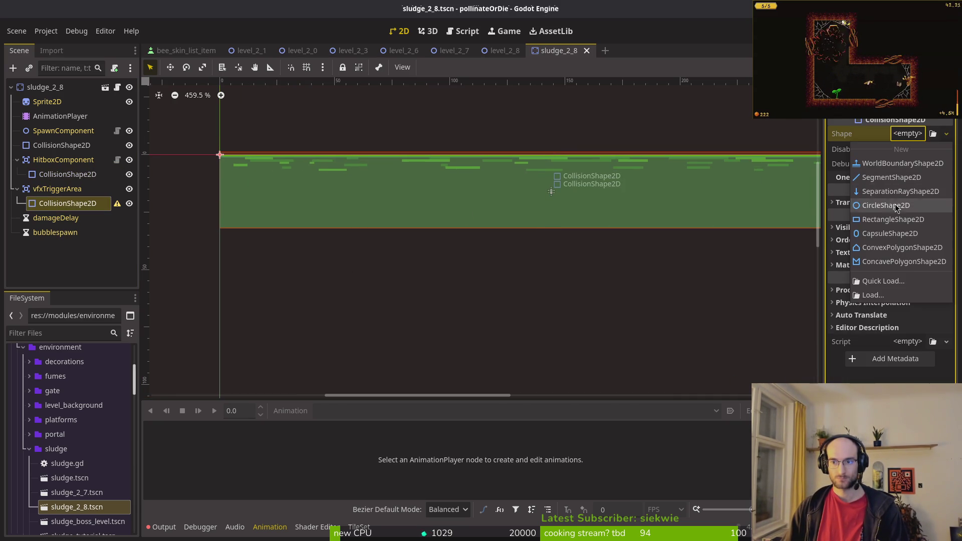
left_click(908, 217)
left_click(909, 163)
left_click(885, 274)
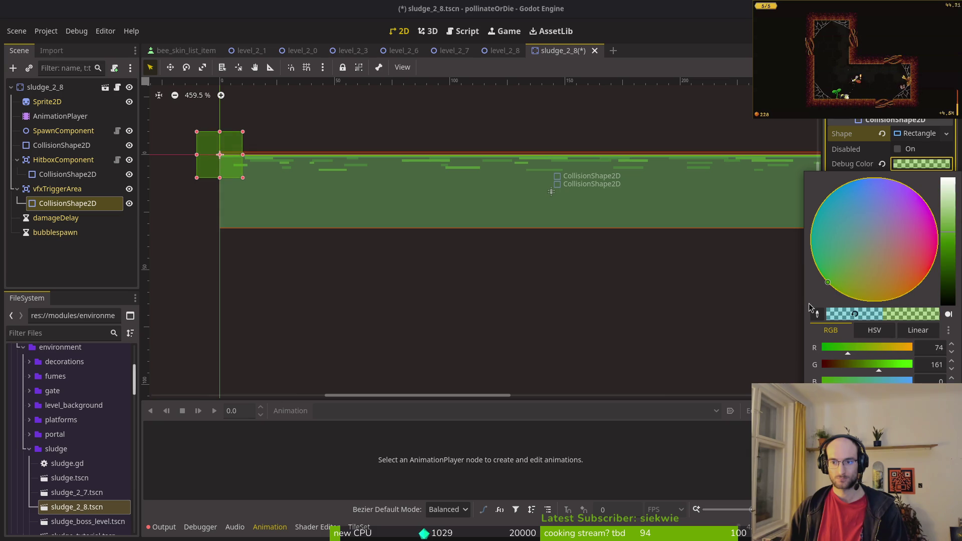
left_click(802, 303)
- Move the green rectangle to the sludge's corner and stretch it to the strip's right end
left_click_drag(203, 142, 226, 163)
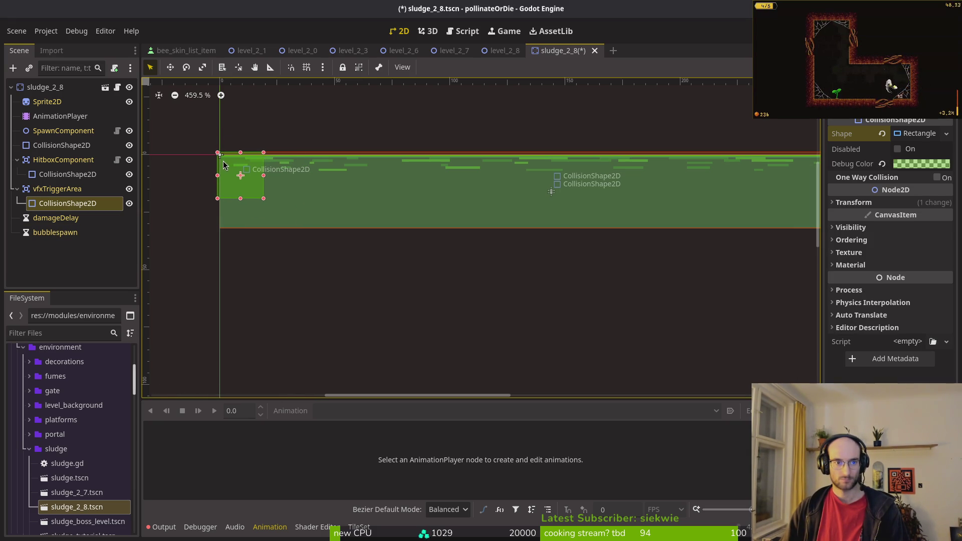
scroll(268, 153, "up", 4)
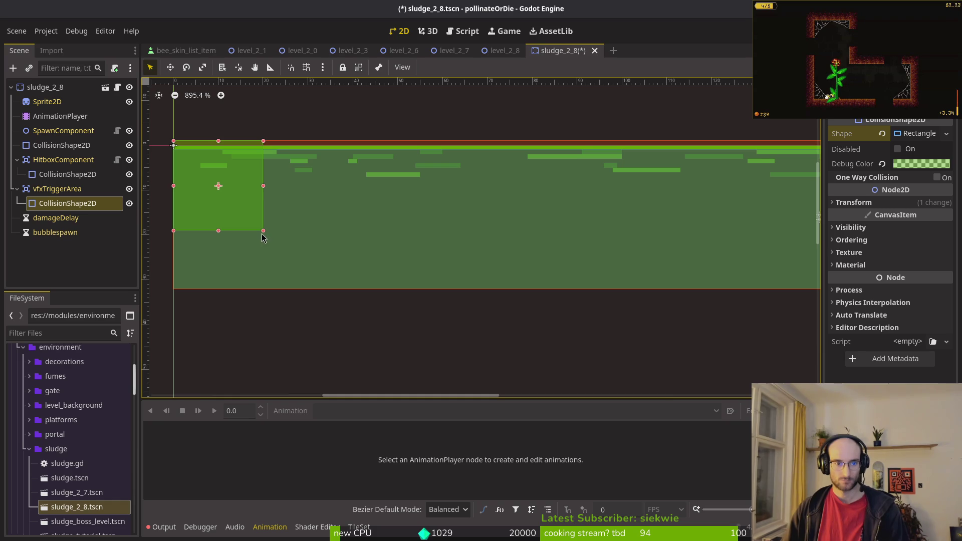
left_click_drag(265, 236, 654, 258)
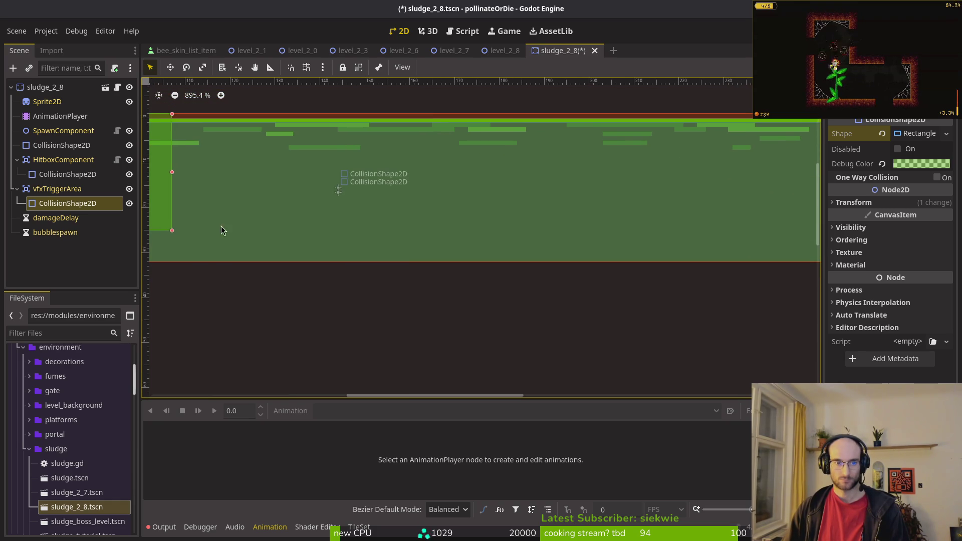
mouse_move(172, 231)
left_mouse_down()
mouse_move(770, 318)
mouse_move(752, 283)
left_mouse_up()
scroll(341, 224, "right", 5)
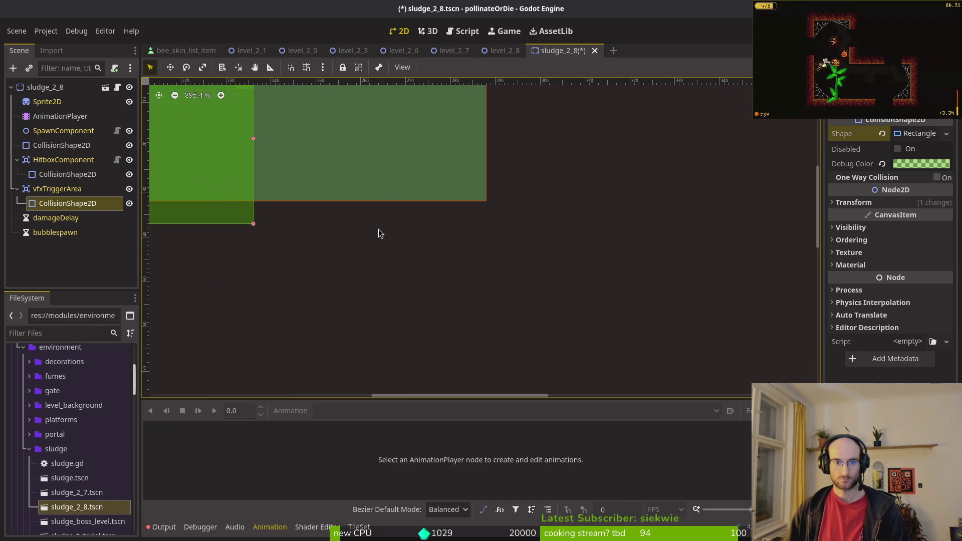
left_click_drag(256, 226, 486, 204)
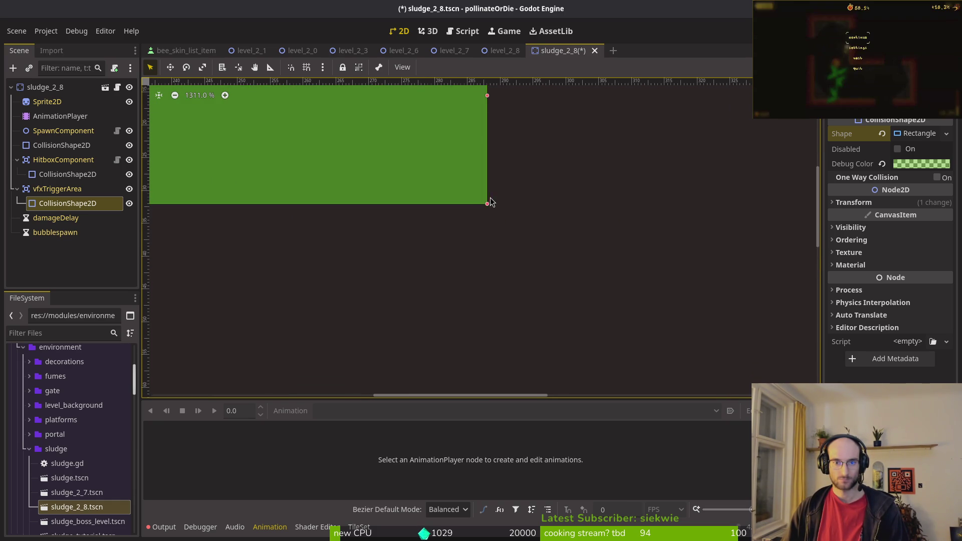
scroll(324, 176, "down", 4)
scroll(380, 211, "left", 5)
scroll(344, 207, "down", 3)
- Save the sludge_2_8 scene
key("Escape")
key("ctrl+s")
scroll(451, 231, "left", 2)
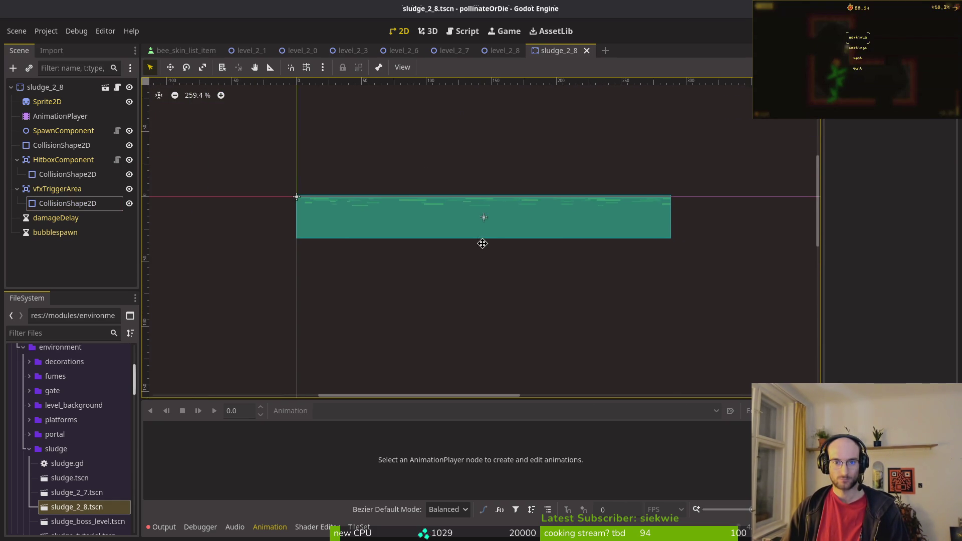
scroll(485, 242, "up", 2)
scroll(486, 242, "up", 1)
left_click(49, 175)
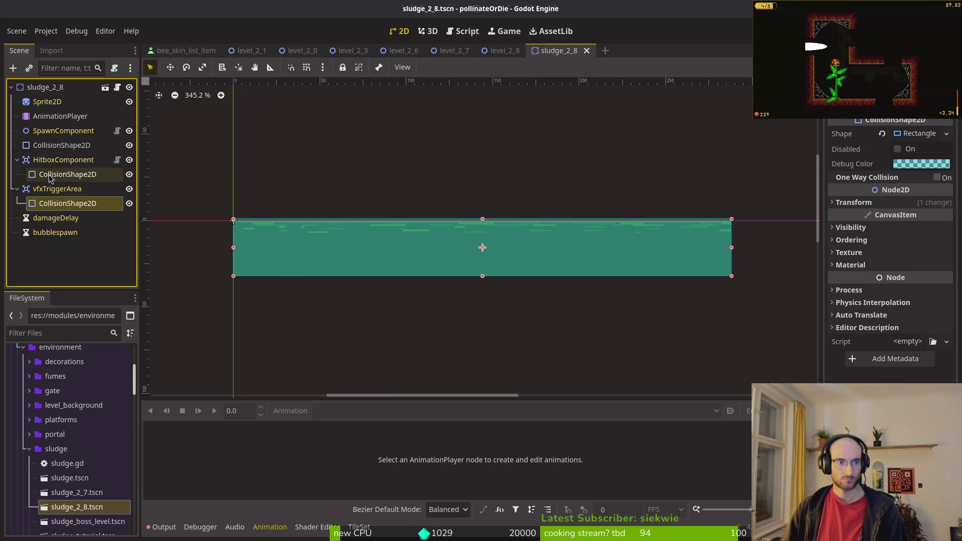
left_click(50, 146)
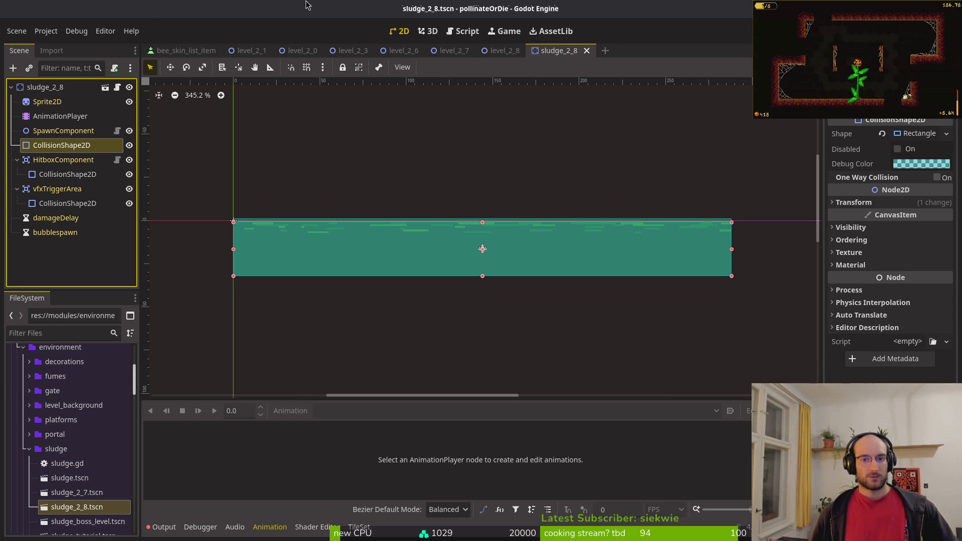
- Save the sludge scene and return to the level_2_8 scene
scroll(381, 174, "up", 1)
scroll(444, 217, "down", 5)
key("ctrl+s")
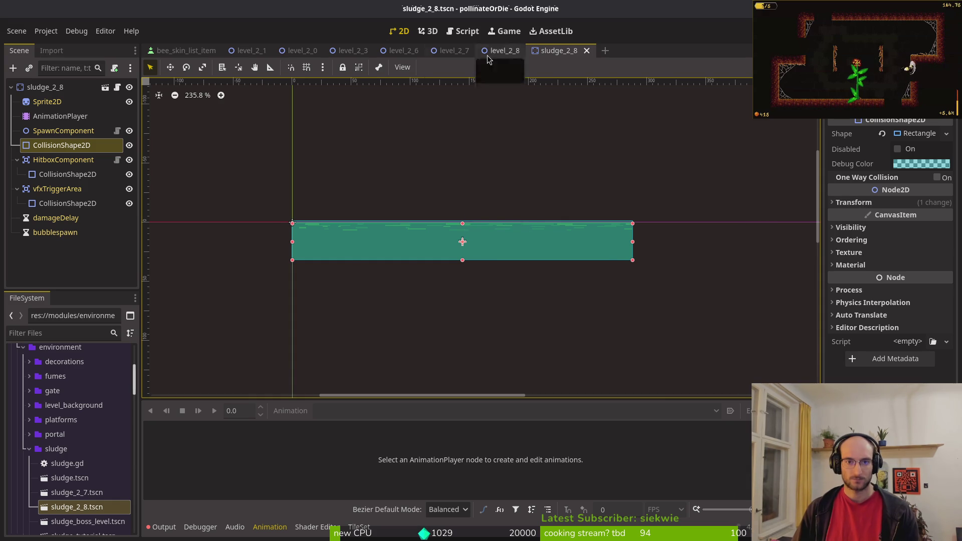
left_click(504, 51)
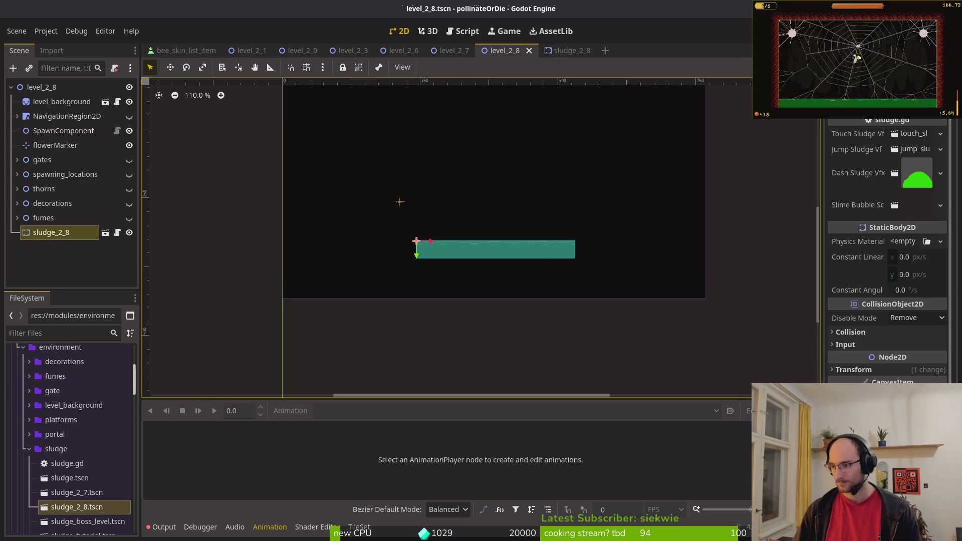
- Drag the sludge_2_8 pool further right in level_2_8, closing its opened scene tab
key("alt+Tab")
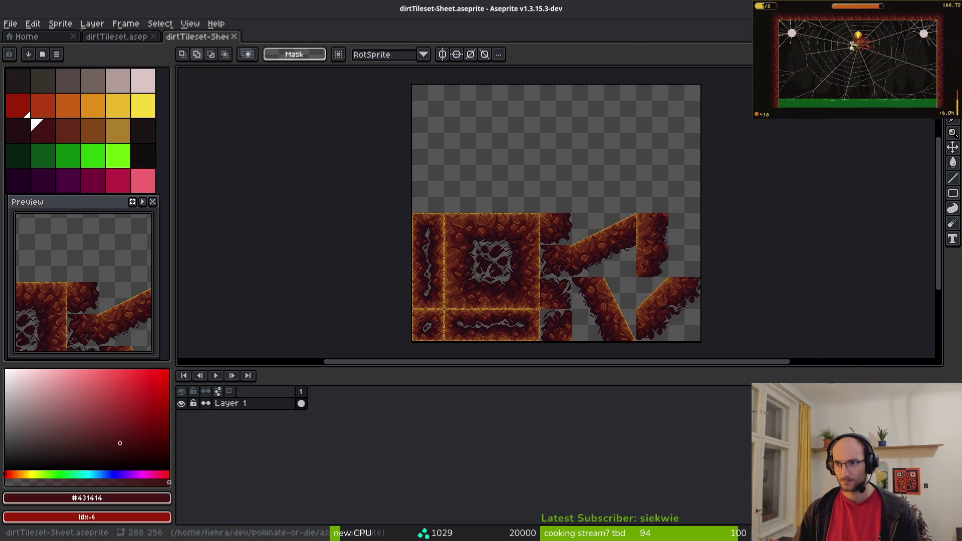
key("alt+Tab")
double_click(61, 234)
double_click(451, 250)
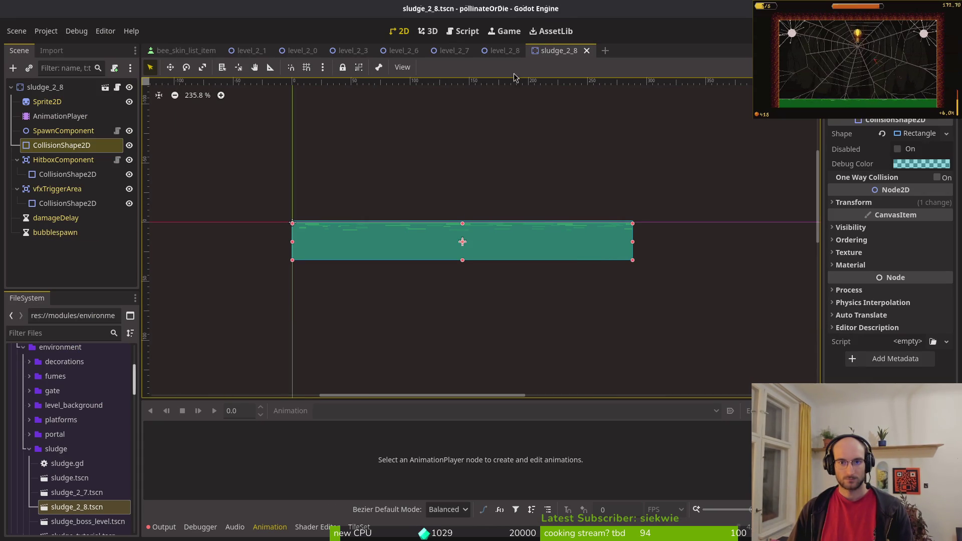
left_click(587, 51)
mouse_move(532, 251)
left_mouse_down()
mouse_move(677, 247)
mouse_move(641, 261)
mouse_move(630, 254)
left_mouse_up()
scroll(627, 249, "down", 3)
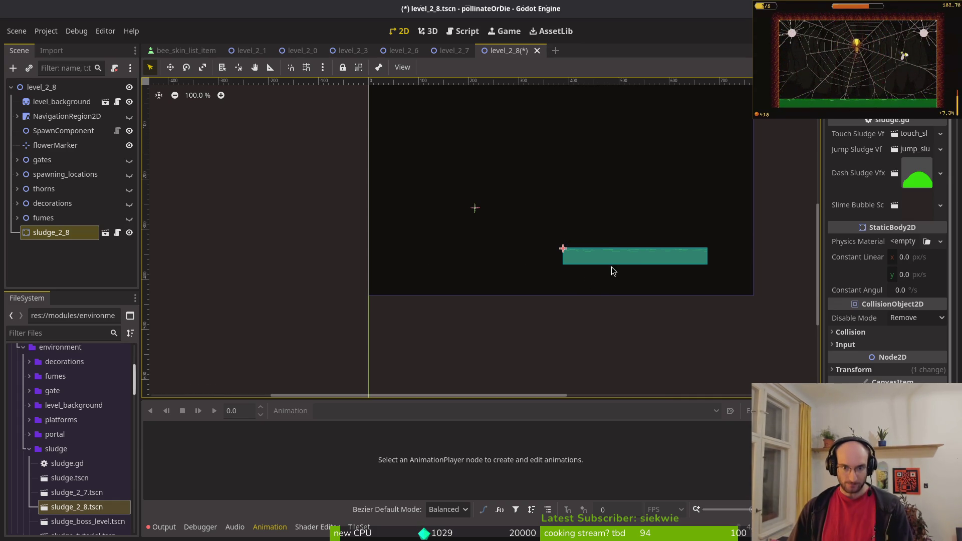
key("alt+Tab")
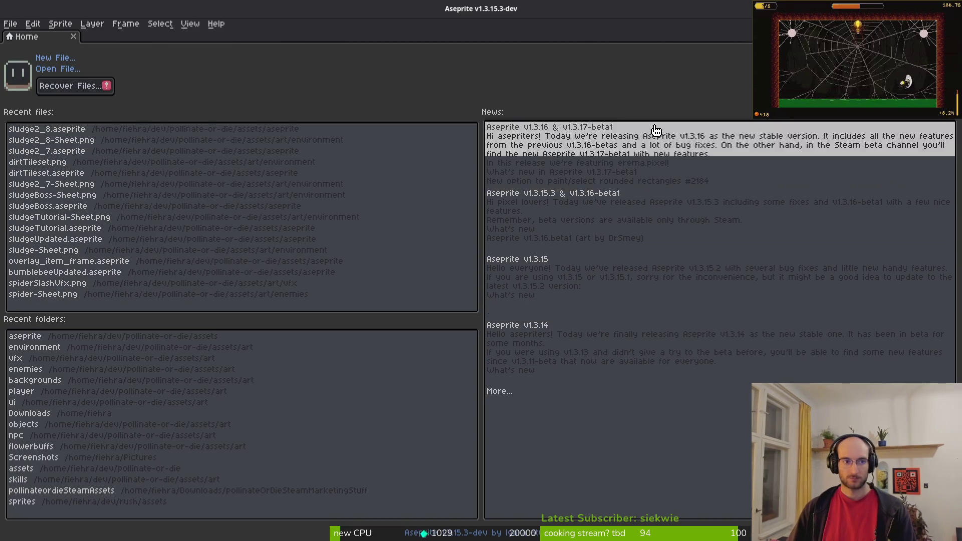
- Open sludge2_8.aseprite and narrow its canvas width by 32 px, centered
left_click(47, 124)
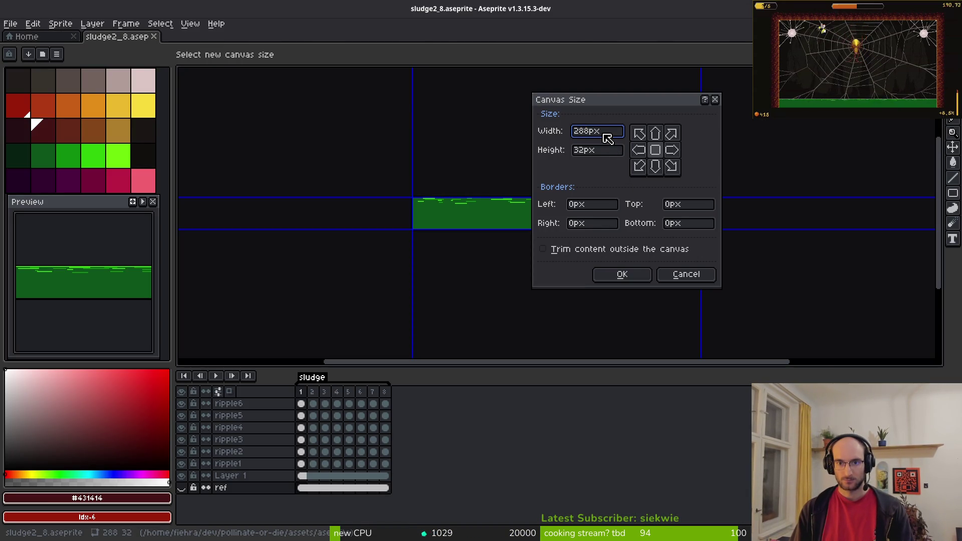
type("-32")
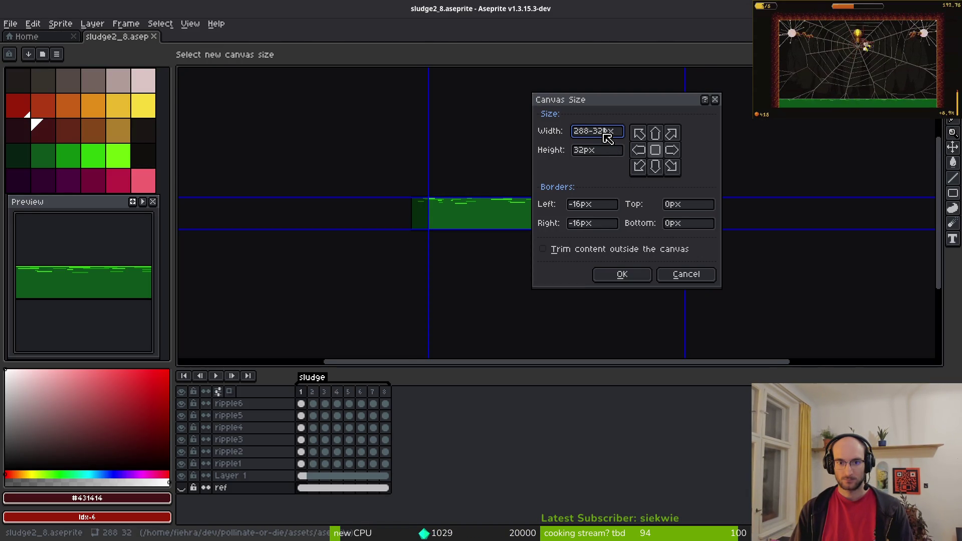
key("Return")
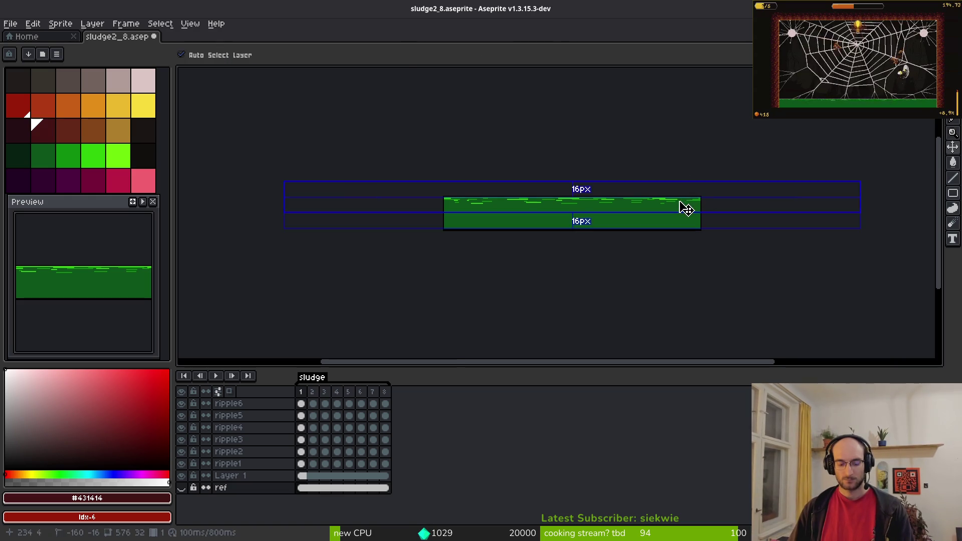
- Export the sprite sheet, overwriting art/environment/sludge2_8-Sheet.png
key("ctrl+e")
left_click(311, 178)
key("ctrl+alt+shift+s")
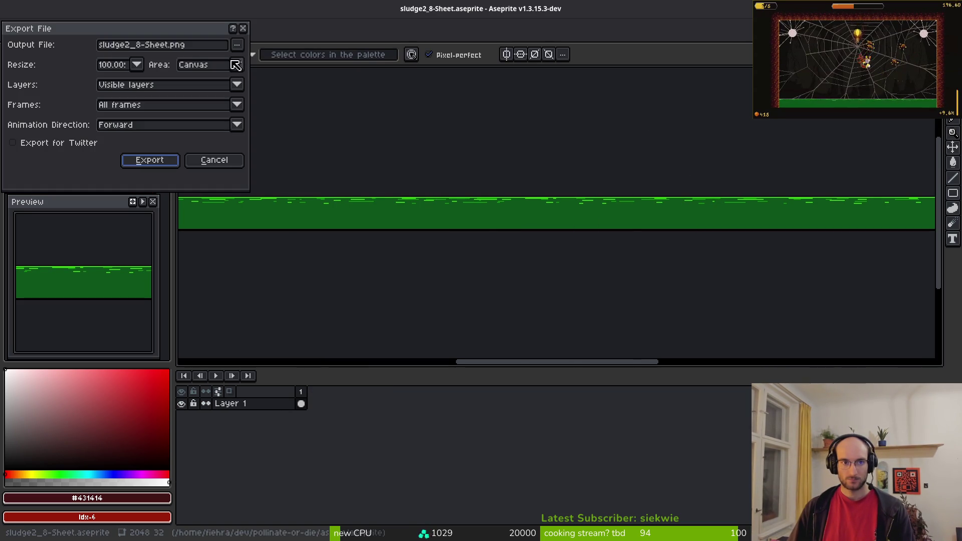
left_click(237, 45)
left_click(278, 68)
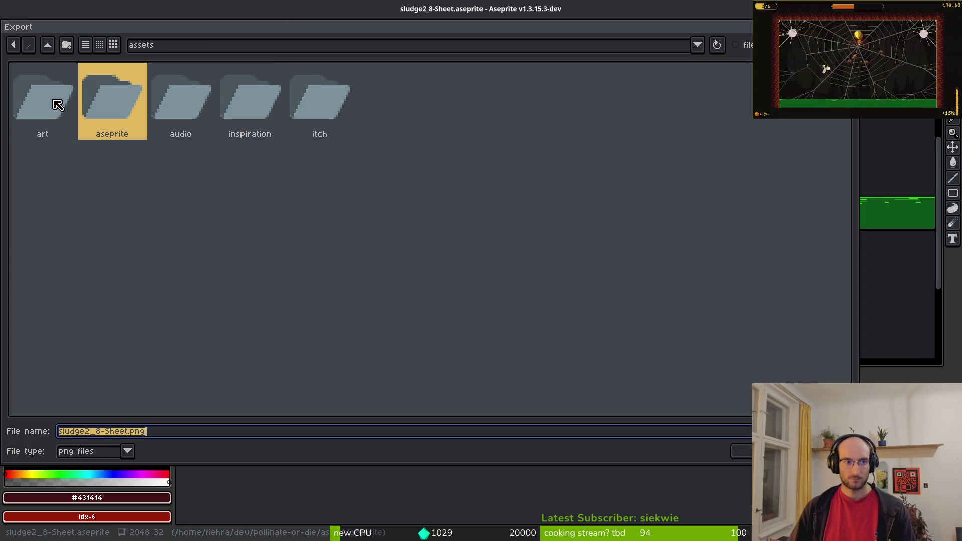
double_click(56, 101)
double_click(182, 108)
left_click(469, 185)
left_click(733, 452)
left_click(432, 307)
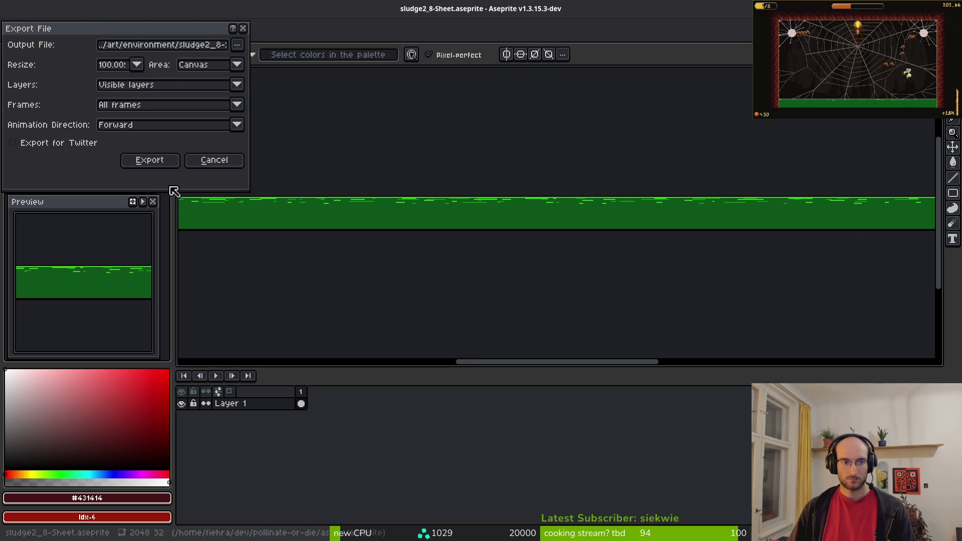
left_click(163, 161)
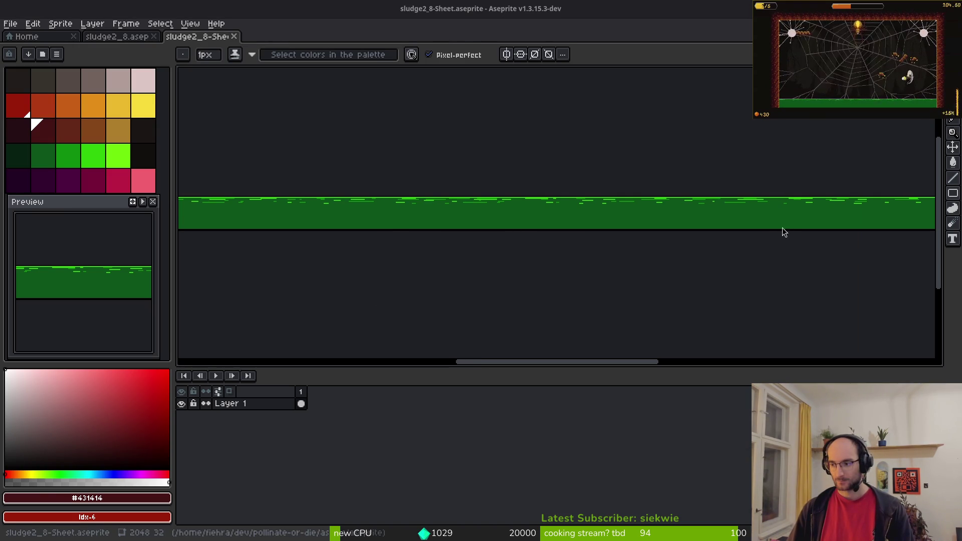
key("alt+Tab")
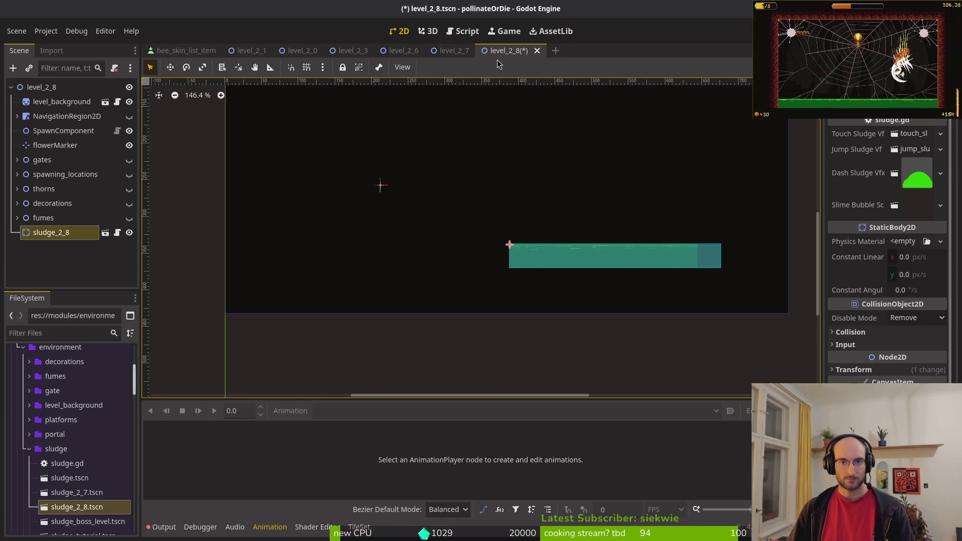
- Pull the main collision shape's and vfx trigger area's right edges in to the trimmed sprite
scroll(616, 250, "up", 6)
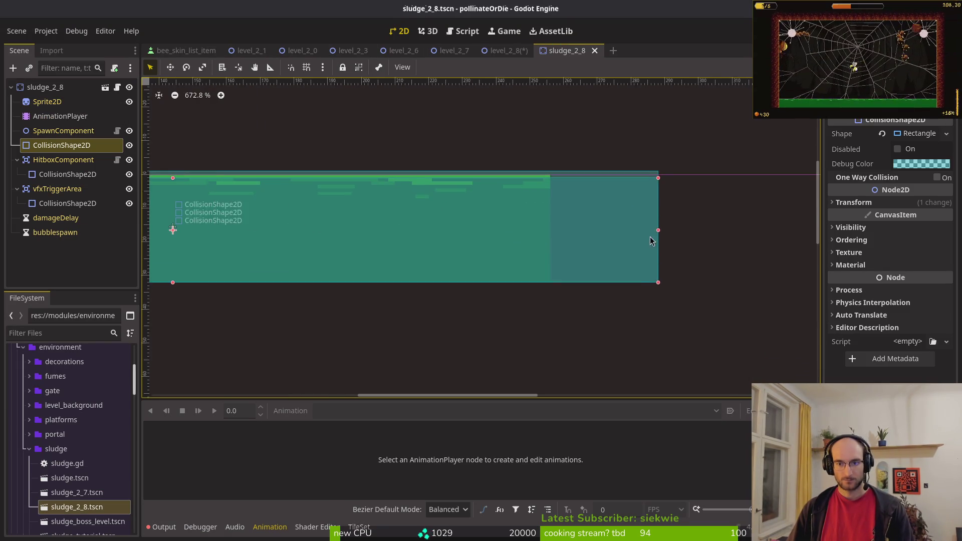
mouse_move(590, 230)
left_mouse_down()
mouse_move(505, 236)
mouse_move(512, 235)
left_mouse_up()
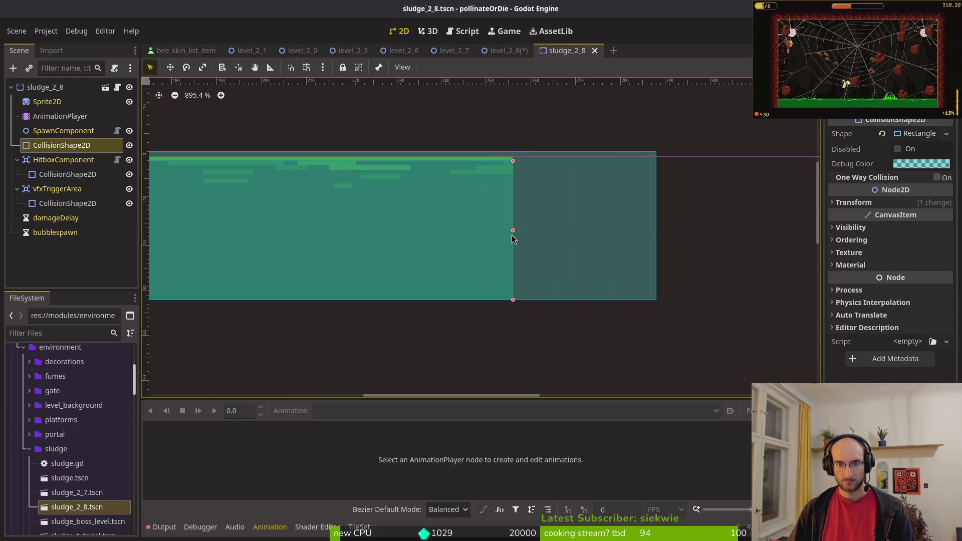
left_click(647, 227)
left_click_drag(659, 226, 513, 239)
key("ctrl+z")
key("ctrl+z")
left_click_drag(658, 229, 514, 235)
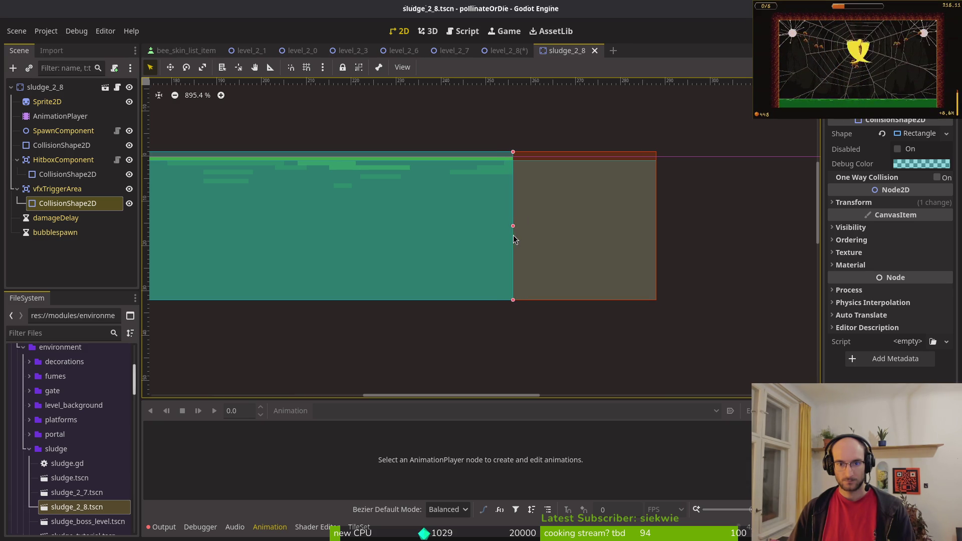
- Shrink the hitbox and spawn shapes to the sprite edge, save, and return to level_2_8
left_click(609, 245)
left_click_drag(658, 230, 517, 236)
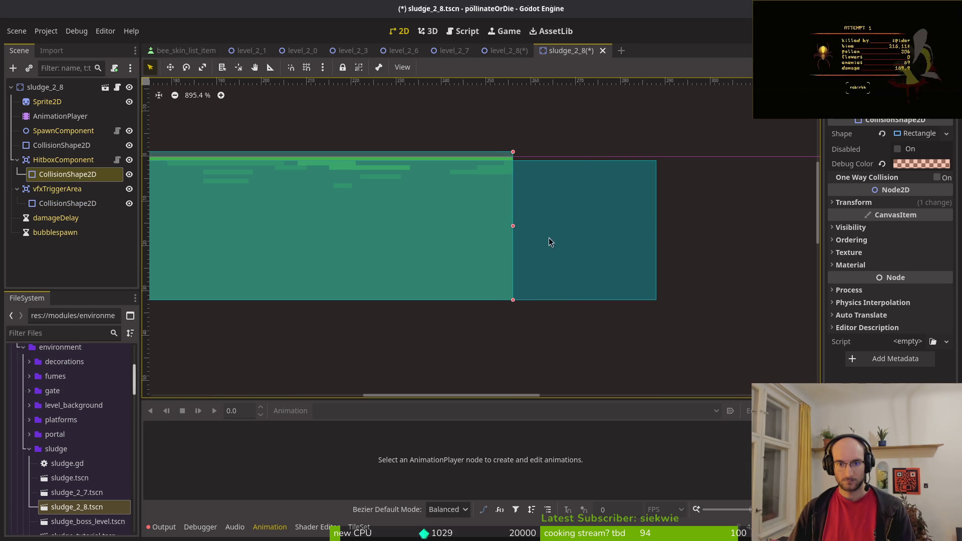
left_click(517, 236)
left_click_drag(654, 231, 516, 237)
key("ctrl+s")
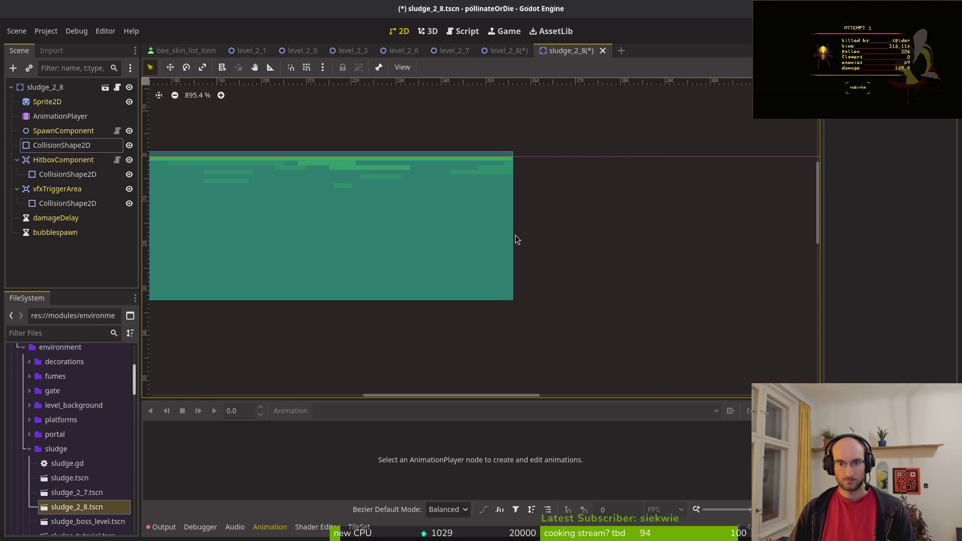
left_click(508, 50)
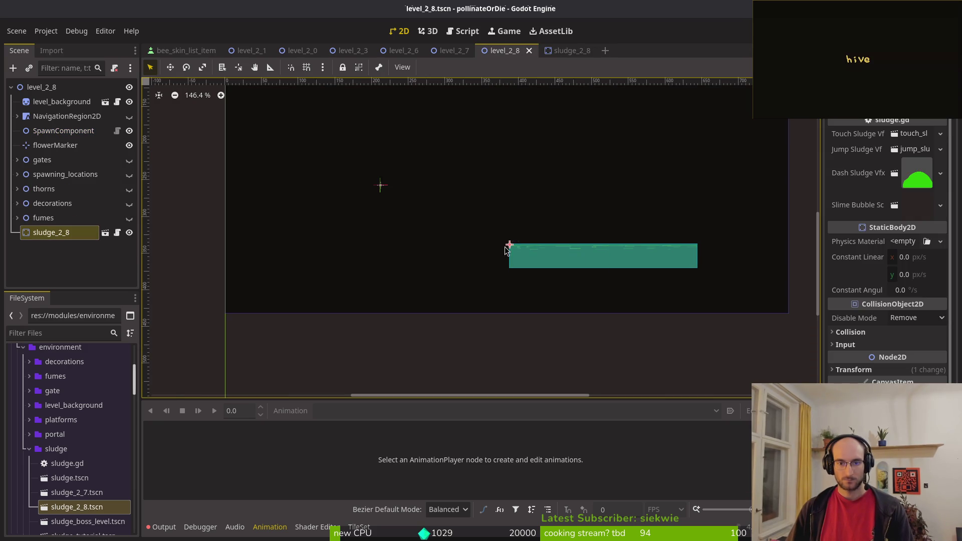
- Nudge the sludge_2_8 pool slightly right in the level
left_click_drag(528, 253, 556, 254)
scroll(561, 255, "down", 2)
scroll(561, 254, "down", 5)
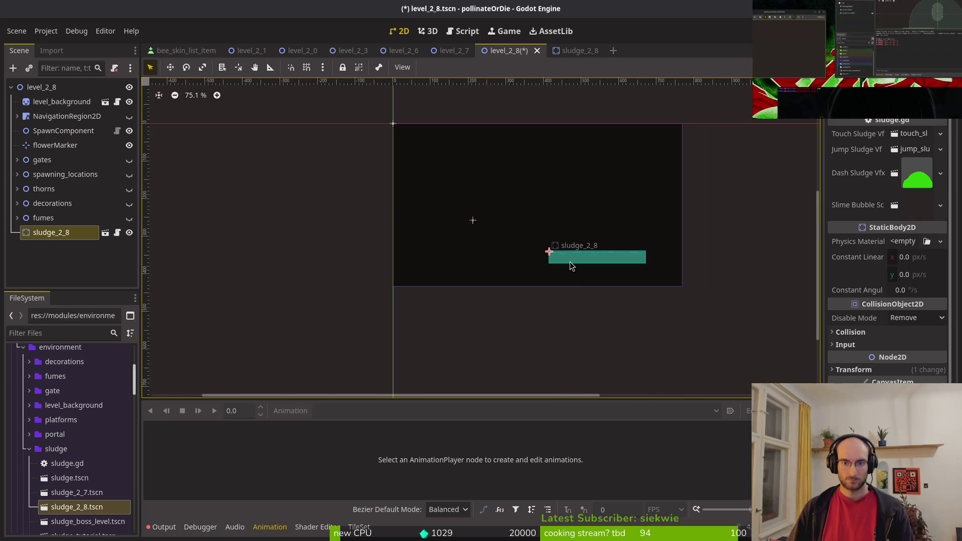
- Duplicate sludge_2_8 as sludge_2_9 and position the copy beside the original
key("ctrl+d")
scroll(597, 263, "up", 1)
scroll(596, 263, "up", 3)
mouse_move(597, 263)
left_mouse_down()
mouse_move(401, 261)
mouse_move(615, 257)
left_mouse_up()
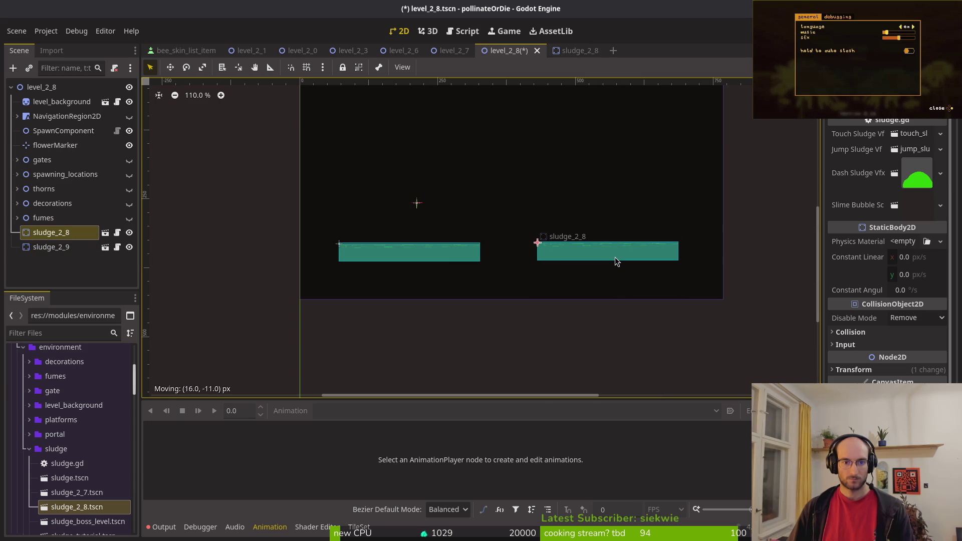
scroll(609, 254, "down", 5)
left_click(572, 244)
scroll(355, 109, "up", 3)
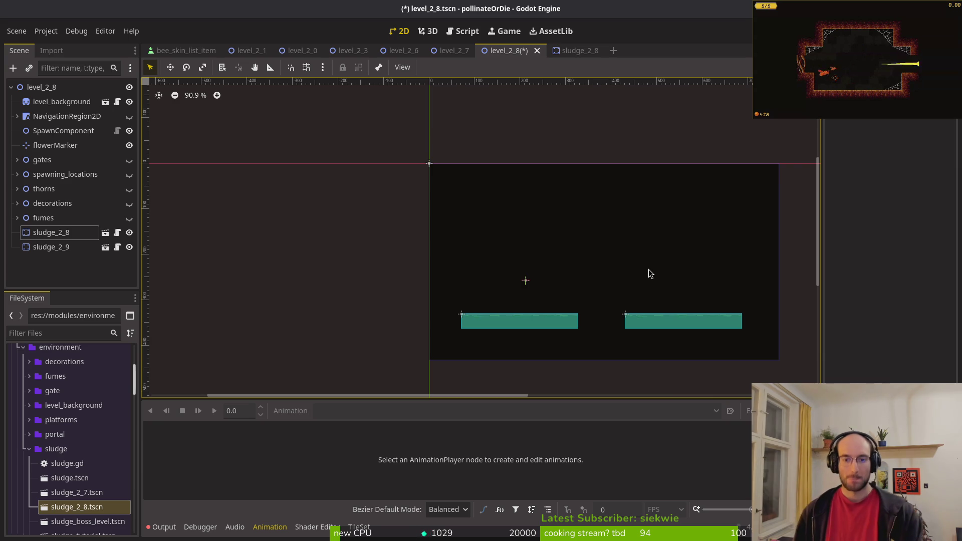
scroll(651, 317, "up", 4)
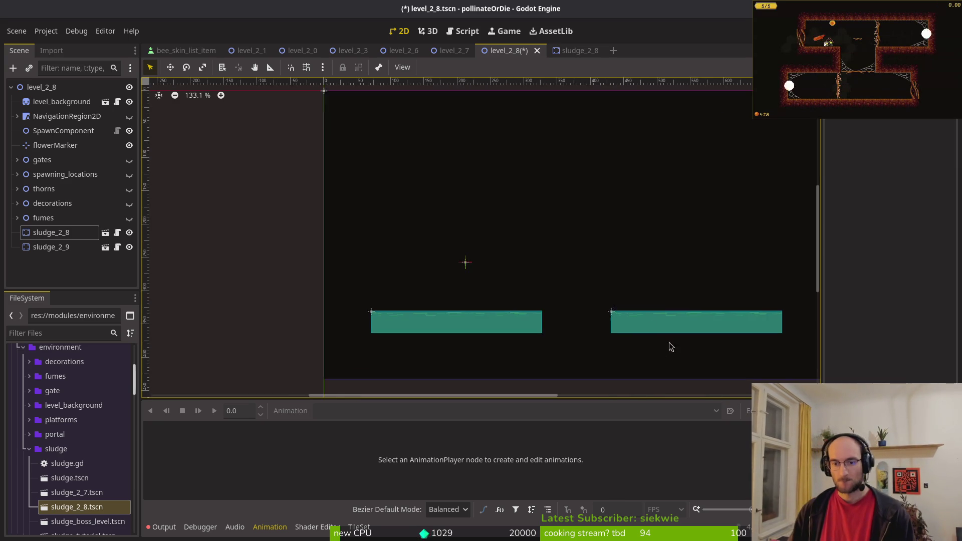
left_click_drag(673, 342, 576, 326)
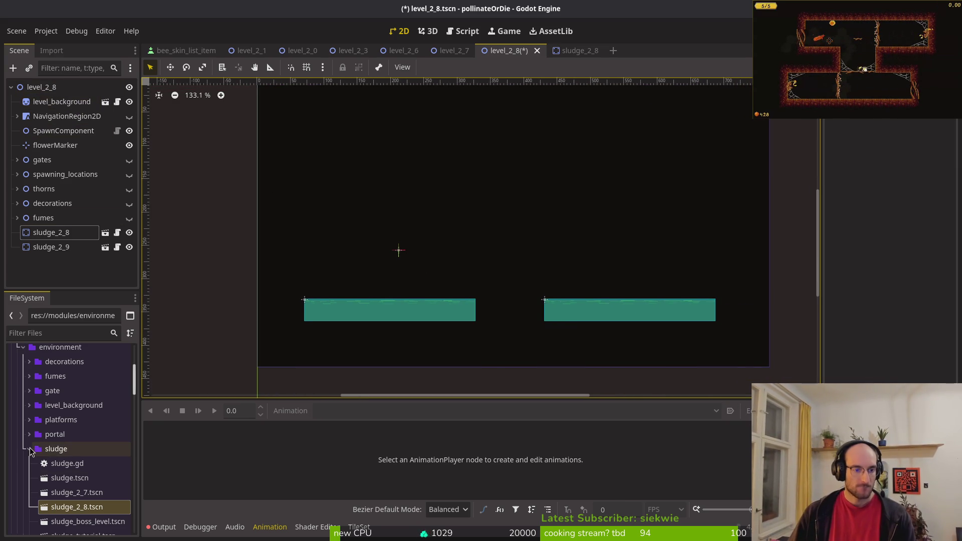
- Add the walls tilemap layer scene from the tilesets folder to the level
left_click(29, 449)
left_click(30, 493)
scroll(50, 477, "down", 3)
left_click(94, 452)
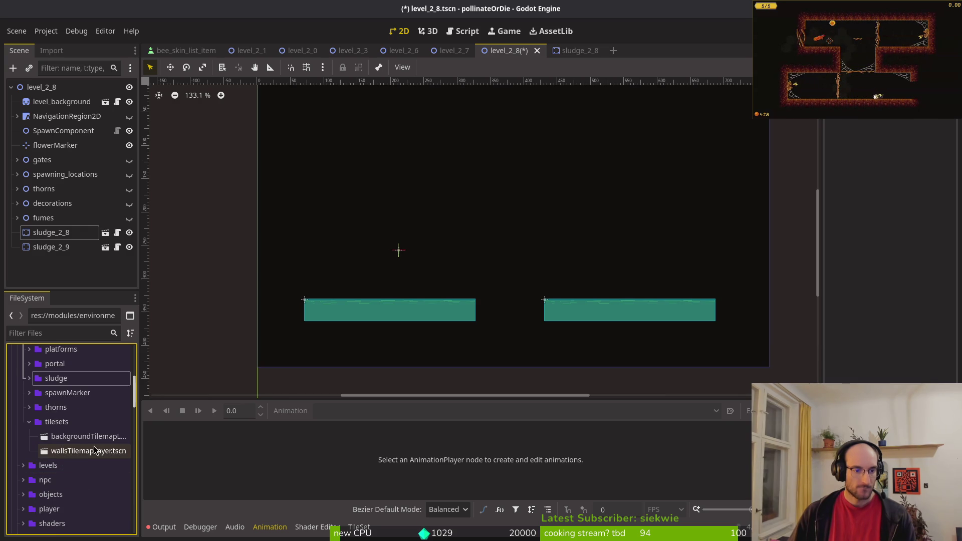
left_click_drag(64, 453, 71, 108)
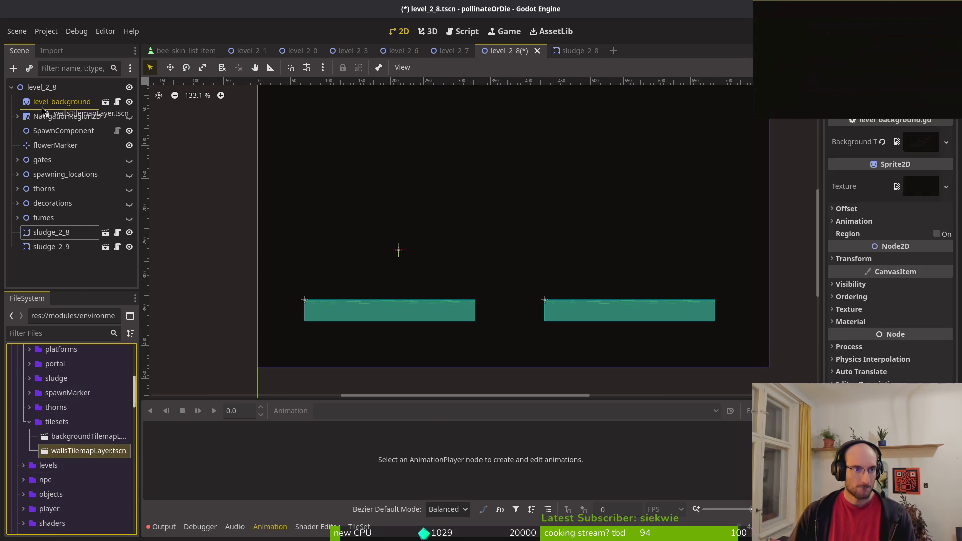
- Paint two-tile wall columns beside the left pool and at the right pool's start
scroll(337, 172, "right", 3)
scroll(337, 171, "up", 2)
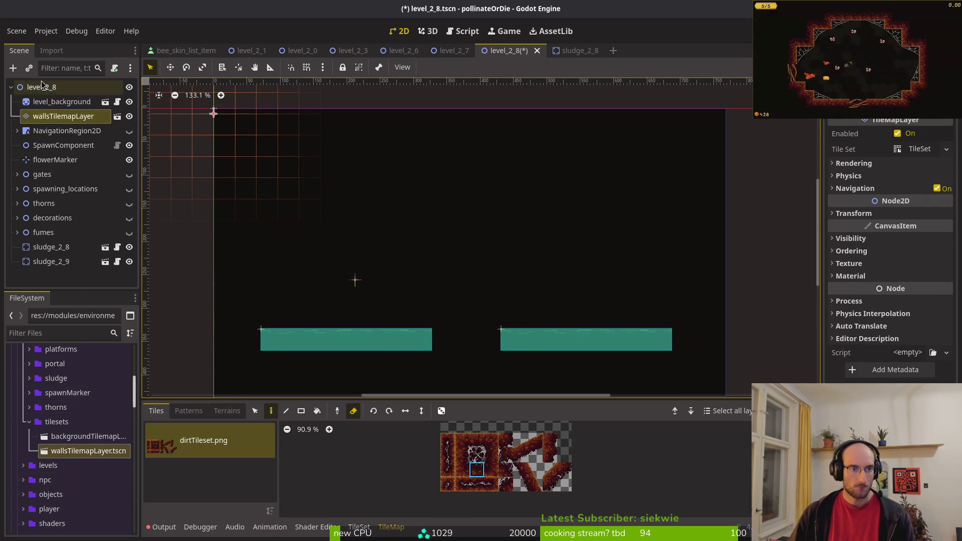
scroll(275, 172, "down", 5)
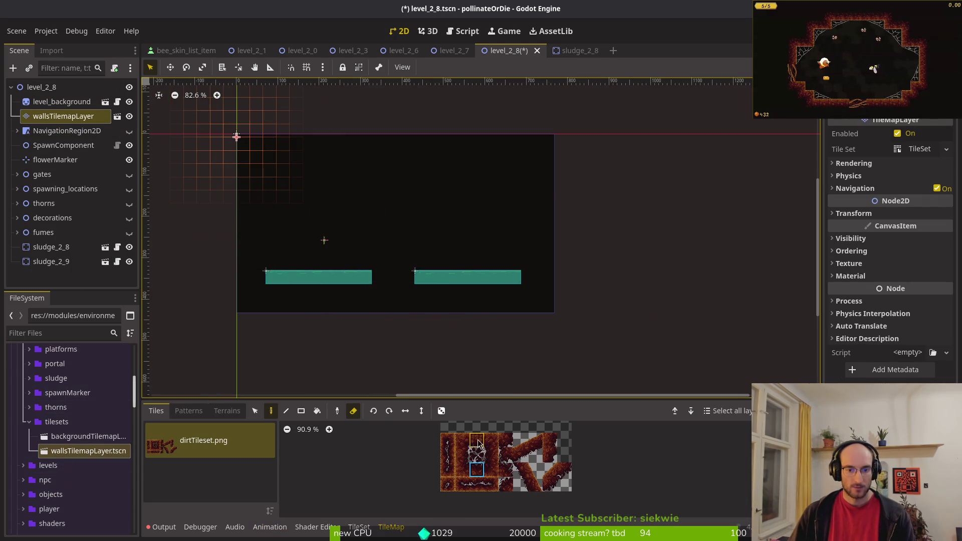
left_click_drag(447, 440, 448, 455)
scroll(374, 276, "up", 2)
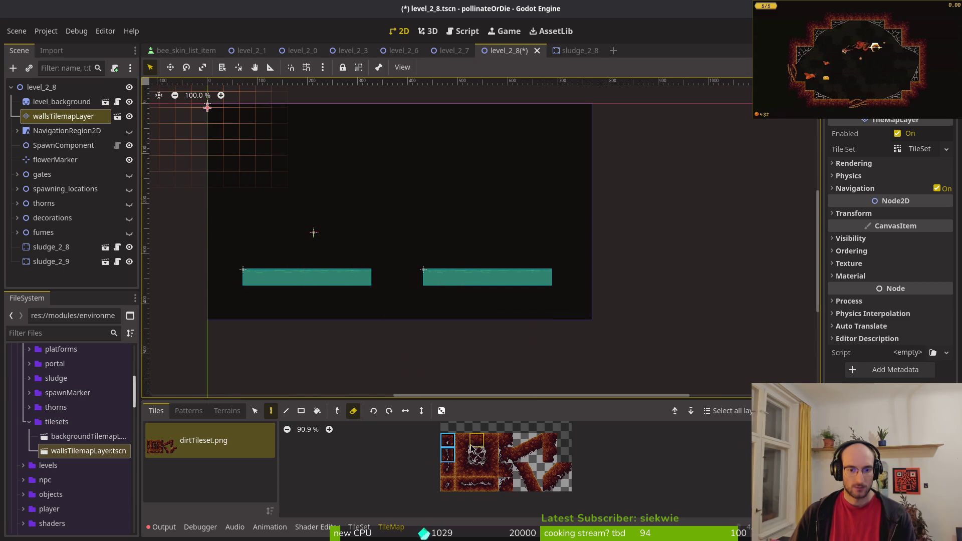
key("e")
scroll(384, 289, "up", 3)
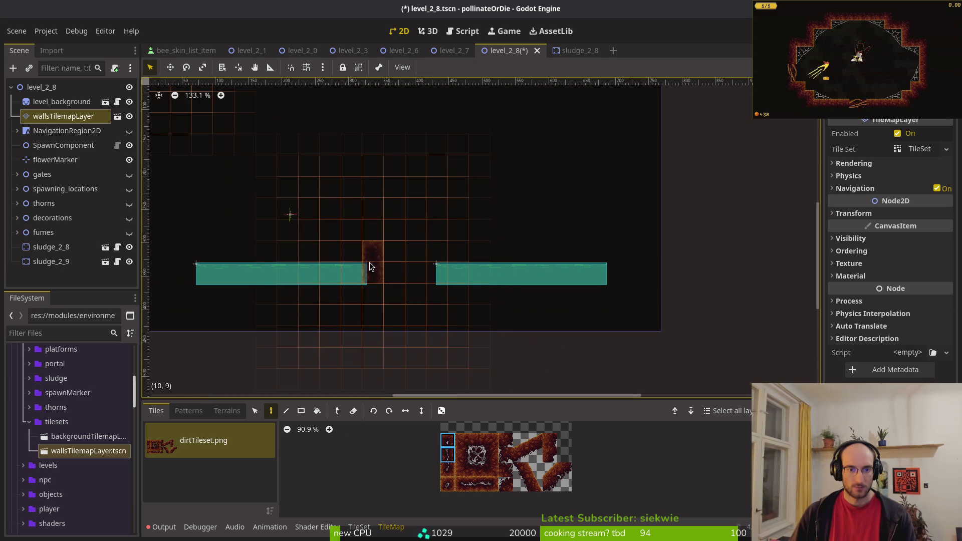
left_click(369, 263)
left_click(440, 260)
scroll(471, 312, "down", 8)
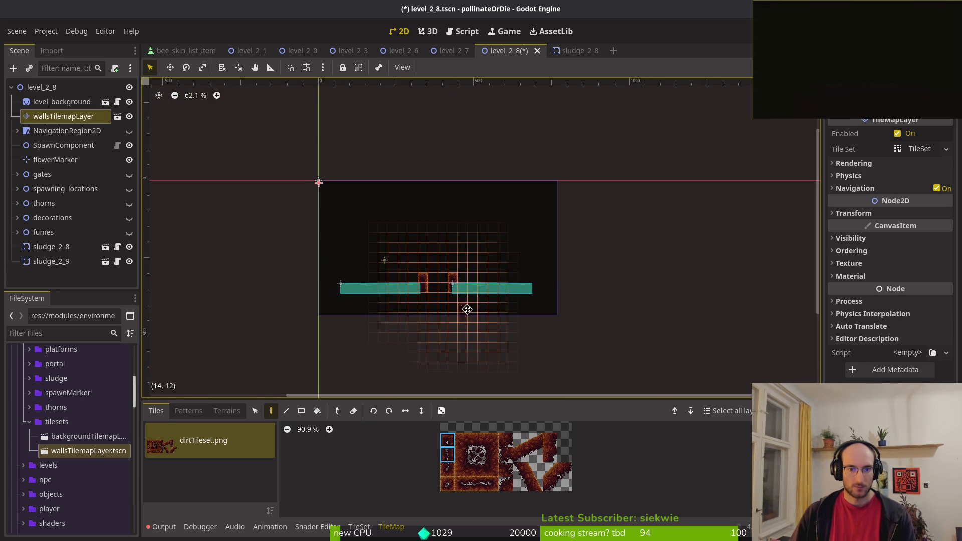
scroll(506, 299, "up", 5)
- Shift sludge_2_8 16 px right and raise sludge_2_9 to the upper-left position
left_click_drag(488, 281, 494, 289)
scroll(496, 284, "up", 2)
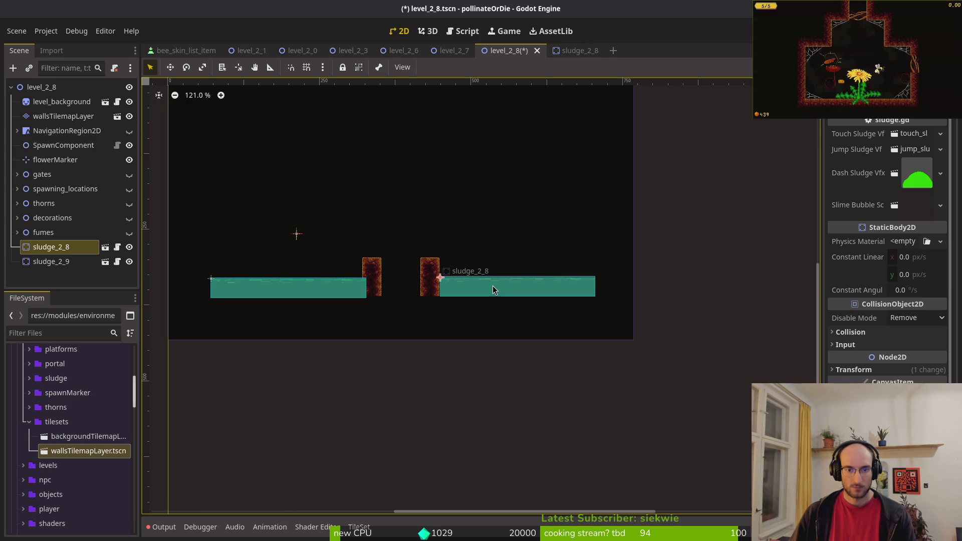
scroll(494, 290, "down", 5)
scroll(357, 256, "up", 6)
left_click_drag(396, 290, 385, 257)
- Extend the right pillar upward with a two-tile wall block and a top tile
left_click(60, 116)
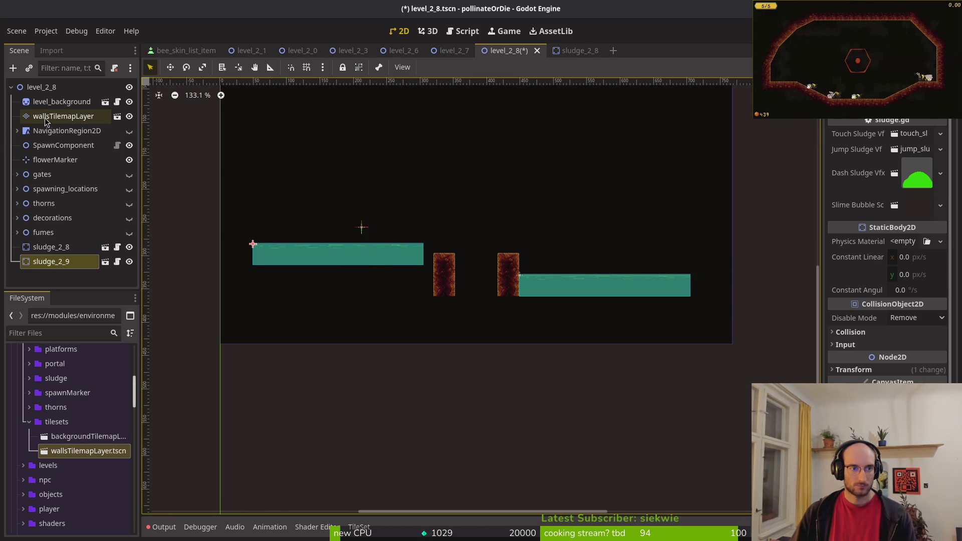
left_click_drag(448, 441, 450, 455)
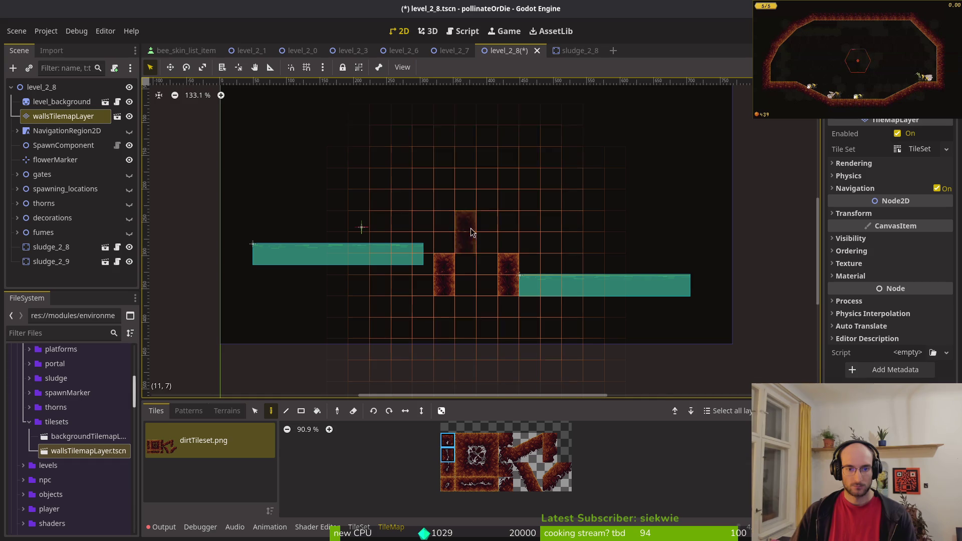
left_click(450, 260)
left_click(514, 258)
scroll(551, 271, "down", 5)
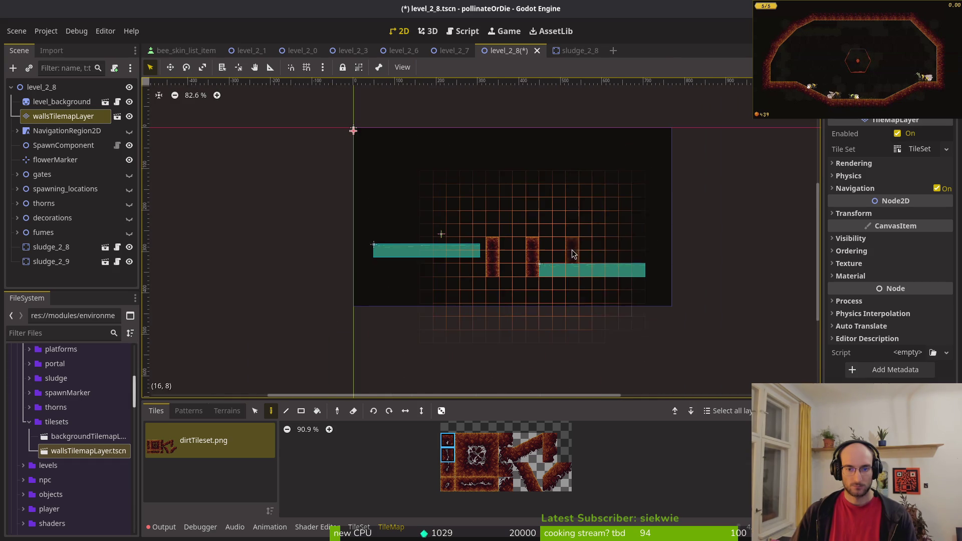
scroll(566, 246, "up", 3)
- Paint a flat dirt ceiling row five tiles wide
left_click(475, 471)
scroll(515, 168, "up", 2)
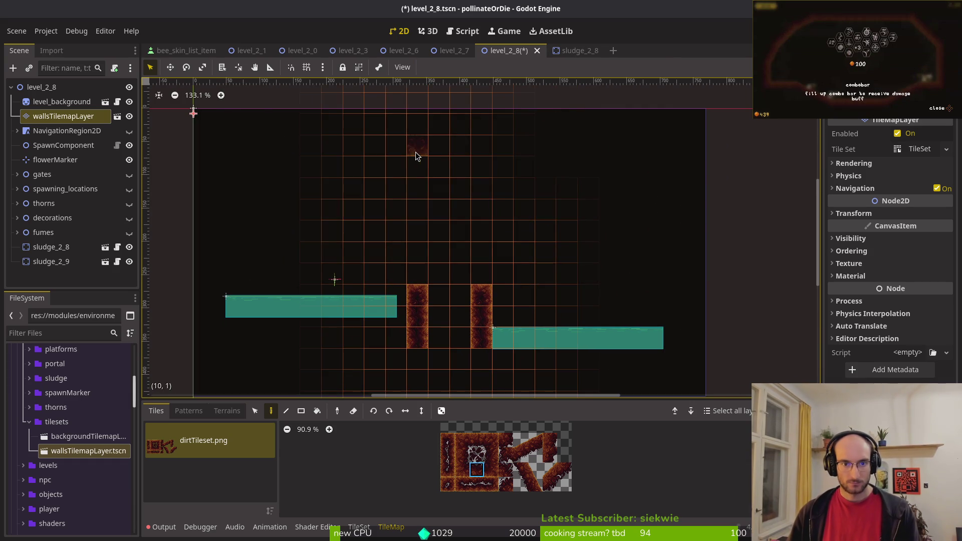
left_click_drag(415, 151, 476, 153)
left_click(501, 146)
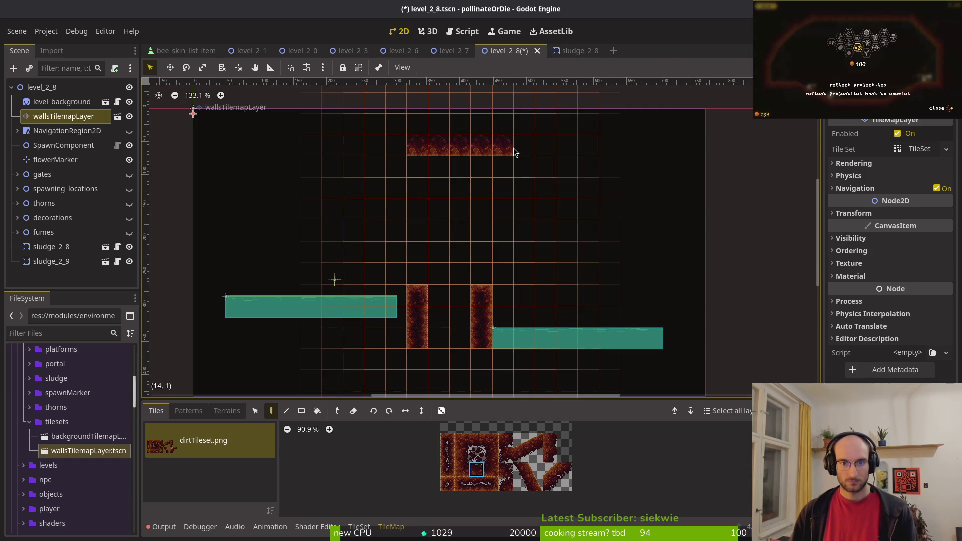
- Add 2x2 diagonal slope tiles down both sides of the ceiling, mirrored on the left
left_click_drag(517, 437, 533, 458)
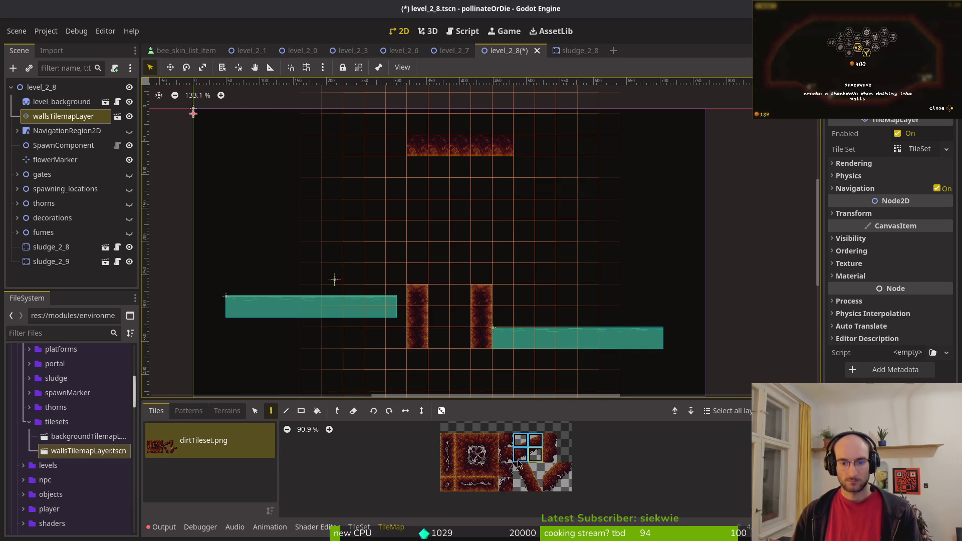
left_click(406, 412)
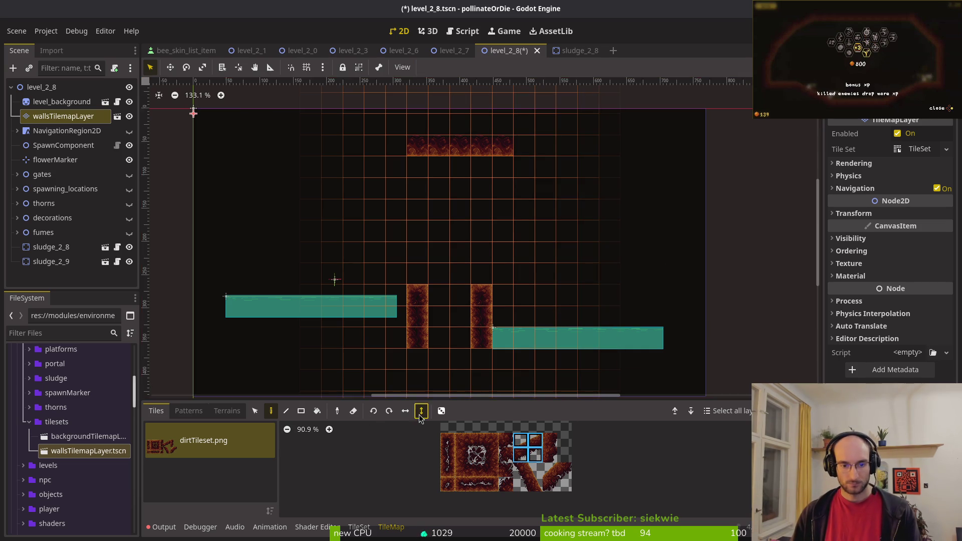
left_click(508, 159)
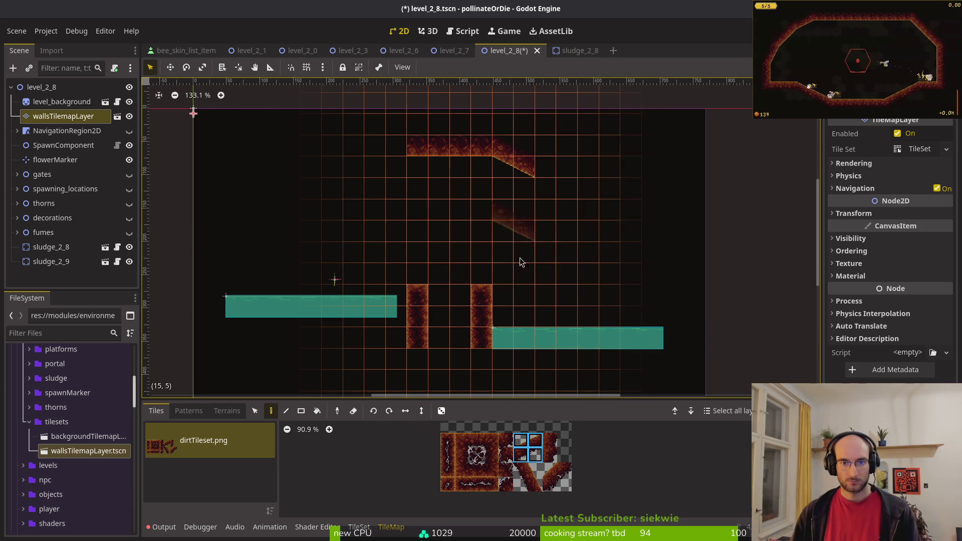
left_click(405, 412)
left_click(395, 171)
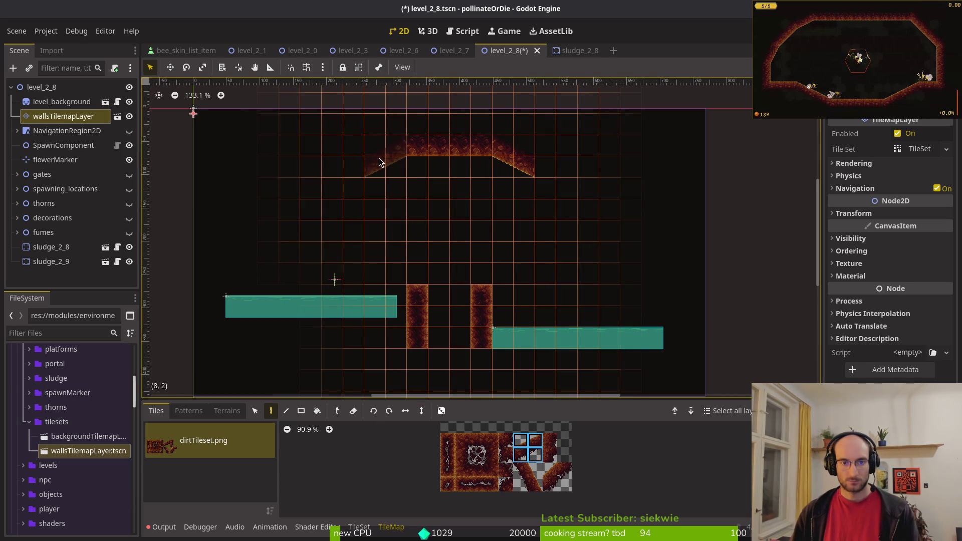
left_click(344, 189)
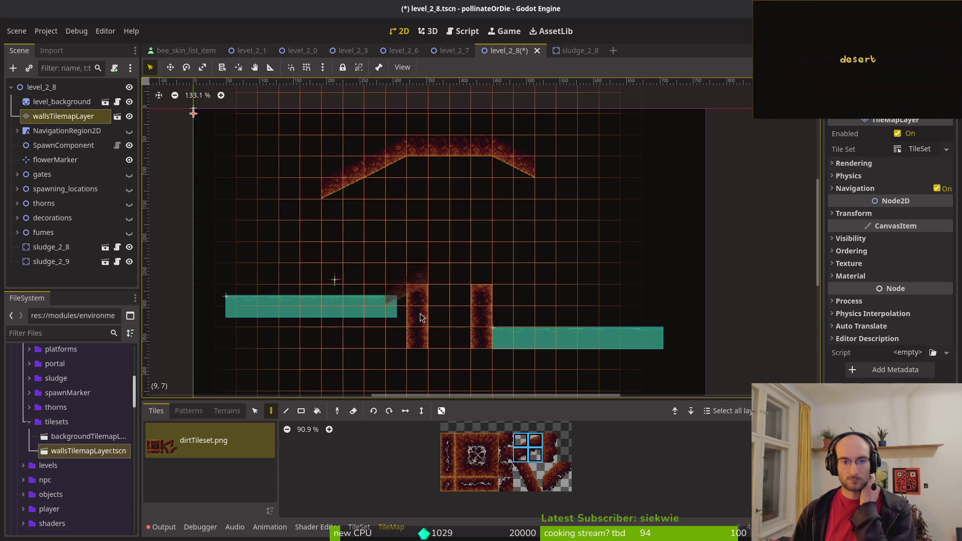
left_click(405, 412)
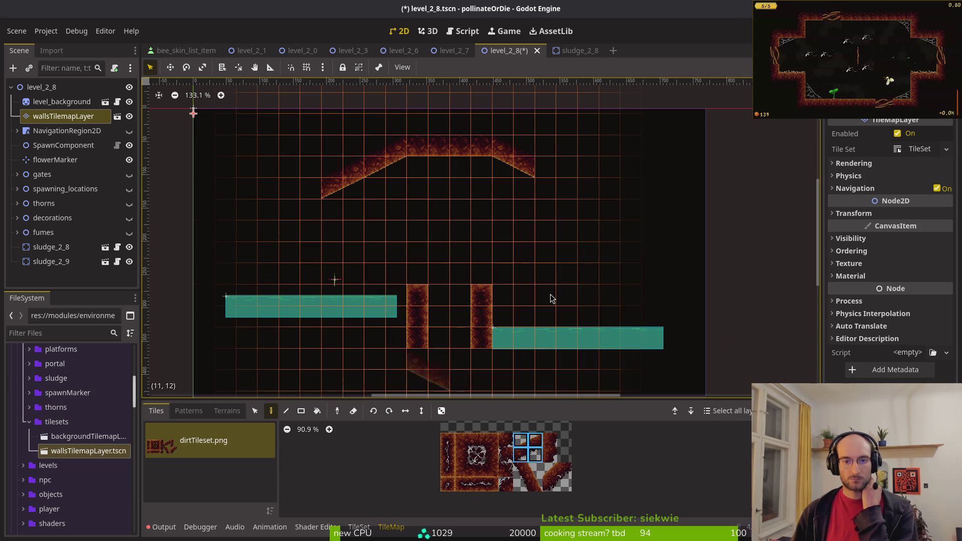
left_click(552, 188)
left_click(604, 208)
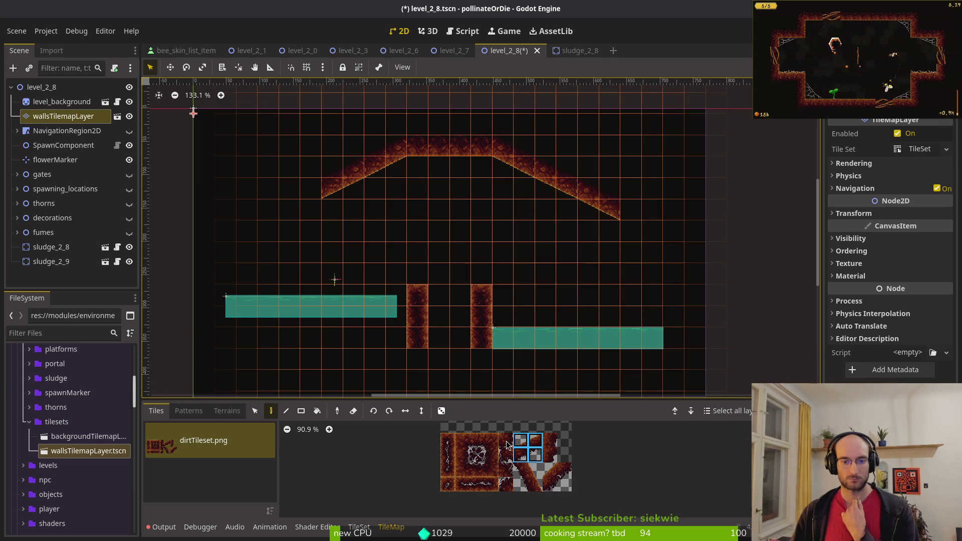
left_click(298, 210)
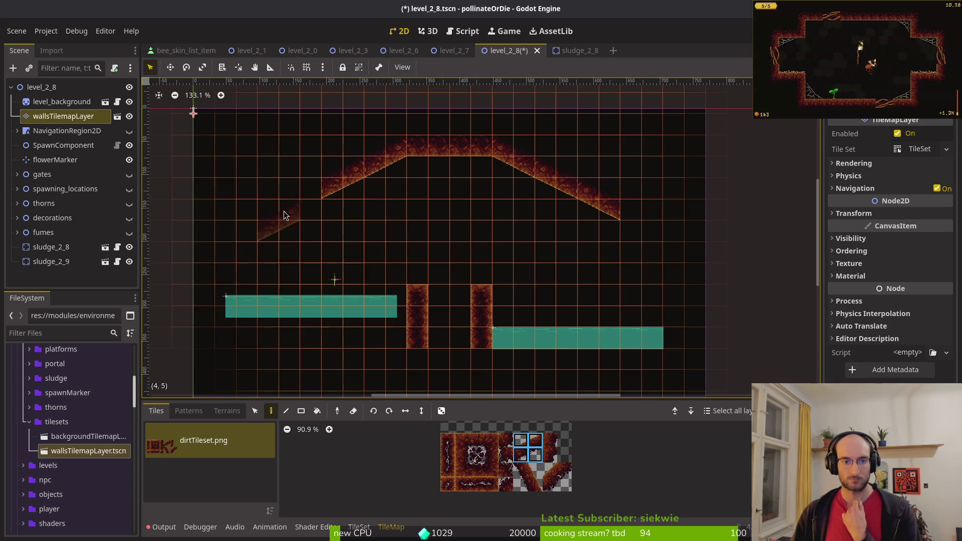
- Erase the bottom tile of each pillar to shorten both pillars
scroll(466, 311, "up", 2)
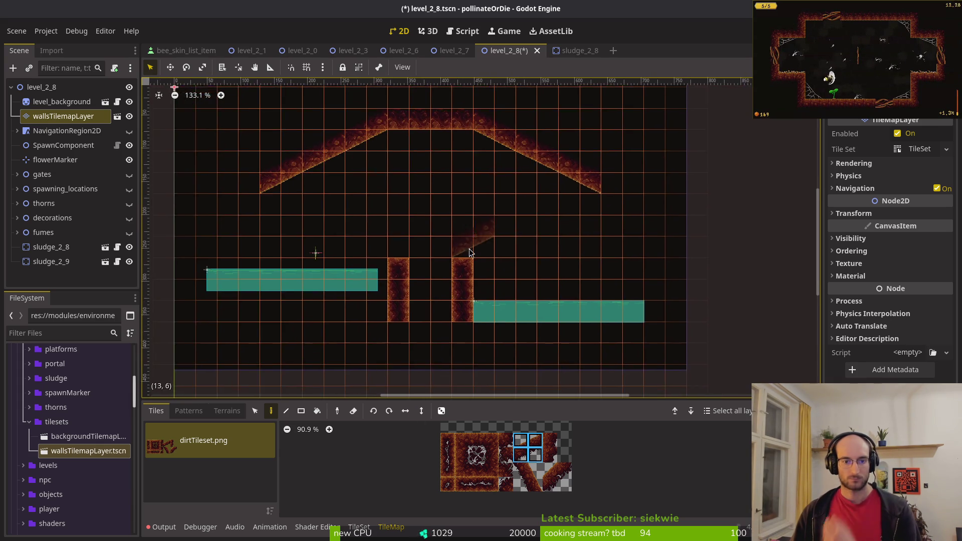
right_click(387, 316)
right_click(459, 316)
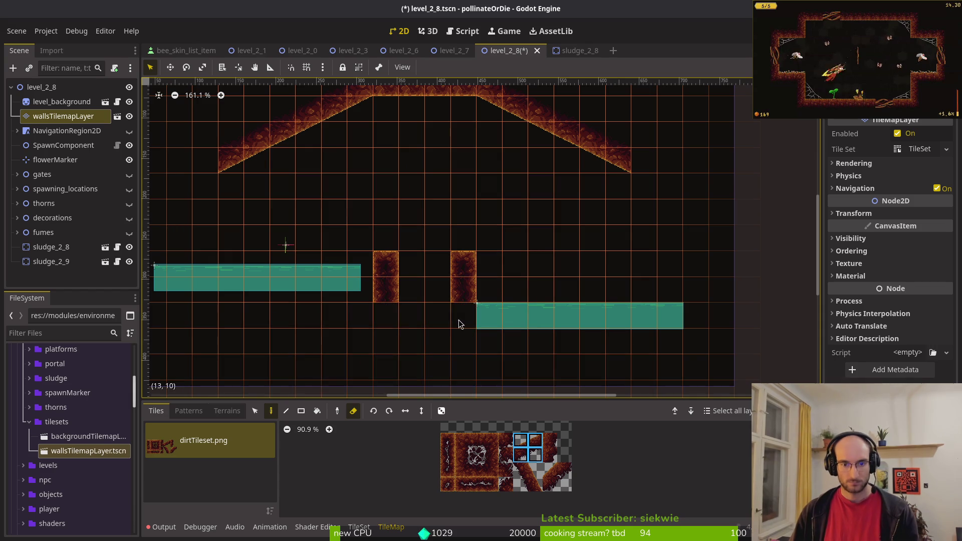
- On the walls layer, paint two dirt wall columns on the left and one on the right, down to the pools
key("Escape")
scroll(448, 314, "down", 4)
scroll(266, 282, "up", 1)
left_click(63, 115)
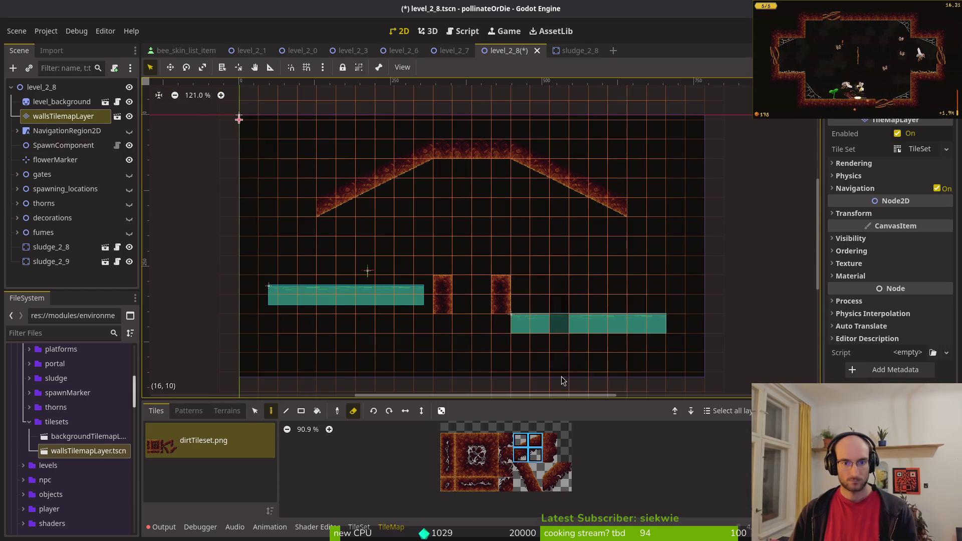
left_click(496, 457)
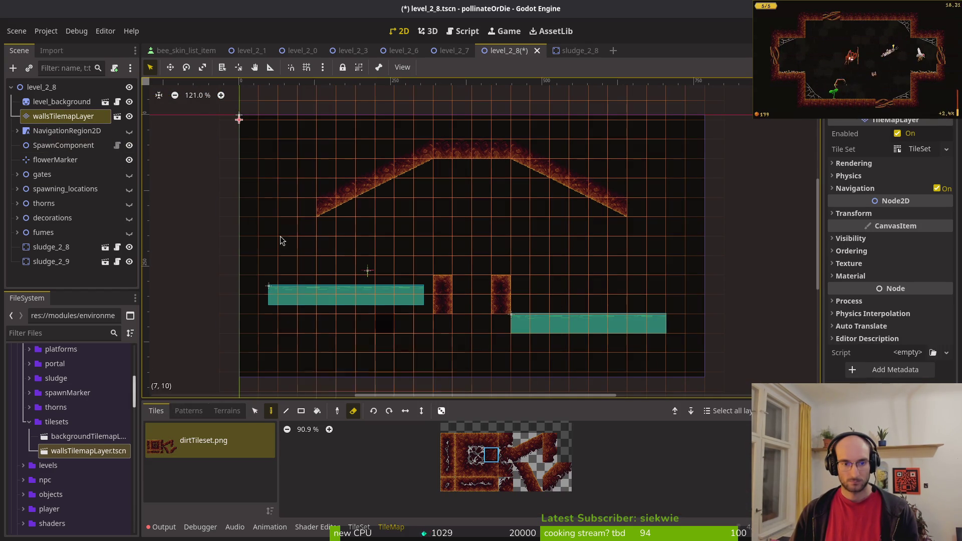
left_click_drag(308, 227, 313, 304)
left_click_drag(269, 221, 275, 306)
left_click(462, 455)
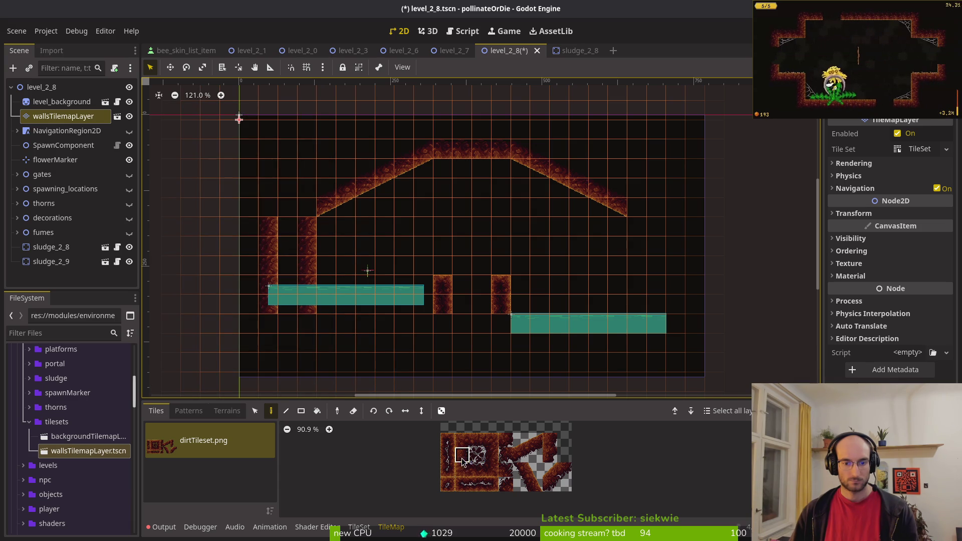
mouse_move(672, 230)
left_mouse_down()
mouse_move(674, 295)
mouse_move(674, 250)
left_mouse_up()
- Erase the extra inner left wall column and the left wall's top tile
key("e")
left_click(675, 226)
left_click_drag(307, 223, 307, 308)
left_click(269, 226)
key("Escape")
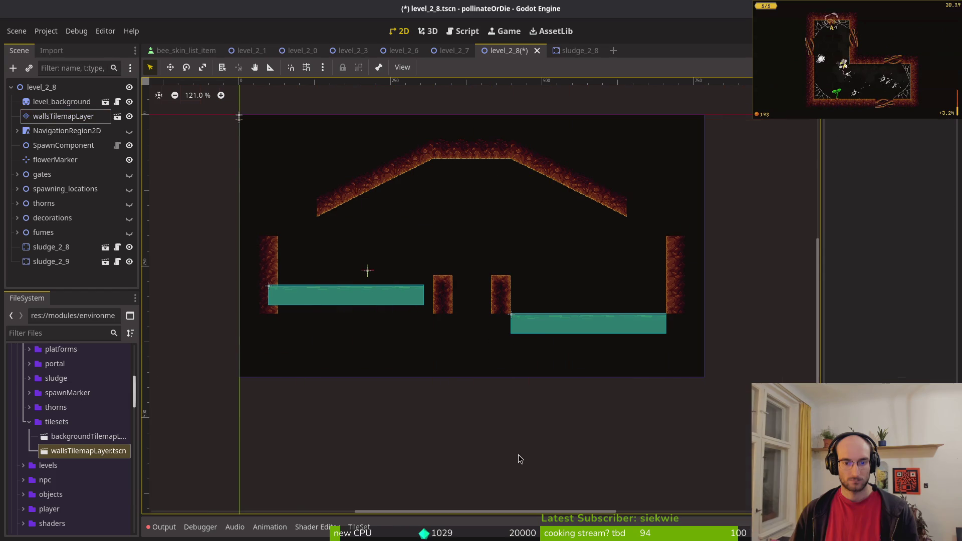
- Add diagonal tiles joining each ceiling slope to its side wall
left_click(49, 118)
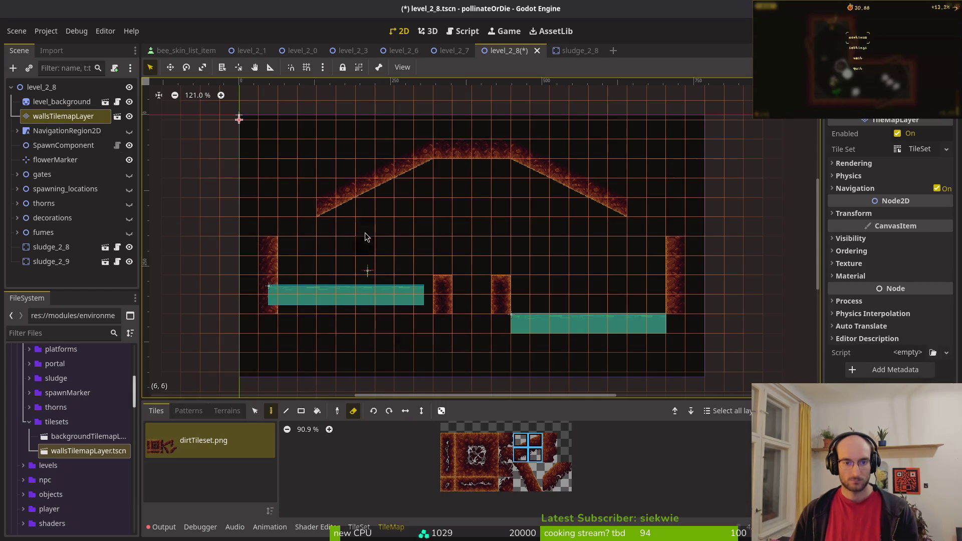
key("e")
left_click(646, 225)
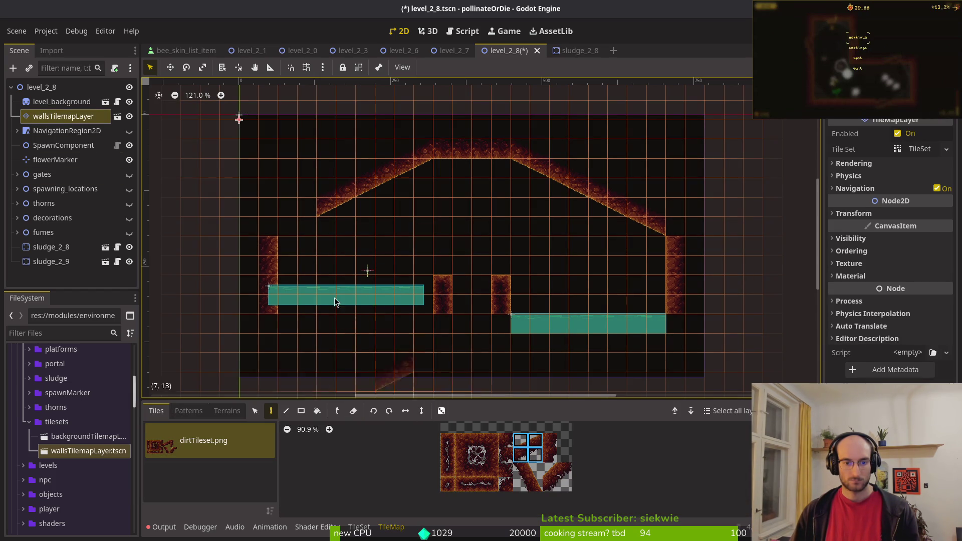
left_click(296, 220)
key("Escape")
scroll(471, 245, "down", 3)
scroll(476, 280, "down", 1)
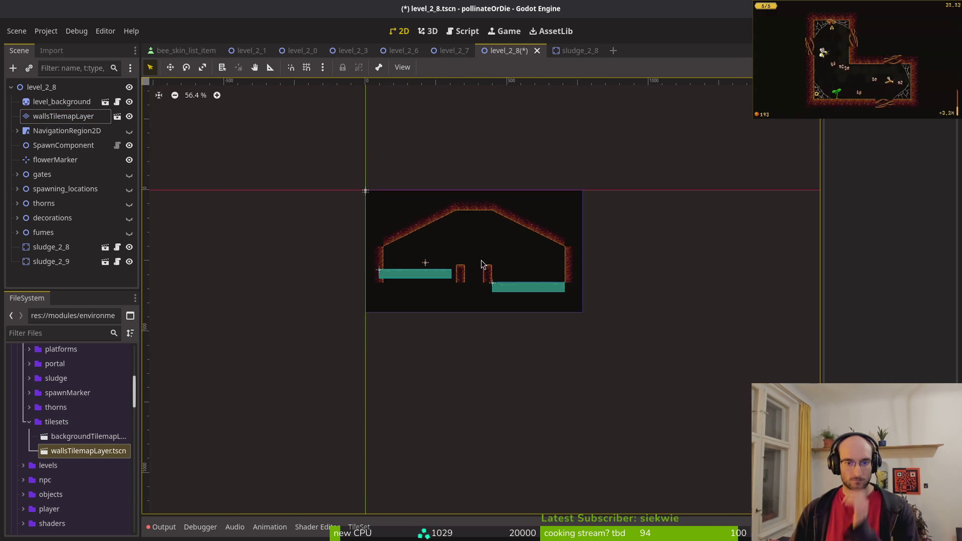
scroll(475, 258, "up", 3)
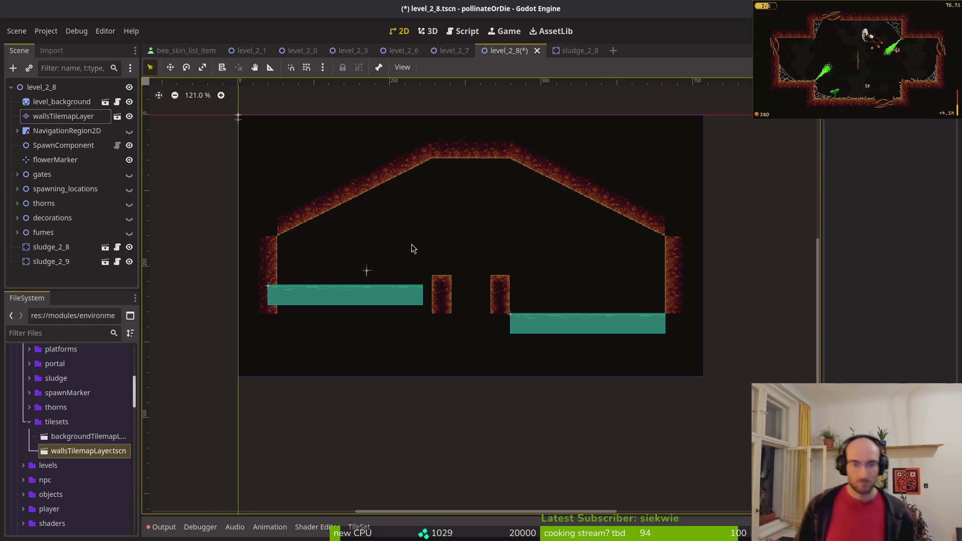
- Move sludge_2_9 flush against the left wall, nudging it one pixel right
scroll(465, 271, "up", 1)
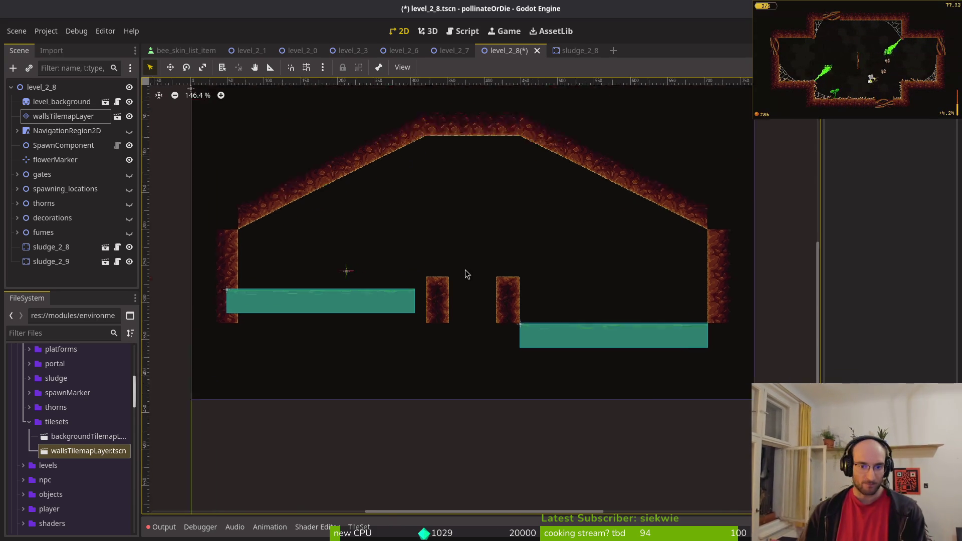
scroll(477, 307, "up", 12)
scroll(306, 346, "left", 5)
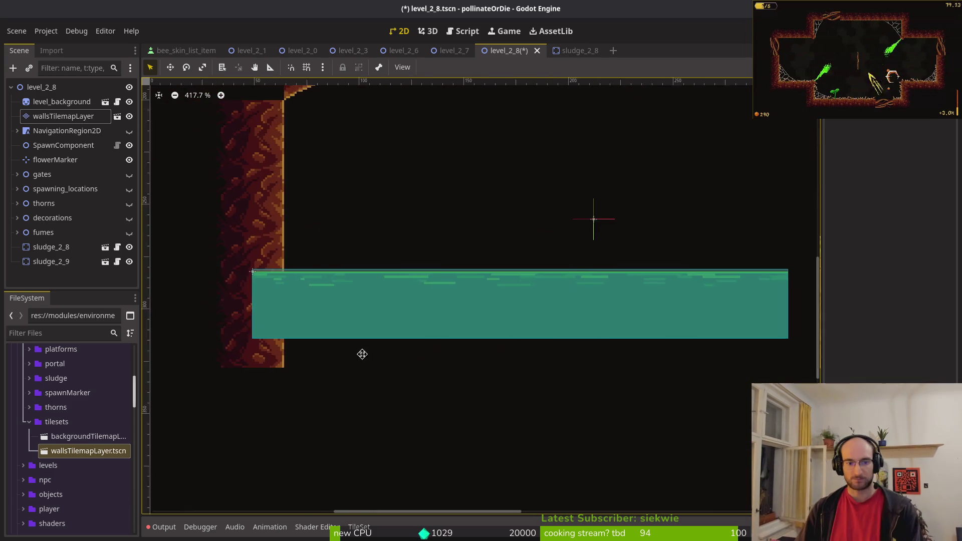
scroll(303, 352, "left", 5)
mouse_move(458, 317)
left_mouse_down()
mouse_move(480, 347)
mouse_move(474, 344)
left_mouse_up()
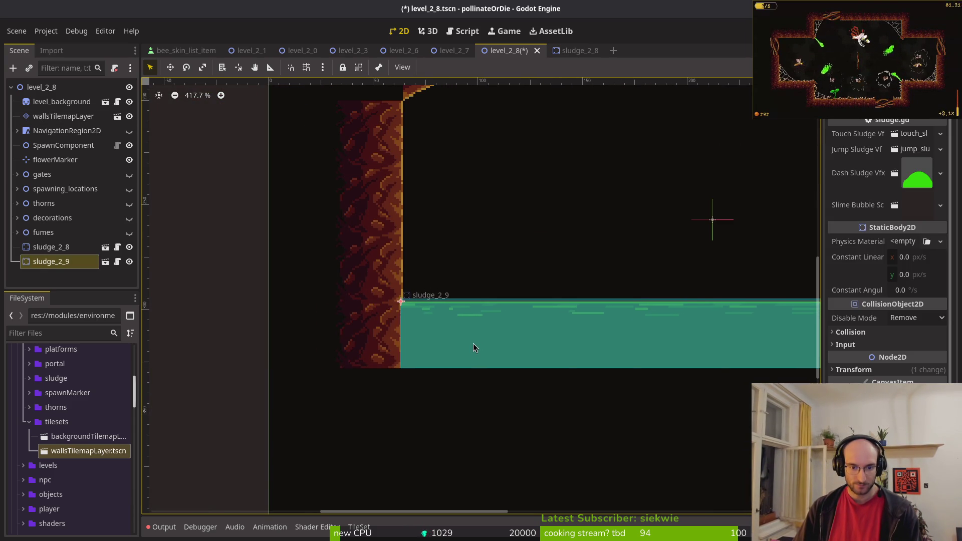
scroll(474, 344, "down", 10)
scroll(311, 325, "up", 2)
left_click_drag(287, 323, 288, 323)
- Move sludge_2_8 up against the right wall and save level_2_8
scroll(527, 327, "down", 3)
scroll(504, 323, "up", 3)
scroll(549, 353, "up", 2)
left_click(549, 353)
mouse_move(549, 353)
left_mouse_down()
mouse_move(559, 318)
mouse_move(562, 326)
left_mouse_up()
key("ctrl+s")
- Open sludge_tutorial.tscn, resize the trigger collision shape from its lower-right corner, and save
key("ctrl+shift+o")
type("sludge_tut")
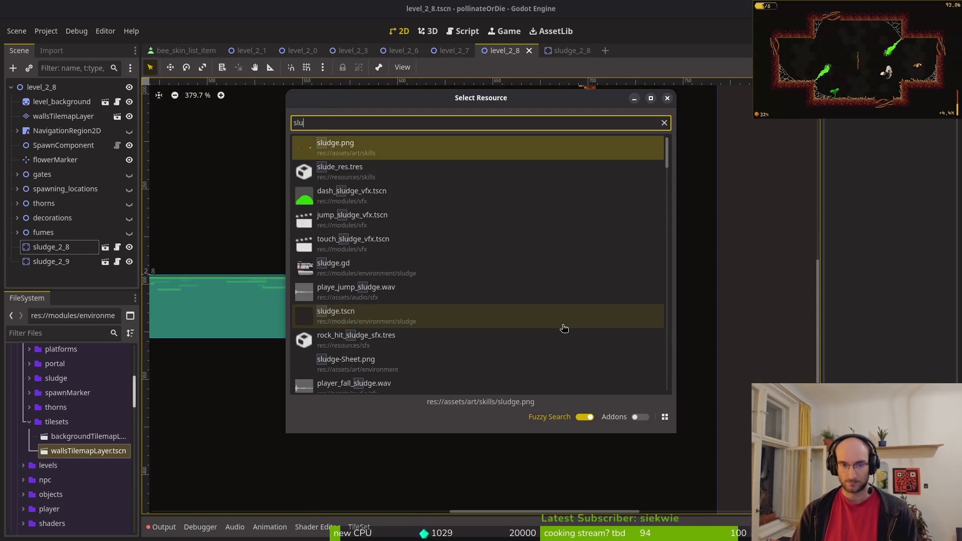
key("Return")
scroll(522, 254, "up", 15)
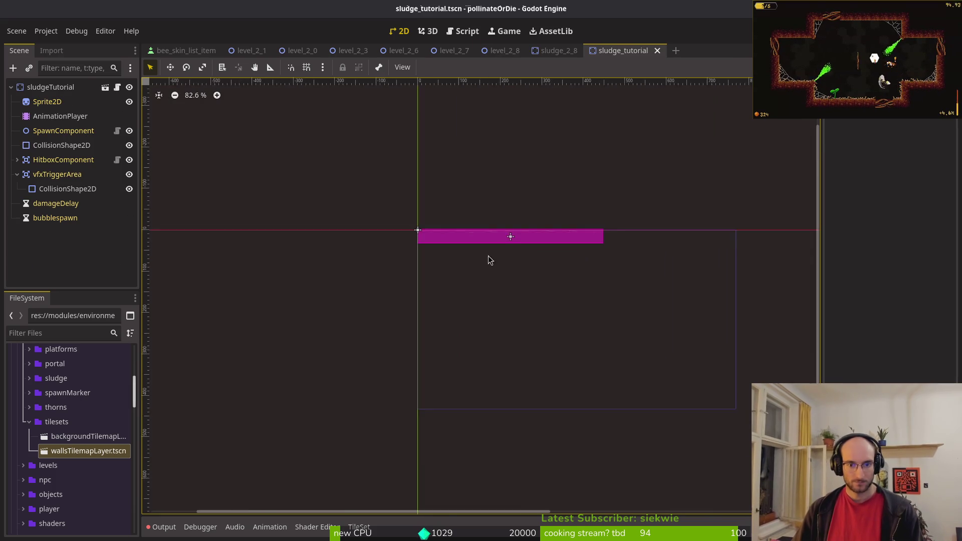
scroll(292, 285, "up", 3)
left_click(346, 259)
scroll(414, 292, "up", 7)
left_click_drag(502, 344, 503, 323)
left_click(501, 342)
key("ctrl+s")
- Drag the top-level collision shape's bottom edge down slightly and save
left_click(53, 203)
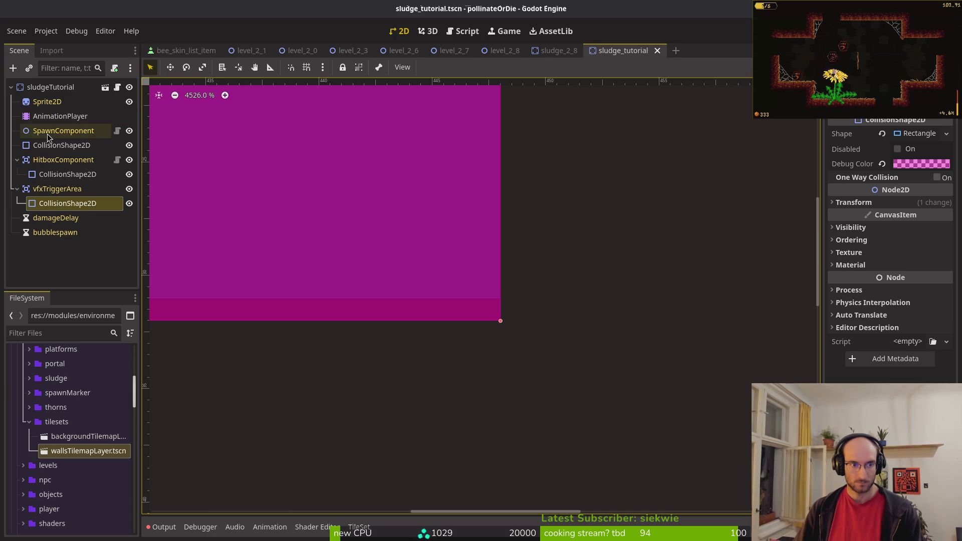
left_click(61, 145)
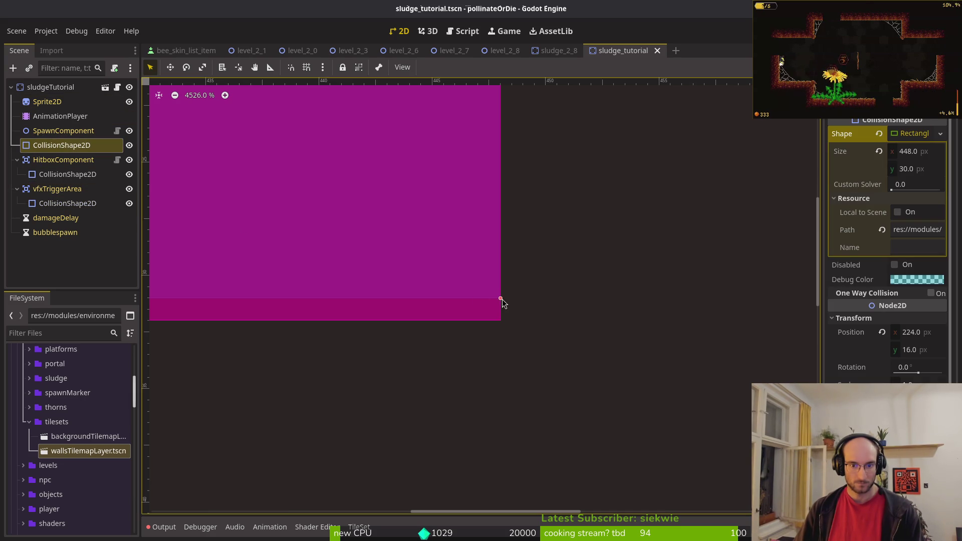
left_click_drag(502, 300, 504, 311)
left_click(133, 210)
key("ctrl+s")
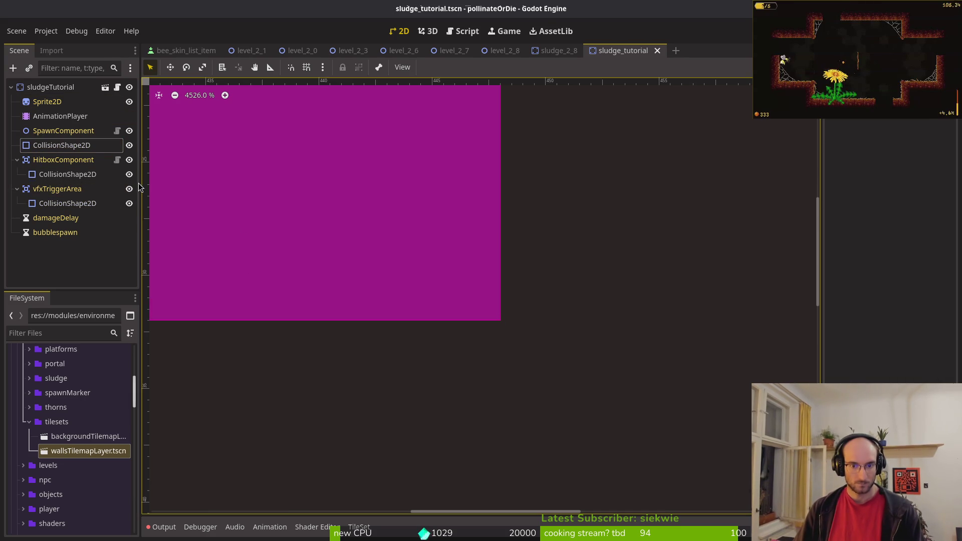
- Hide the three collision shapes, show them again, and save the scene
left_click(129, 145)
left_click(130, 175)
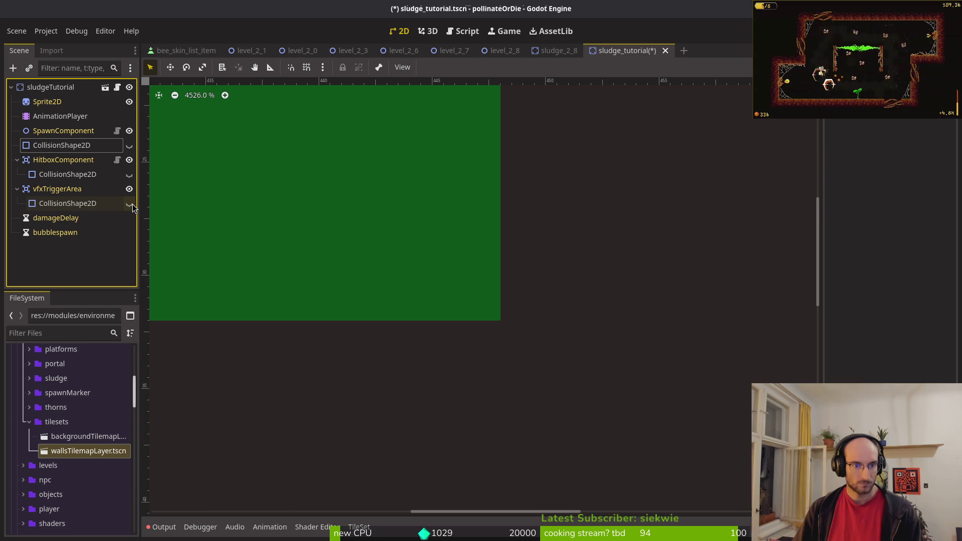
left_click(130, 203)
left_click(130, 174)
left_click(129, 146)
key("ctrl+s")
- Quick-open the sludge_boss_level scene by searching 'lubo'
key("shift+alt+o")
type("s.u")
key("BackSpace")
key("BackSpace")
type("lubo")
key("Return")
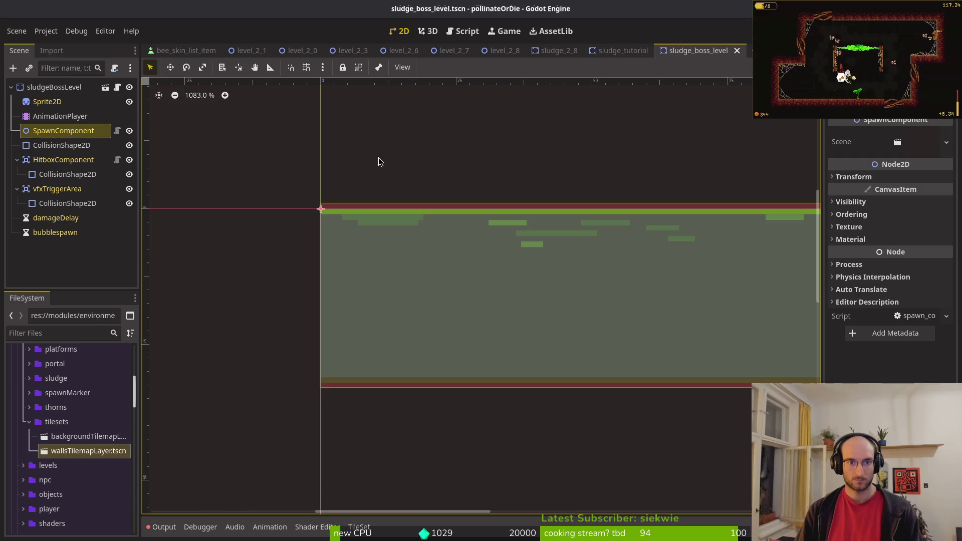
- In sludge_boss_level, raise the hitbox's bottom edge, lower the main collision shape's bottom edge, and save
left_click(348, 392)
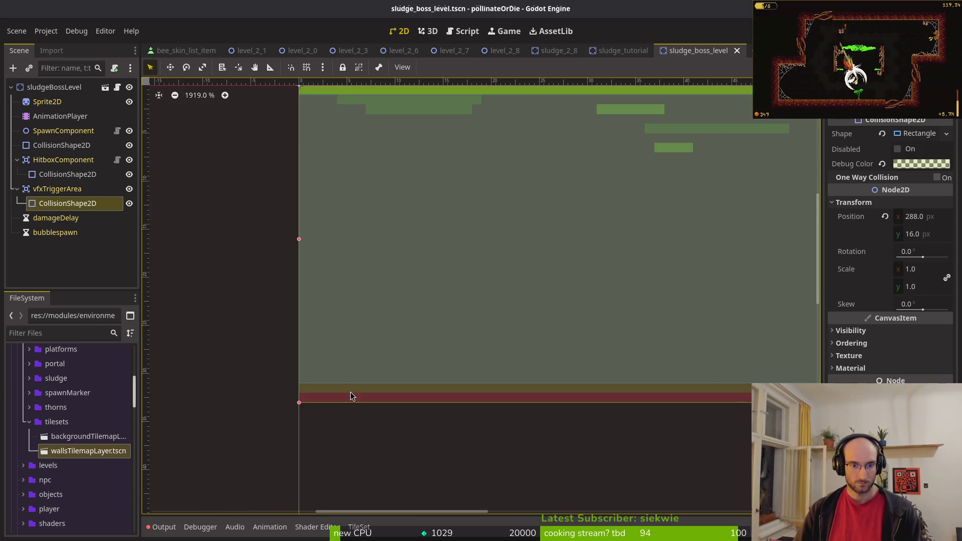
scroll(348, 392, "up", 6)
left_click(279, 404)
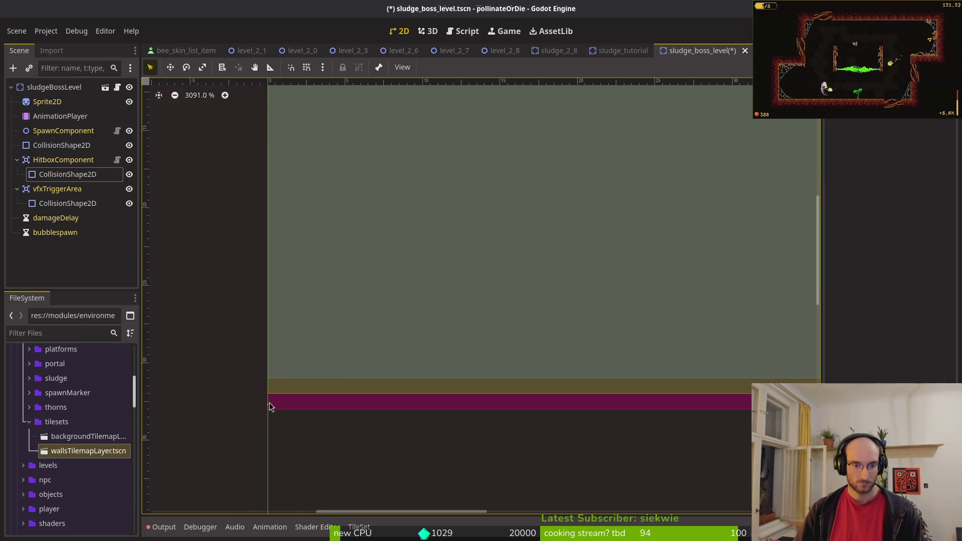
left_click_drag(267, 414, 270, 401)
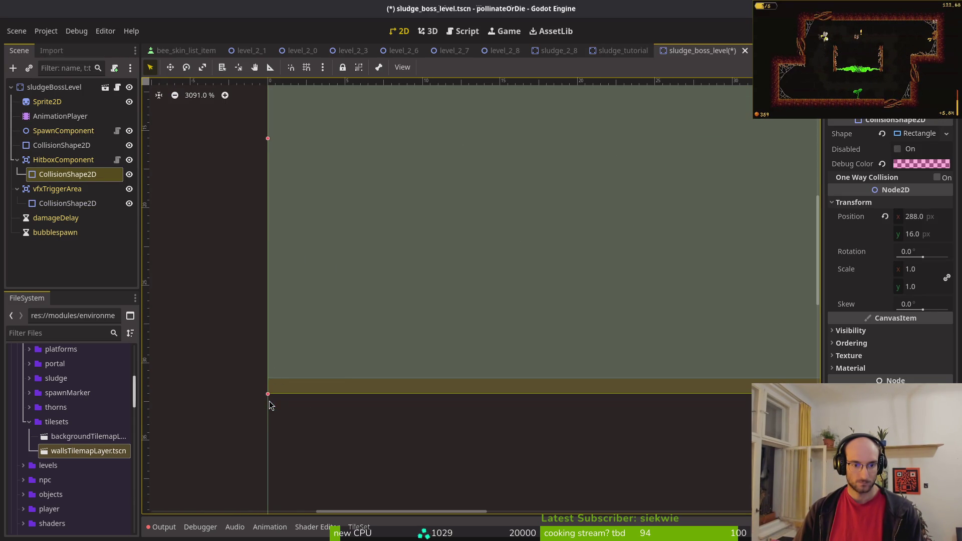
left_click(297, 346)
left_click(55, 145)
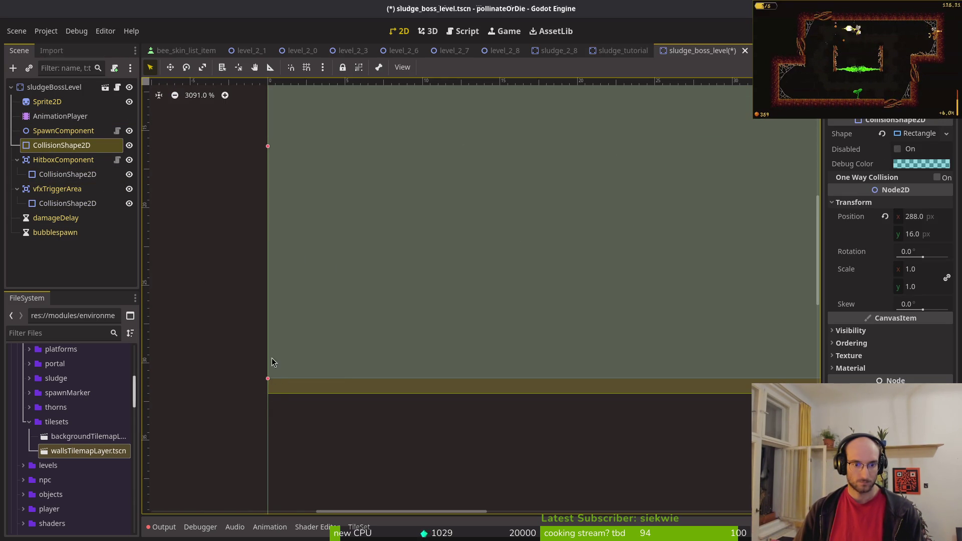
left_click_drag(270, 383, 269, 396)
key("ctrl+s")
- Open sludge_2_7, pull its hitbox shape's bottom edge up, and save
key("shift+alt+o")
type("slu2")
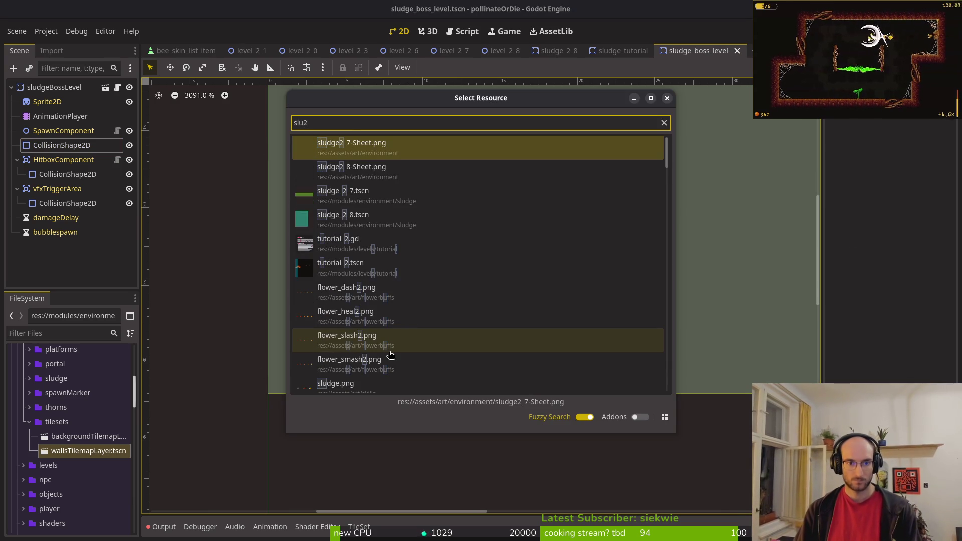
key("Return")
scroll(318, 311, "up", 10)
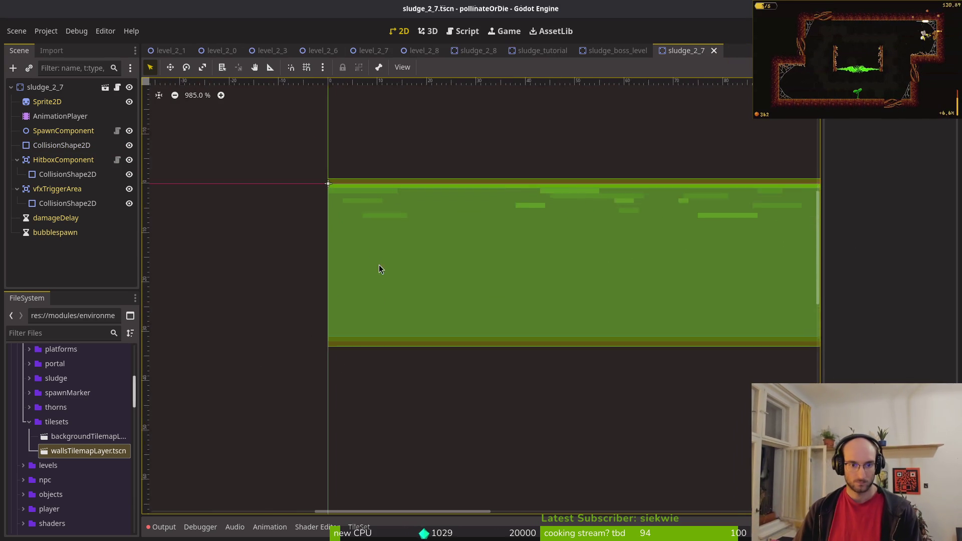
scroll(316, 355, "up", 5)
left_click(235, 401)
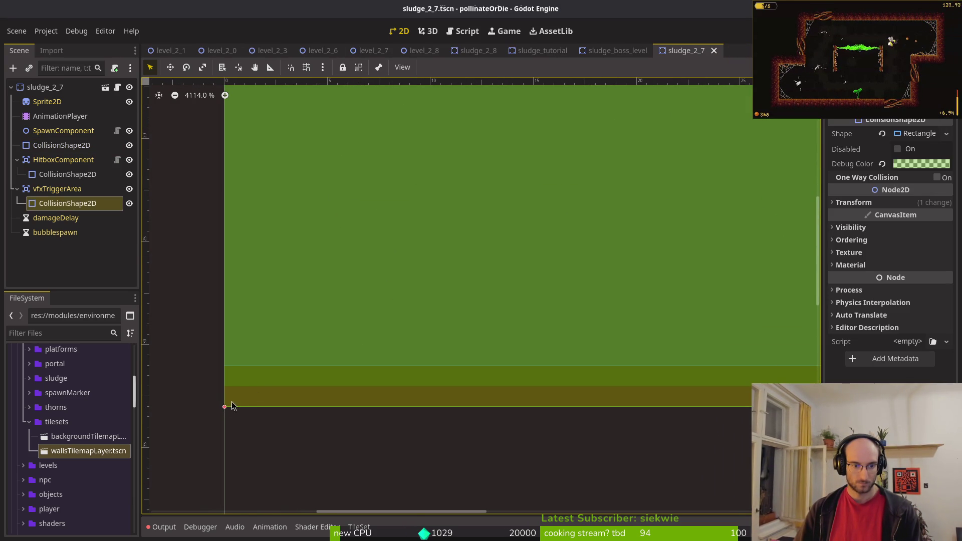
left_click(244, 406)
left_click_drag(226, 403, 225, 388)
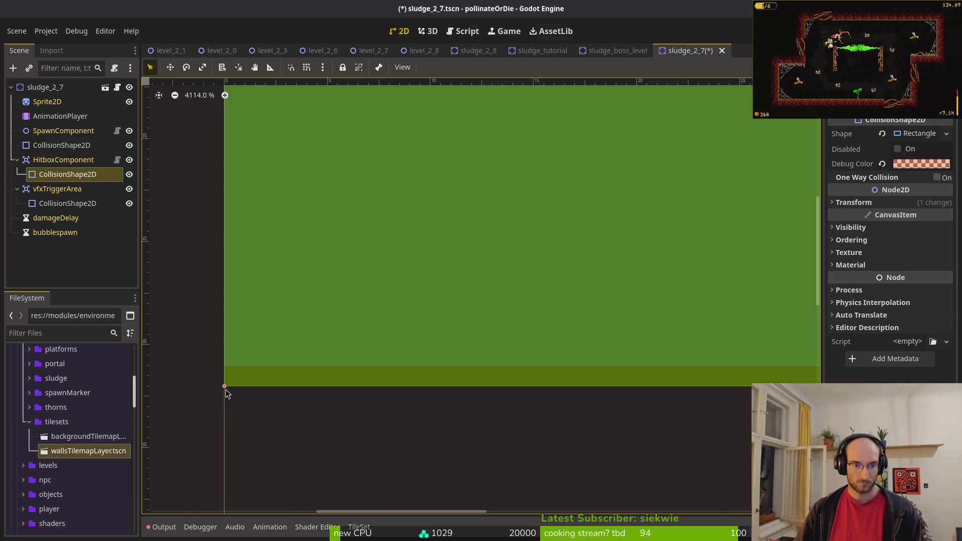
key("ctrl+s")
- Save sludge_2_7 again and close its tab
left_click(47, 144)
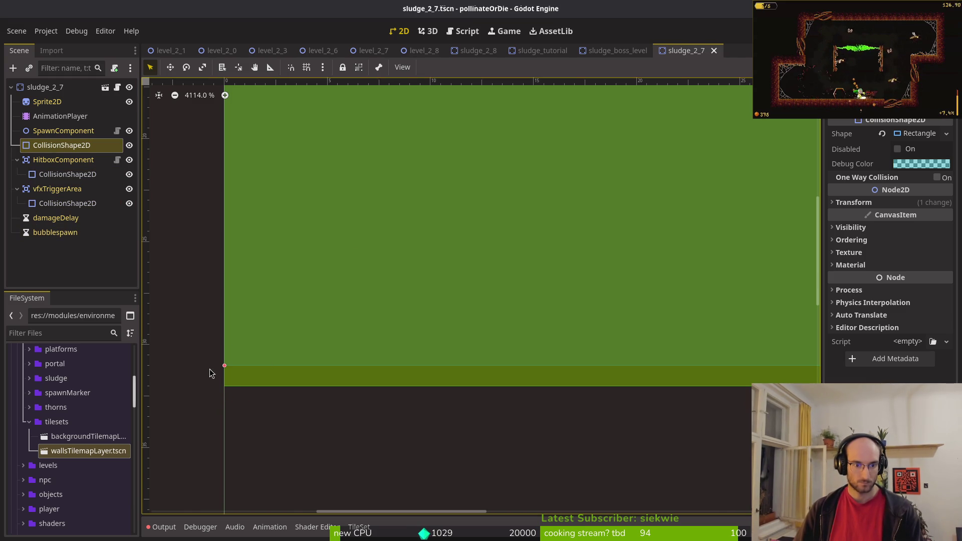
left_click(224, 371)
scroll(374, 289, "down", 11)
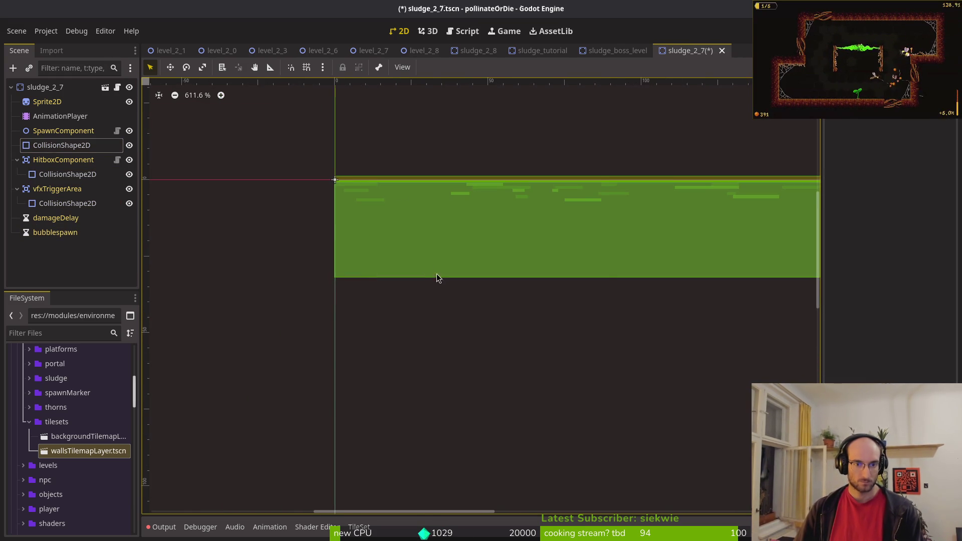
key("ctrl+s")
middle_click(679, 50)
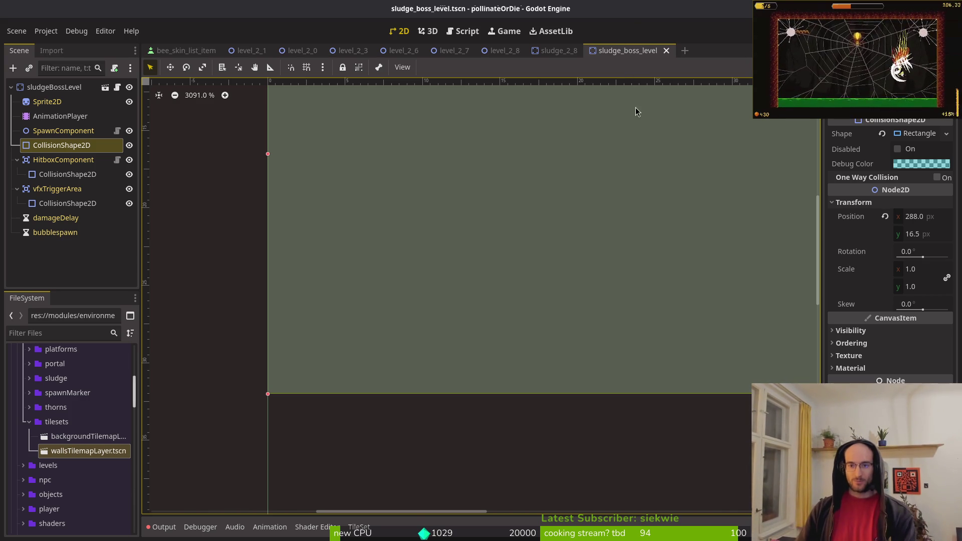
- Save and close the sludge_2_8 scene tab
left_click(615, 59)
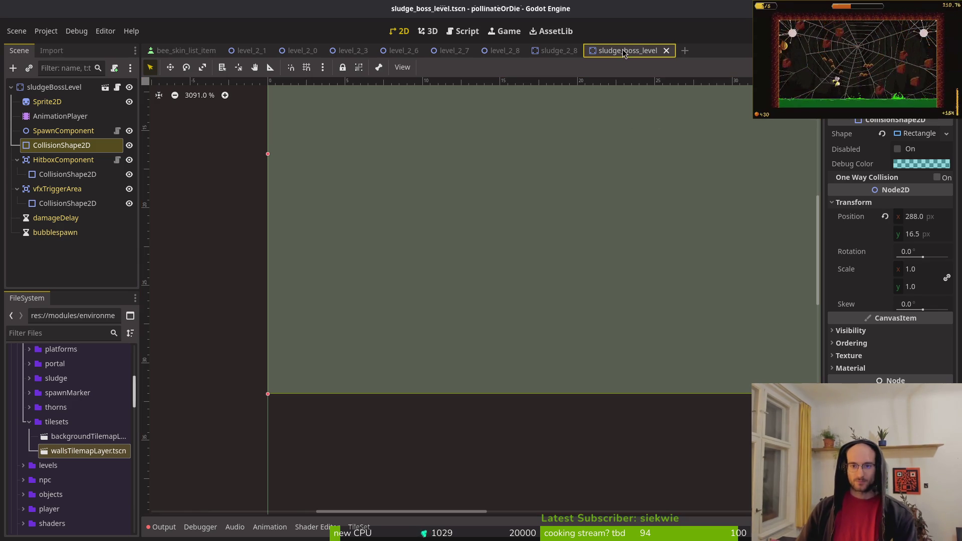
left_click(558, 52)
key("ctrl+s")
middle_click(557, 50)
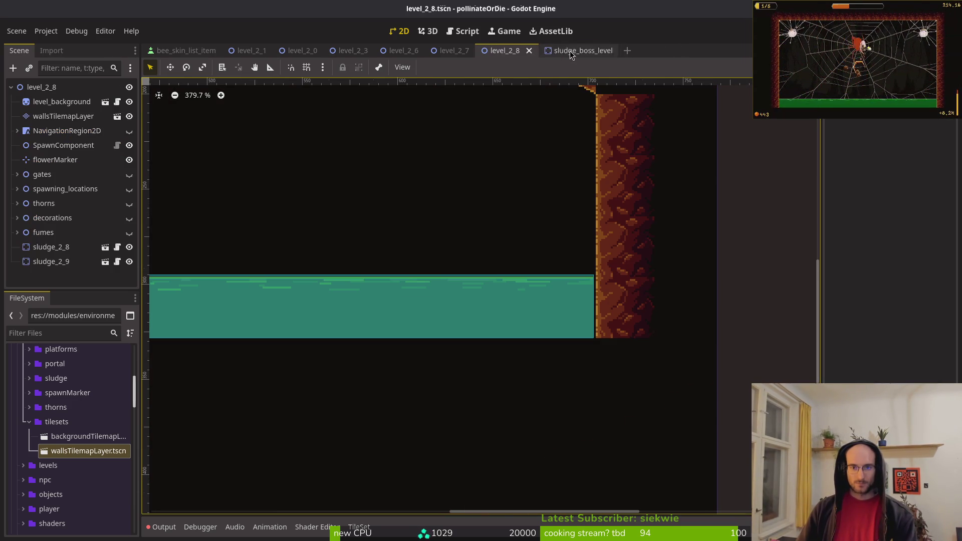
- Nudge the sludge_2_8 pool by one pixel in level_2_8 and save
scroll(514, 193, "down", 4)
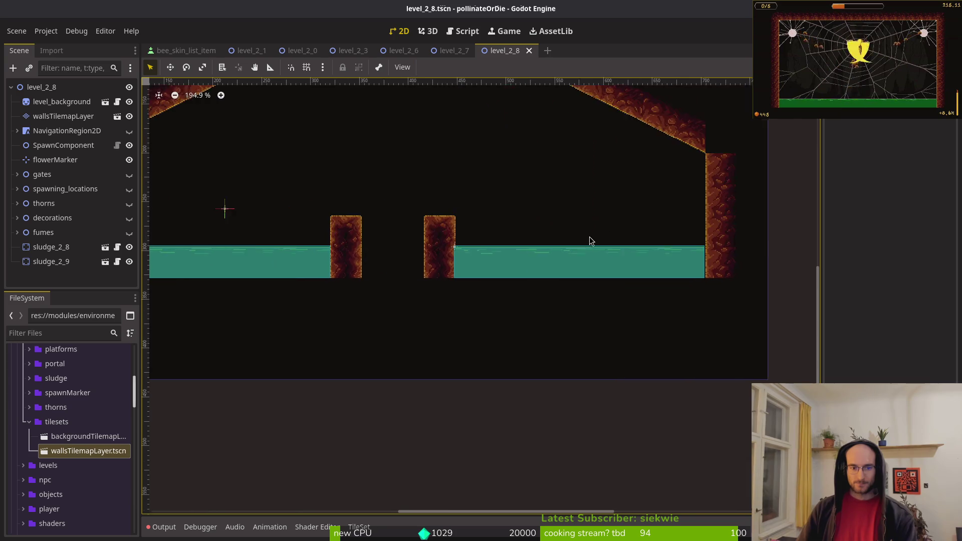
scroll(460, 314, "up", 4)
scroll(454, 298, "up", 6)
left_click_drag(468, 259, 460, 251)
scroll(394, 271, "down", 3)
scroll(340, 250, "up", 2)
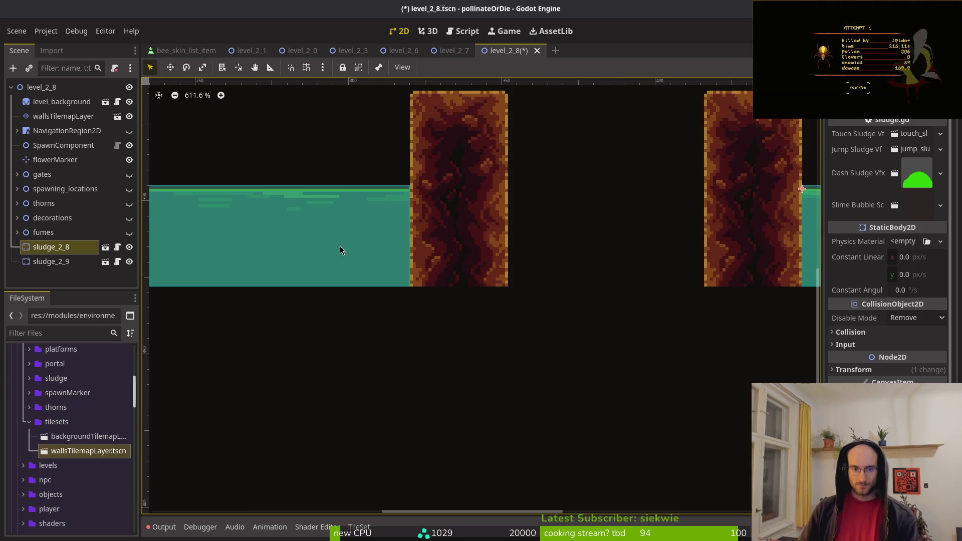
scroll(393, 271, "down", 2)
left_click(481, 230)
key("ctrl+s")
- Box-select all wall and roof tiles on the walls layer and move them up one tile row
scroll(472, 251, "down", 3)
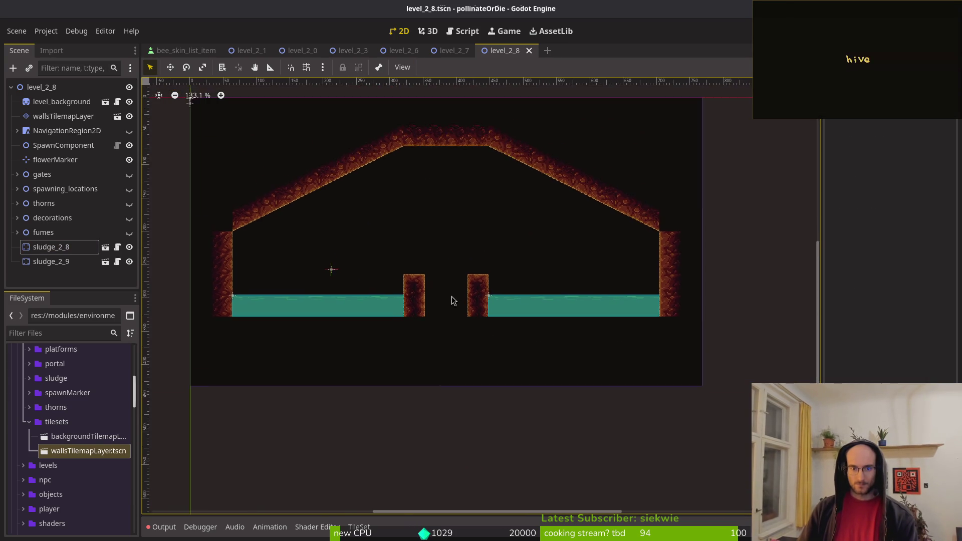
left_click(43, 114)
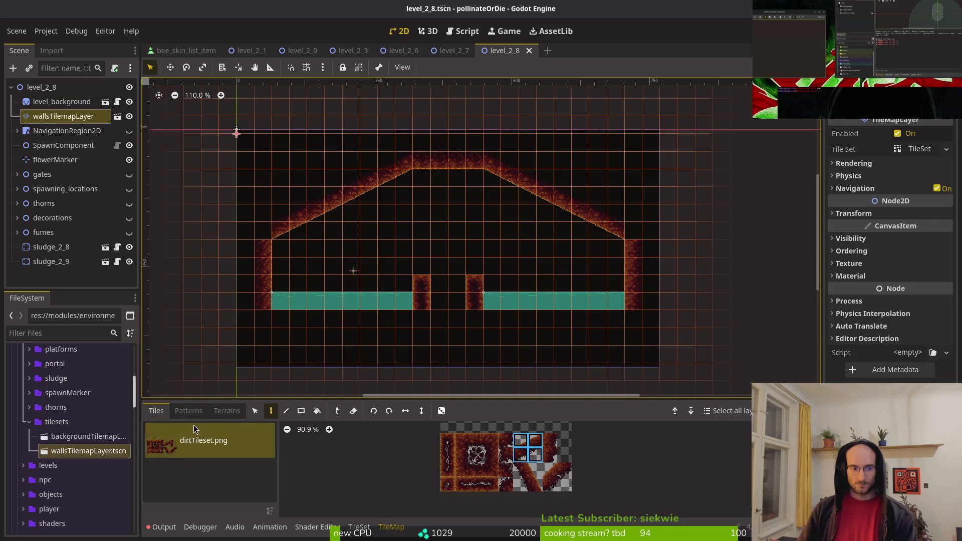
left_click(256, 411)
mouse_move(221, 134)
left_mouse_down()
mouse_move(300, 195)
mouse_move(711, 366)
left_mouse_up()
key("ctrl+z")
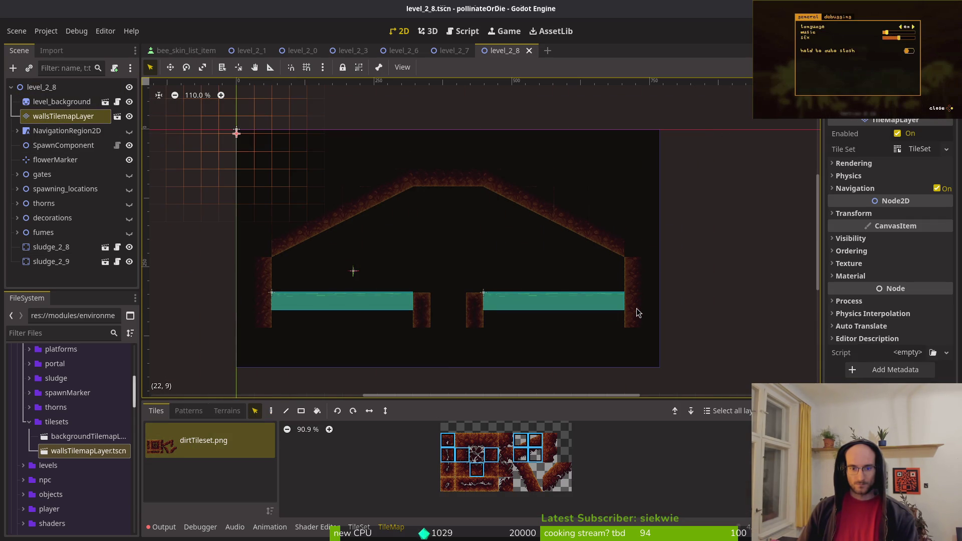
key("ctrl+z")
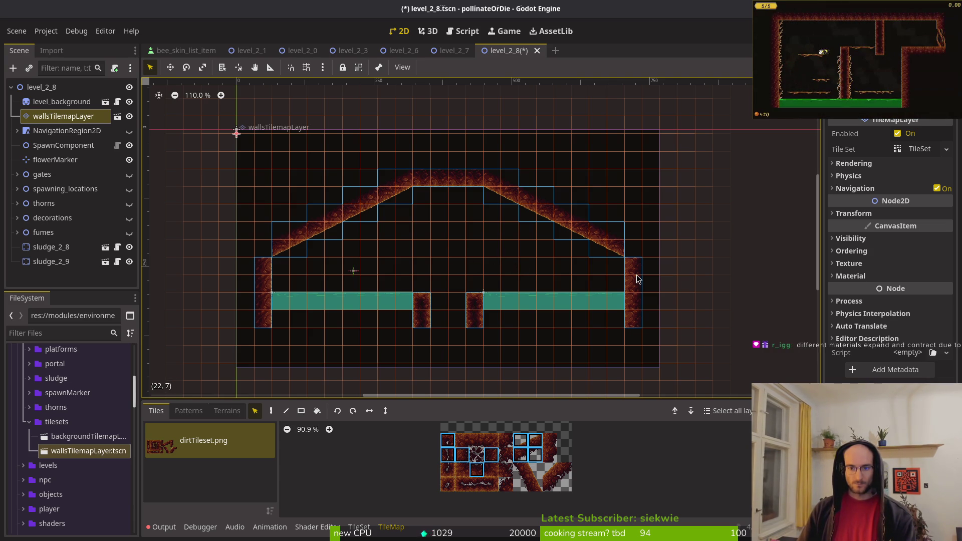
key("ctrl+a")
left_click_drag(637, 275, 633, 262)
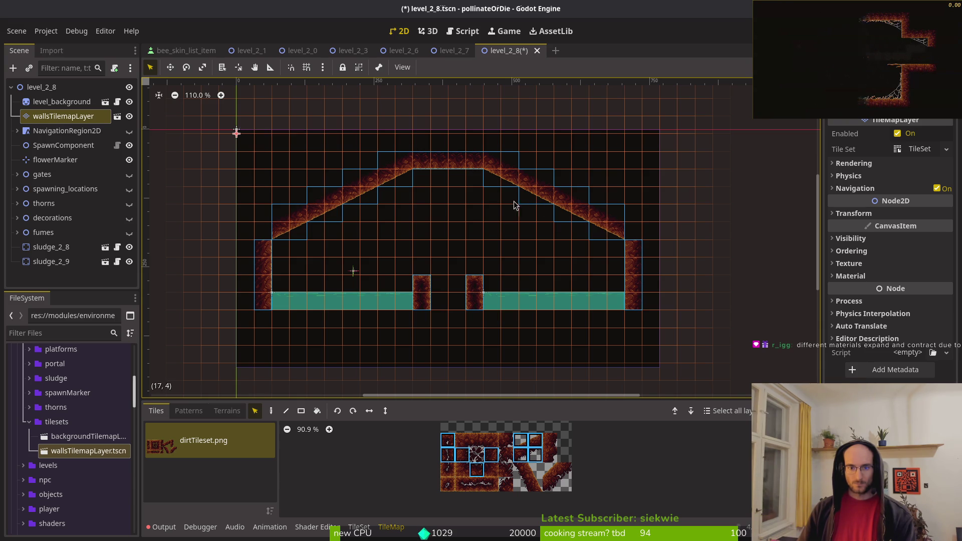
key("Escape")
- In Aseprite, make the sludge2_8 canvas 32 px narrower
key("alt+Tab")
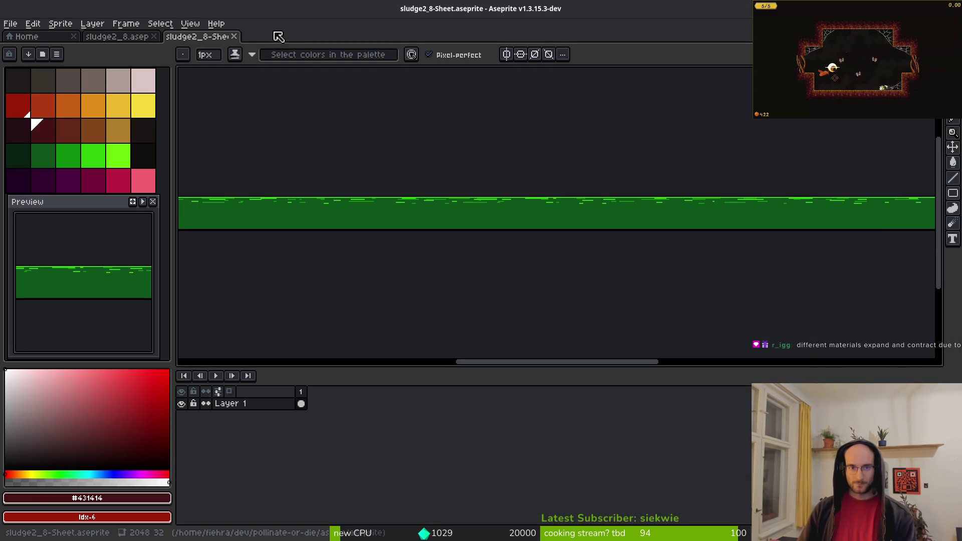
key("ctrl+w")
key("ctrl+alt+c")
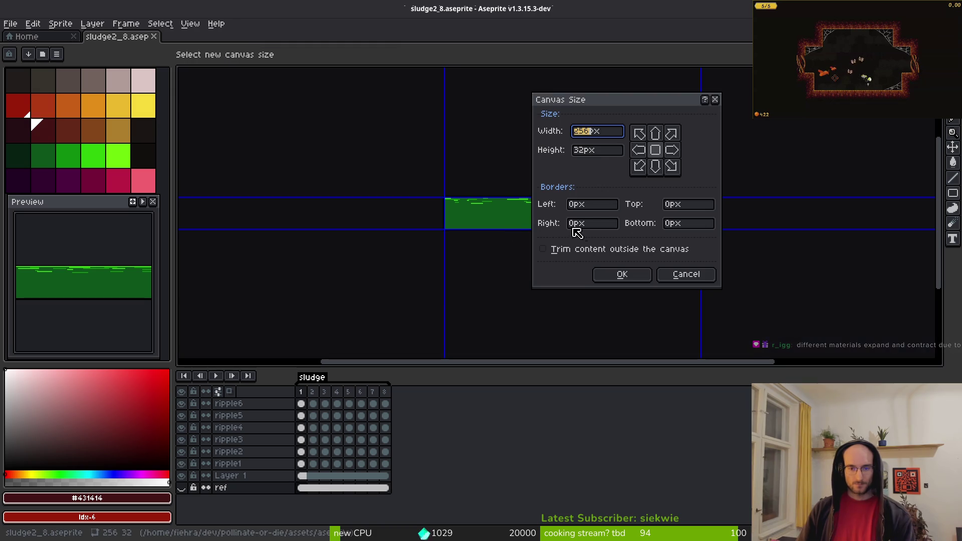
type("32")
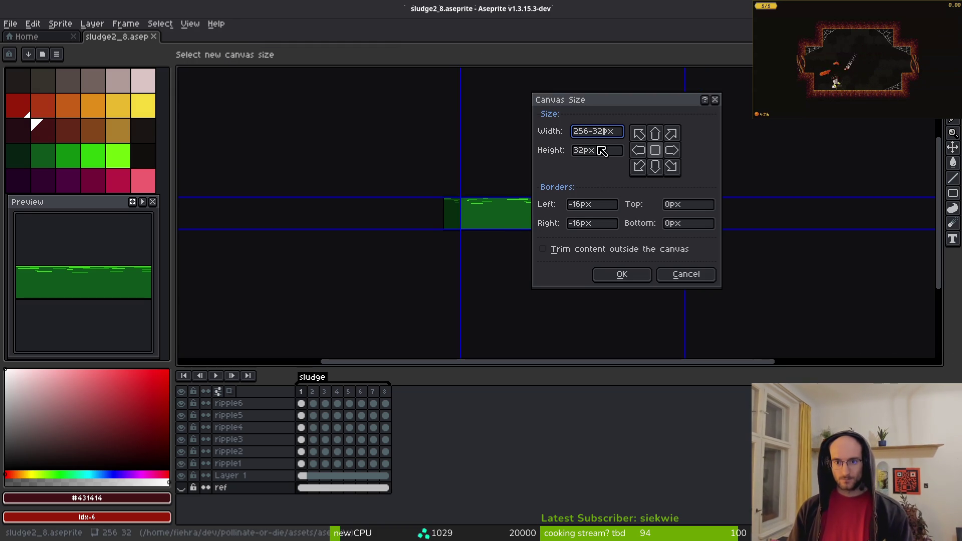
key("Return")
- Open the sprite sheet export and browse to the art/environment folder for output
key("ctrl+e")
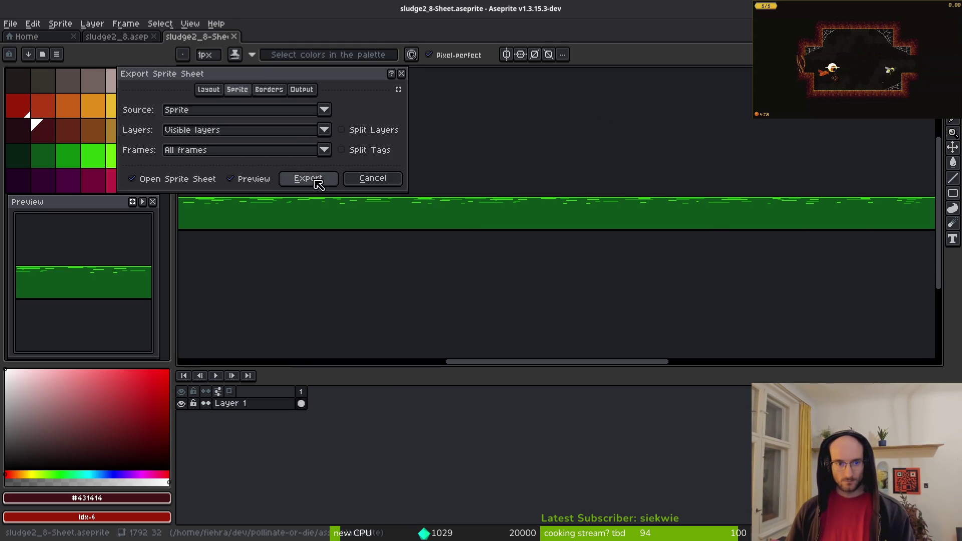
left_click(310, 177)
key("ctrl+shift+e")
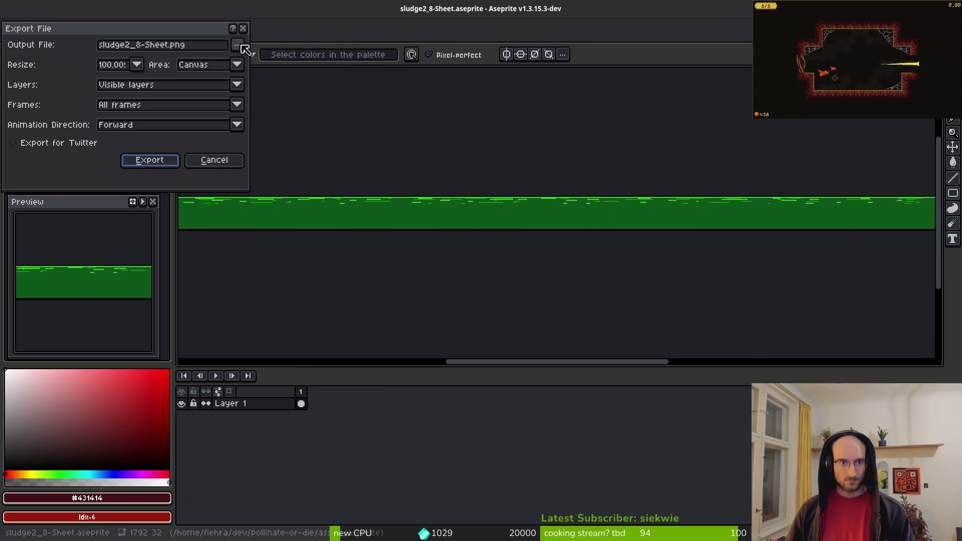
left_click(240, 46)
left_click(273, 60)
left_click(47, 45)
left_click(41, 106)
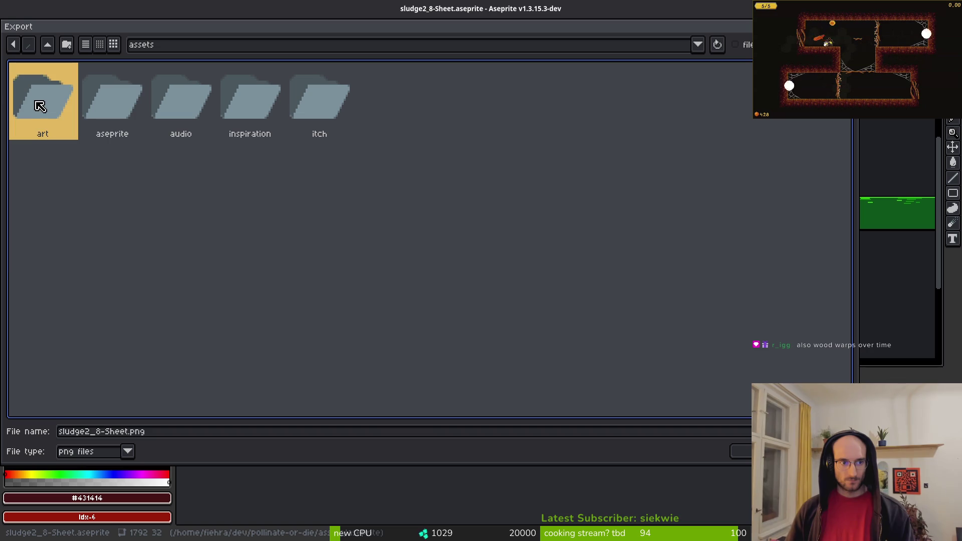
double_click(41, 106)
double_click(157, 104)
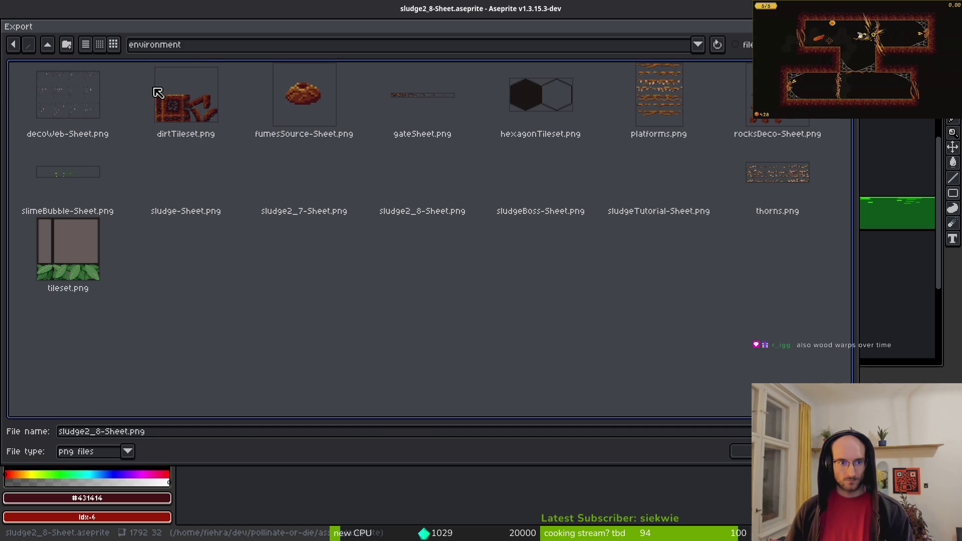
- Export over sludge2_8-Sheet.png, confirming the overwrite, and return to Godot
left_click(457, 182)
left_click(745, 453)
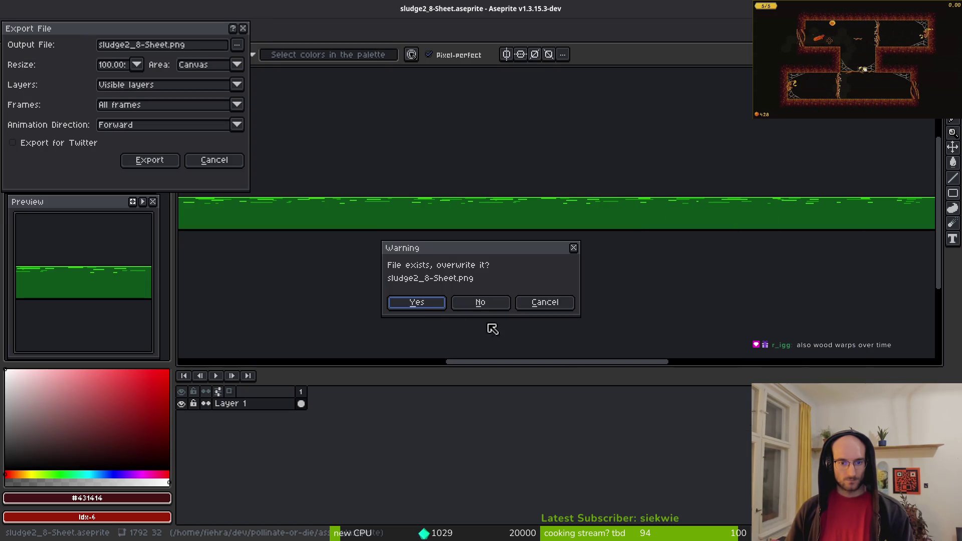
left_click(394, 299)
left_click(150, 159)
key("alt+Tab")
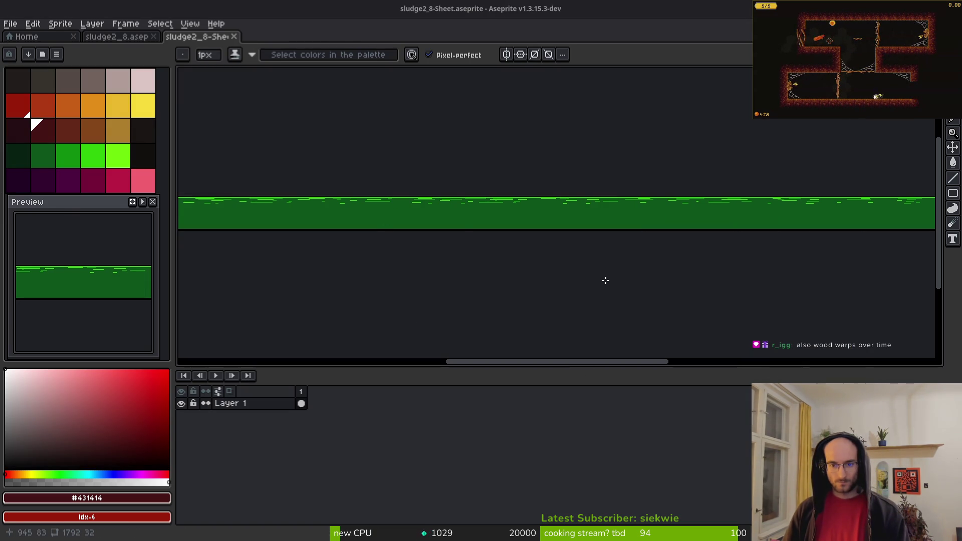
scroll(416, 287, "up", 4)
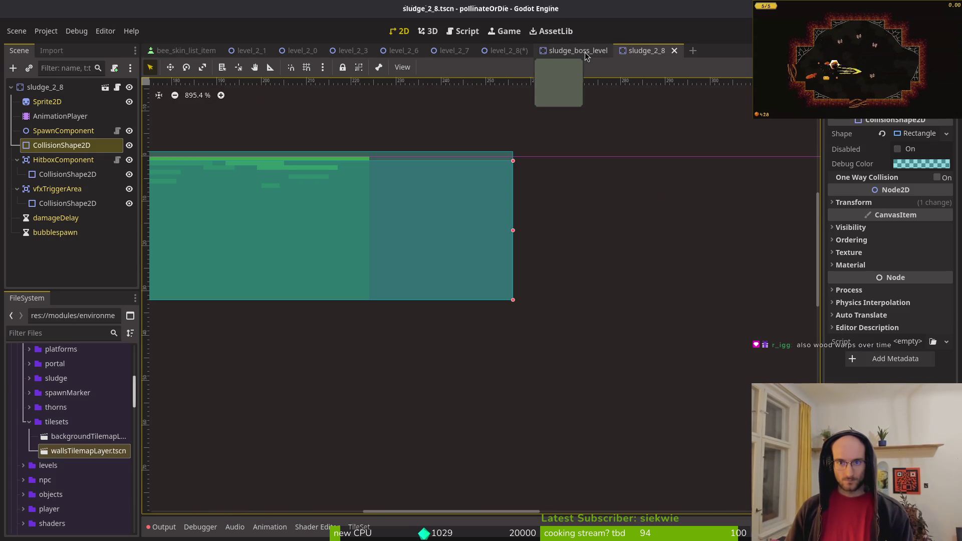
- Narrow the sludge_2_8 trigger and hitbox collision shapes to the pool's visible width and save
middle_click(581, 51)
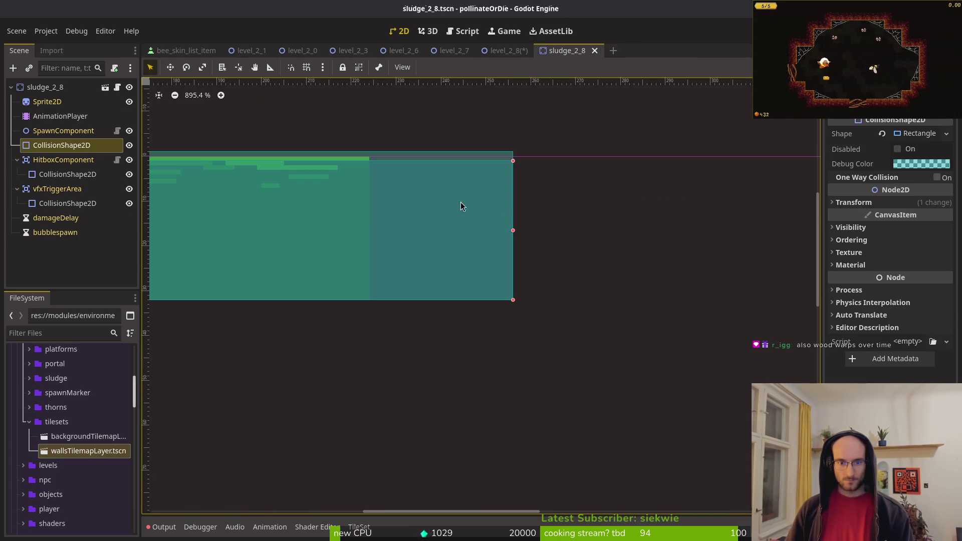
left_click_drag(514, 232, 368, 240)
scroll(500, 269, "up", 4)
left_click(519, 258)
left_click(486, 204)
left_click_drag(330, 201, 293, 201)
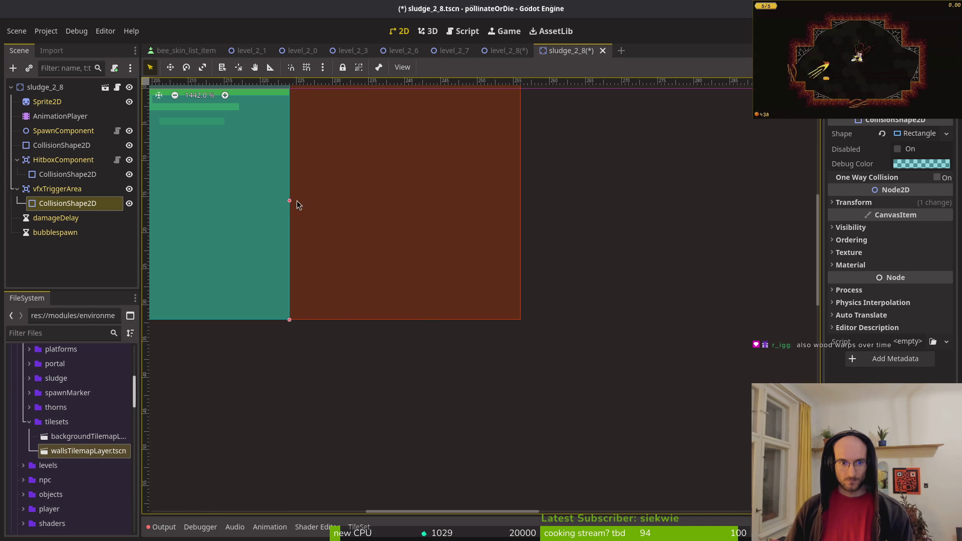
mouse_move(520, 200)
left_mouse_down()
mouse_move(277, 206)
mouse_move(287, 203)
left_mouse_up()
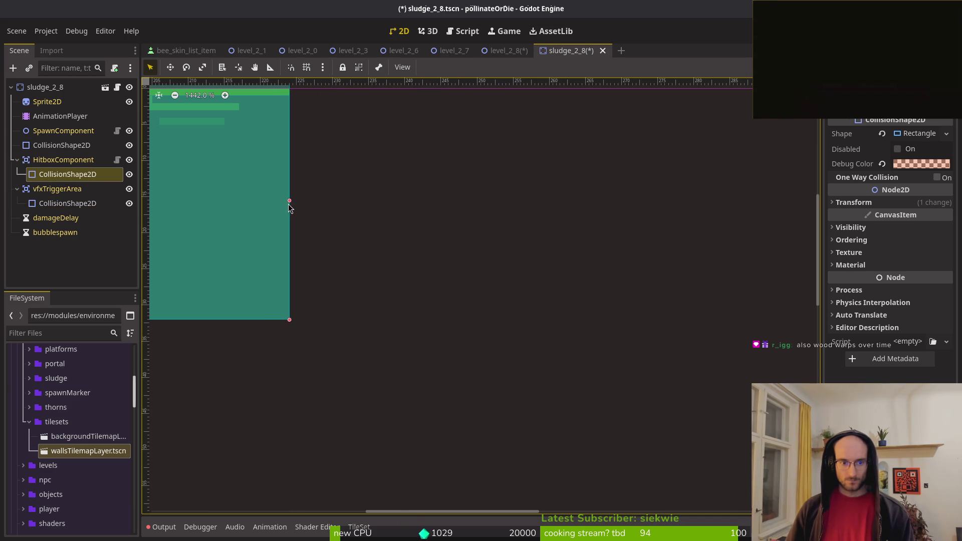
scroll(322, 204, "down", 3)
scroll(321, 203, "down", 4)
left_click(326, 203)
key("ctrl+s")
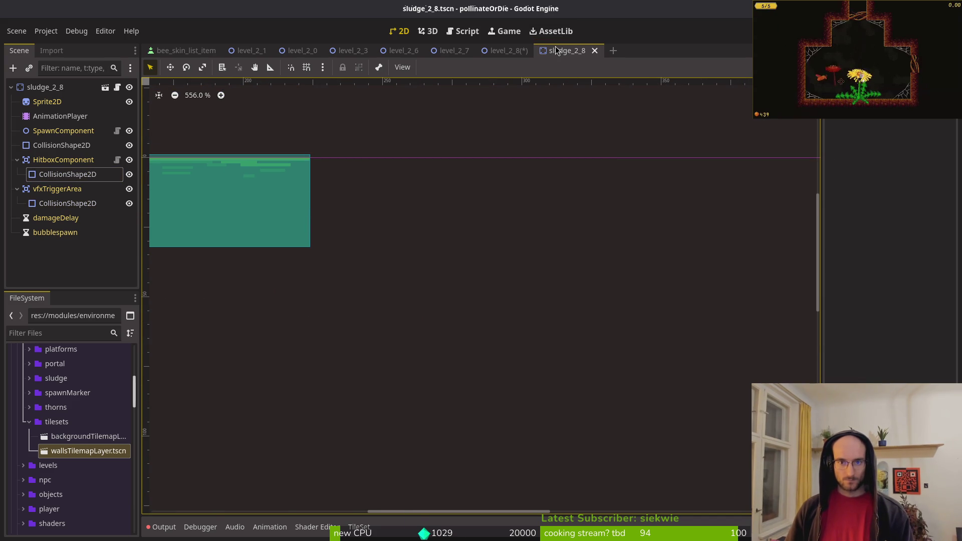
- Back in level_2_8, shift sludge_2_9 right against its pillar and save the level
middle_click(558, 49)
scroll(366, 311, "up", 2)
mouse_move(365, 323)
left_mouse_down()
mouse_move(404, 321)
mouse_move(347, 332)
left_mouse_up()
scroll(468, 302, "up", 3)
scroll(467, 302, "up", 4)
scroll(347, 332, "down", 7)
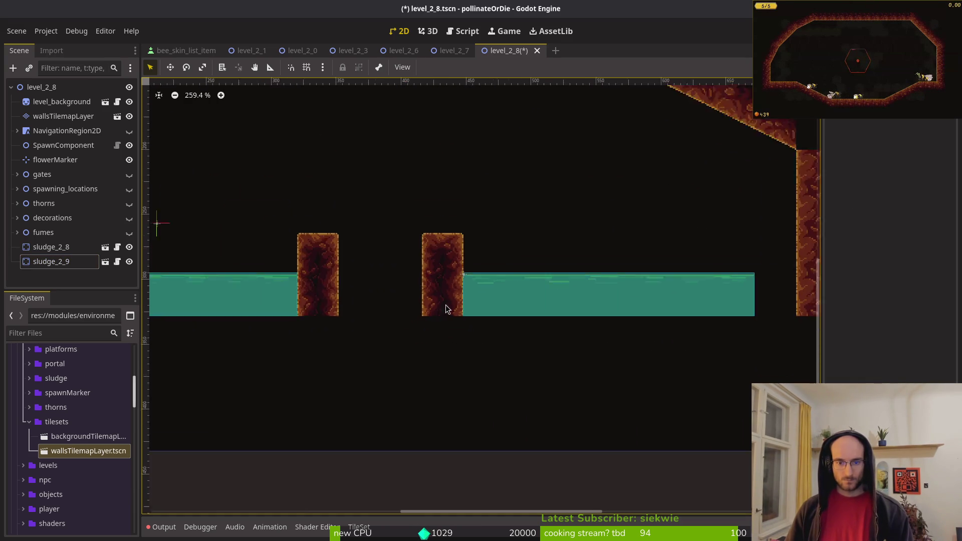
key("ctrl+s")
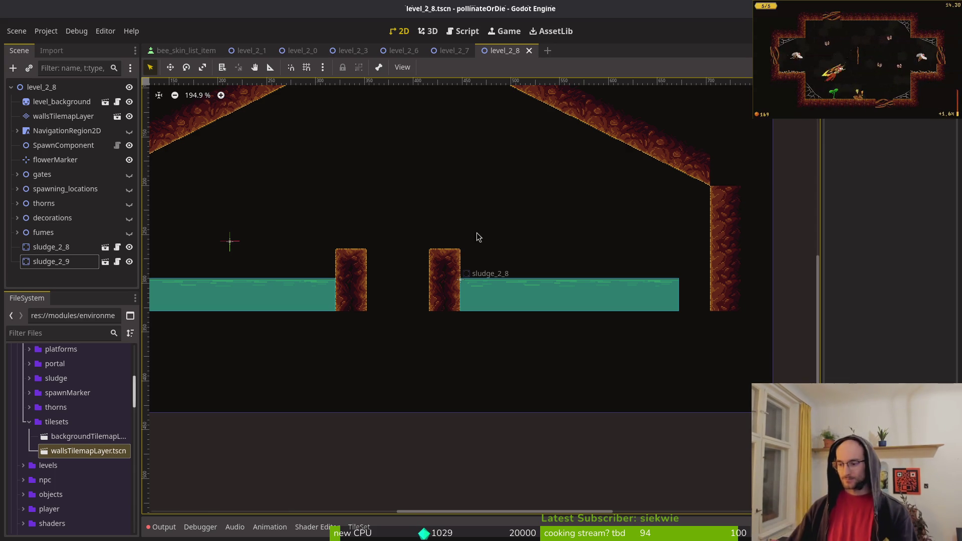
scroll(596, 198, "down", 3)
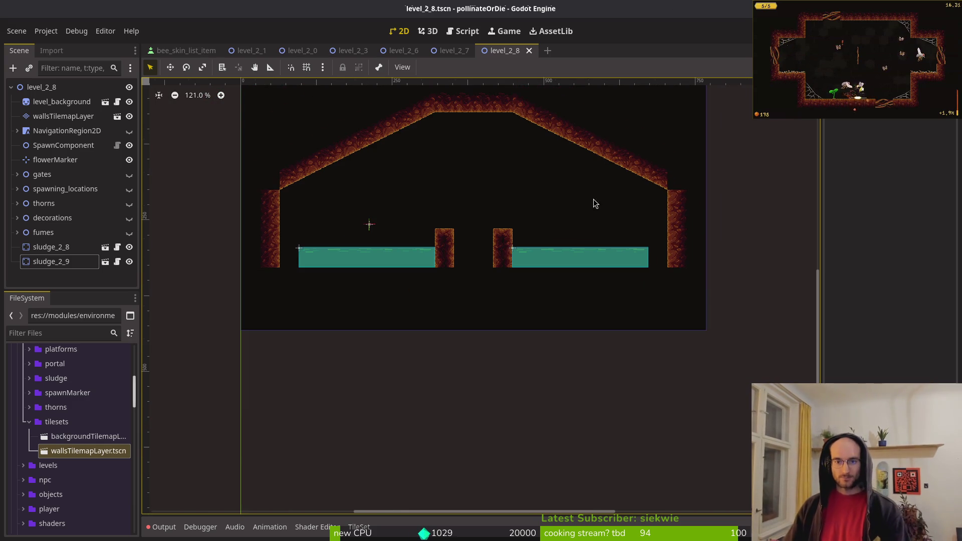
- Select the right-slope wall tiles, cancelling an accidental background move
left_click(50, 116)
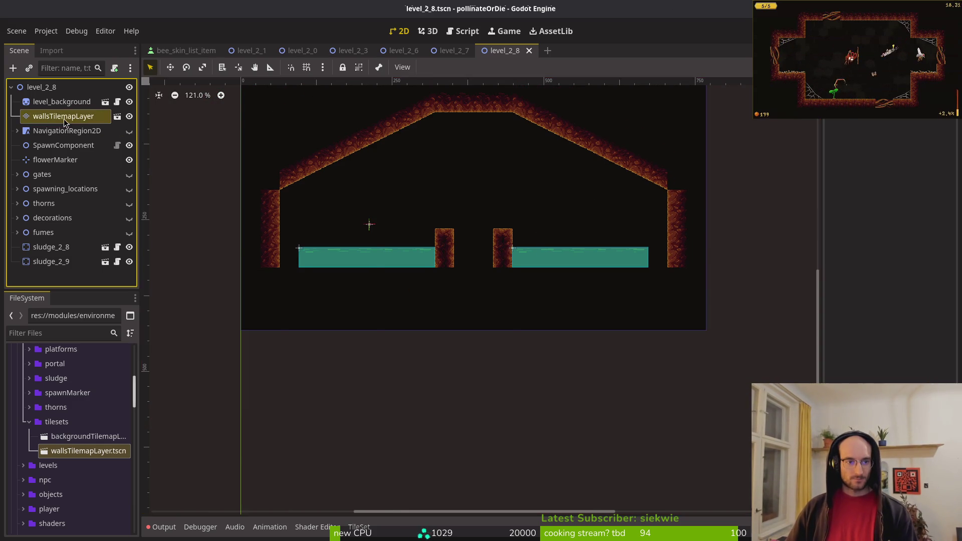
scroll(562, 184, "up", 1)
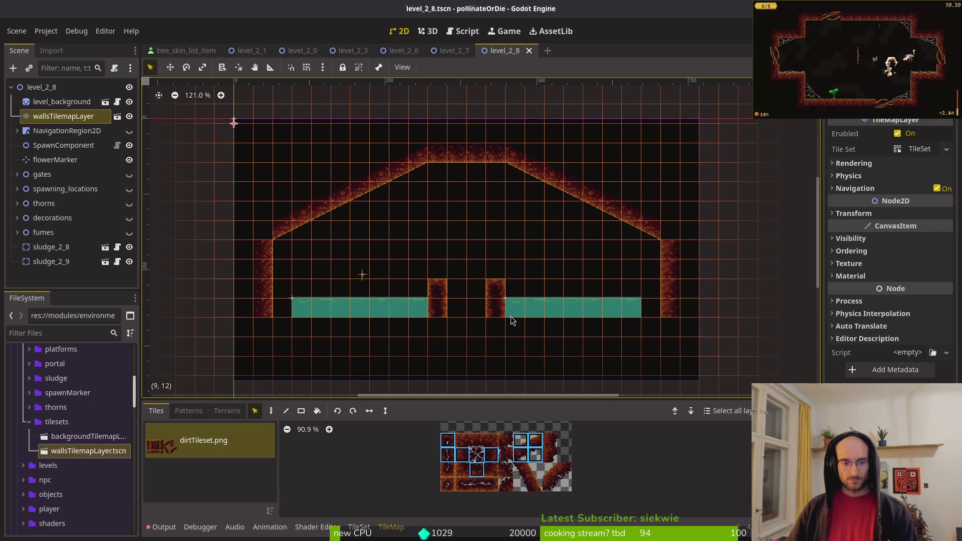
scroll(465, 128, "right", 3)
mouse_move(449, 113)
left_mouse_down()
mouse_move(572, 200)
mouse_move(648, 221)
mouse_move(604, 239)
left_mouse_up()
scroll(604, 240, "left", 3)
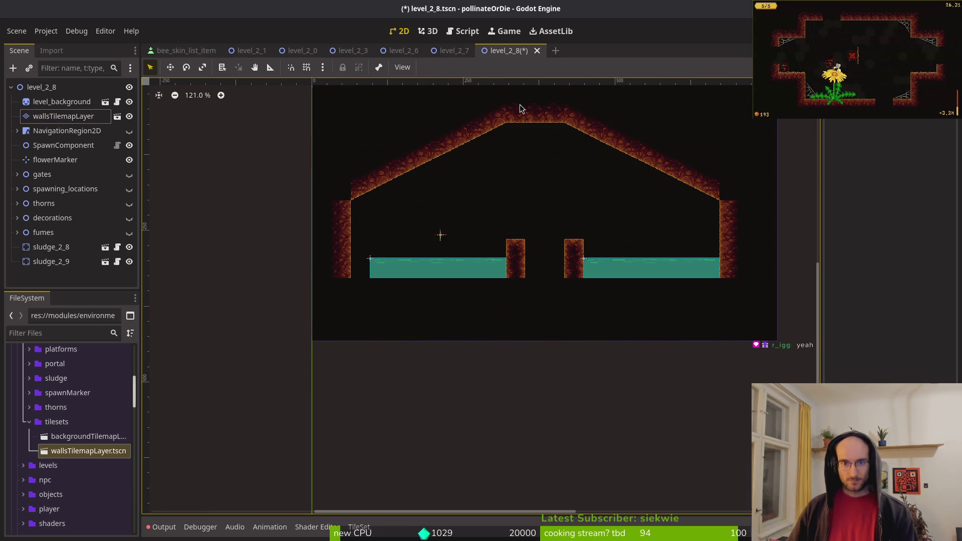
left_click_drag(521, 104, 430, 191)
key("Escape")
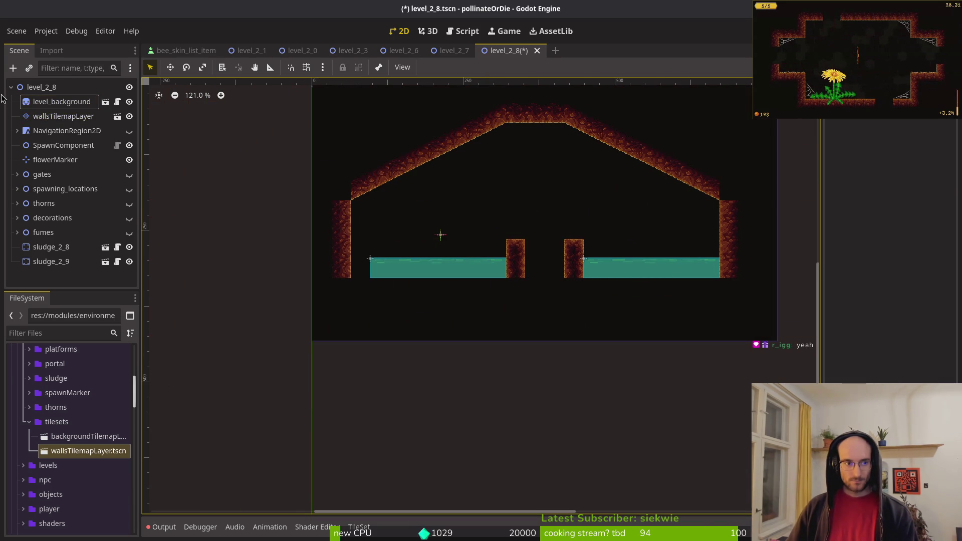
- Select the wall tiles from the roof down, save, and undo an accidental background move
left_click(367, 179)
mouse_move(486, 143)
left_mouse_down()
mouse_move(465, 170)
mouse_move(308, 245)
mouse_move(337, 351)
mouse_move(295, 267)
mouse_move(310, 269)
left_mouse_up()
key("Escape")
key("ctrl+s")
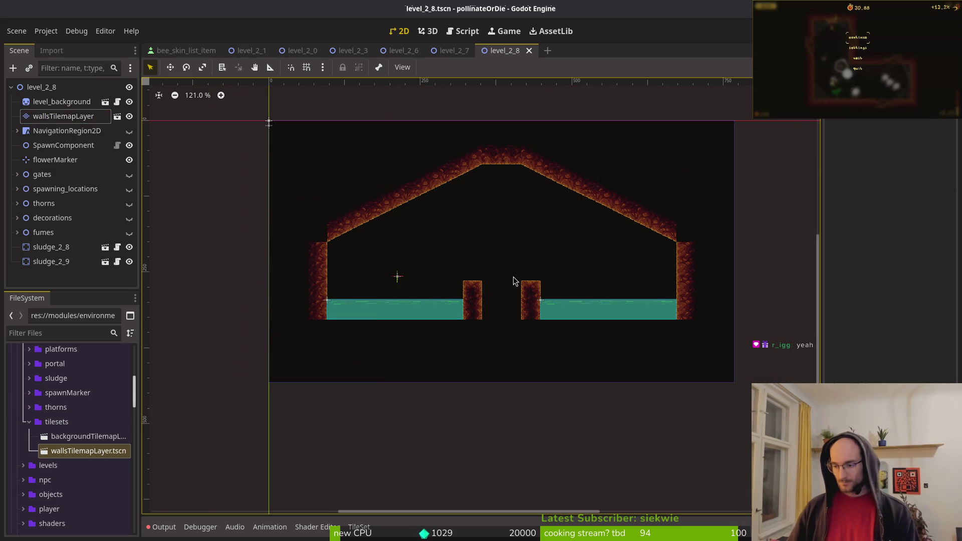
scroll(512, 246, "down", 2)
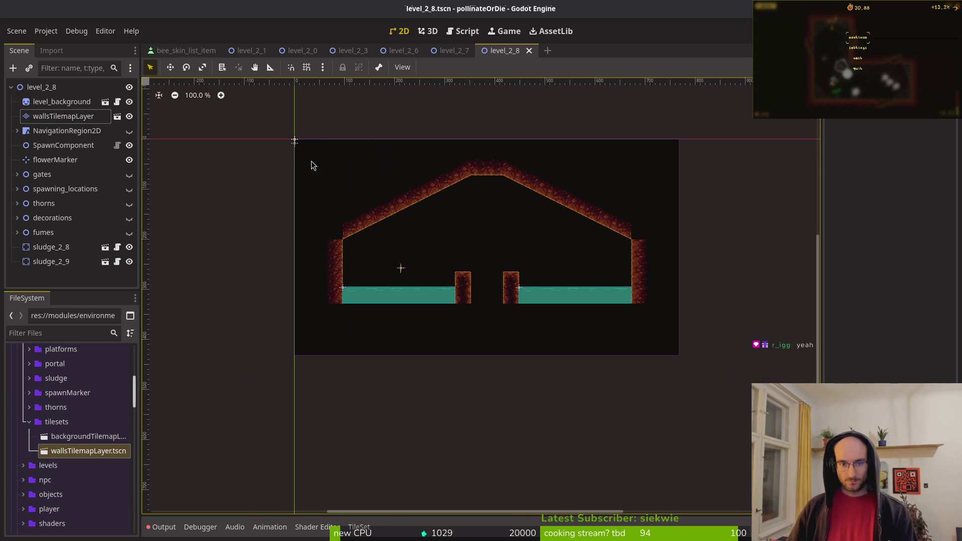
left_click_drag(388, 200, 408, 217)
key("ctrl+z")
- Box-select every wall tile on wallsTilemapLayer and move them down one tile
left_click(63, 116)
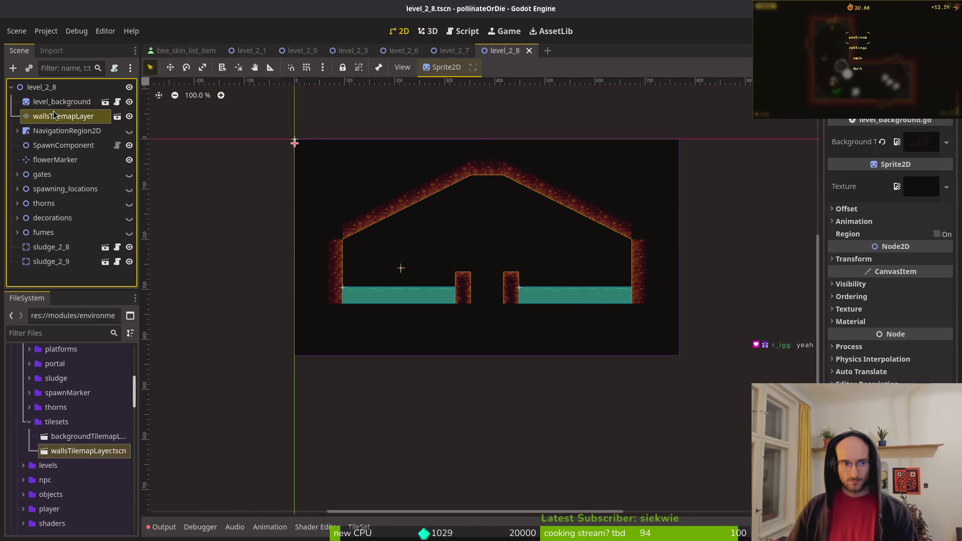
mouse_move(301, 158)
left_mouse_down()
mouse_move(432, 248)
mouse_move(675, 314)
left_mouse_up()
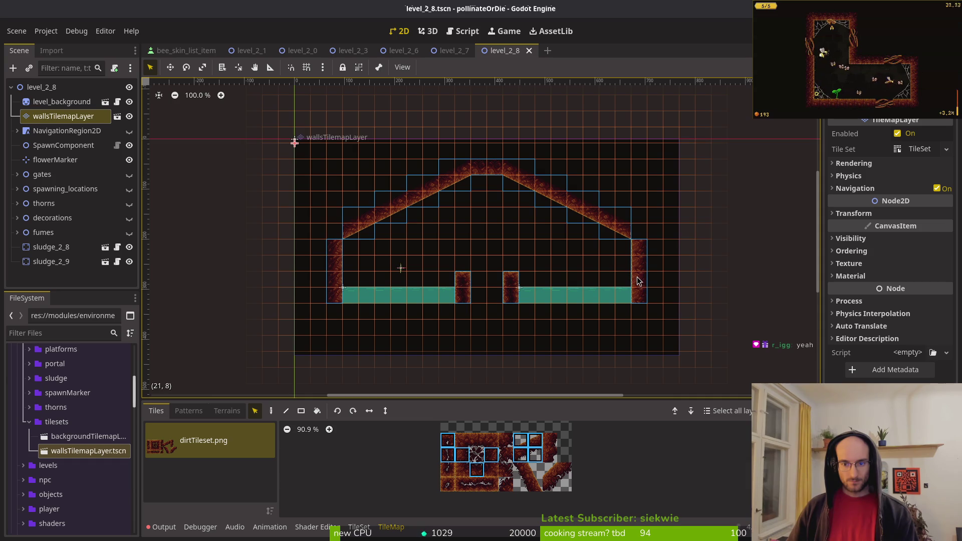
left_click_drag(643, 279, 643, 295)
left_click(643, 294)
scroll(602, 289, "up", 15)
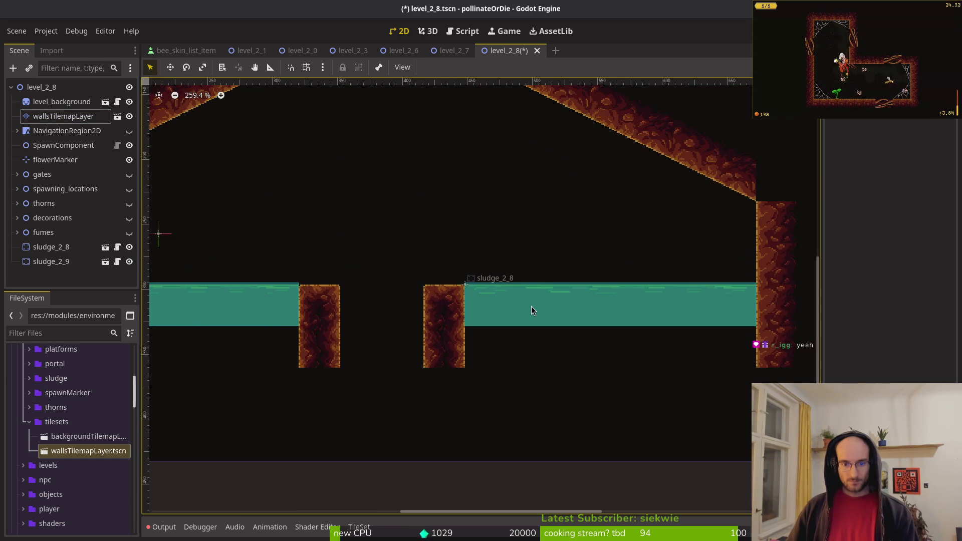
- Lower sludge_2_8 and sludge_2_9 to the new floor level and save
mouse_move(484, 300)
left_mouse_down()
mouse_move(484, 368)
mouse_move(546, 354)
left_mouse_up()
scroll(546, 354, "up", 1)
scroll(546, 355, "down", 1)
scroll(546, 354, "left", 10)
left_click_drag(372, 279, 371, 344)
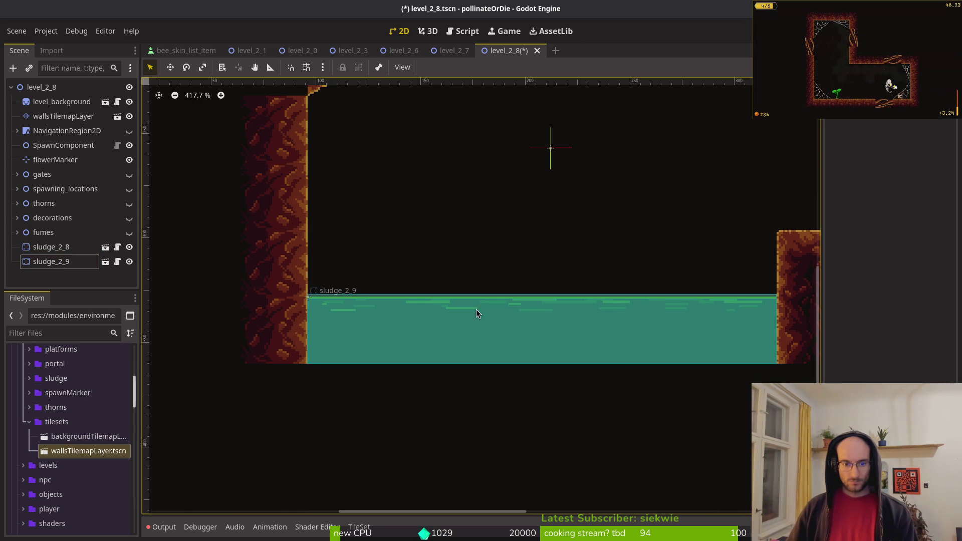
scroll(471, 315, "down", 5)
key("ctrl+s")
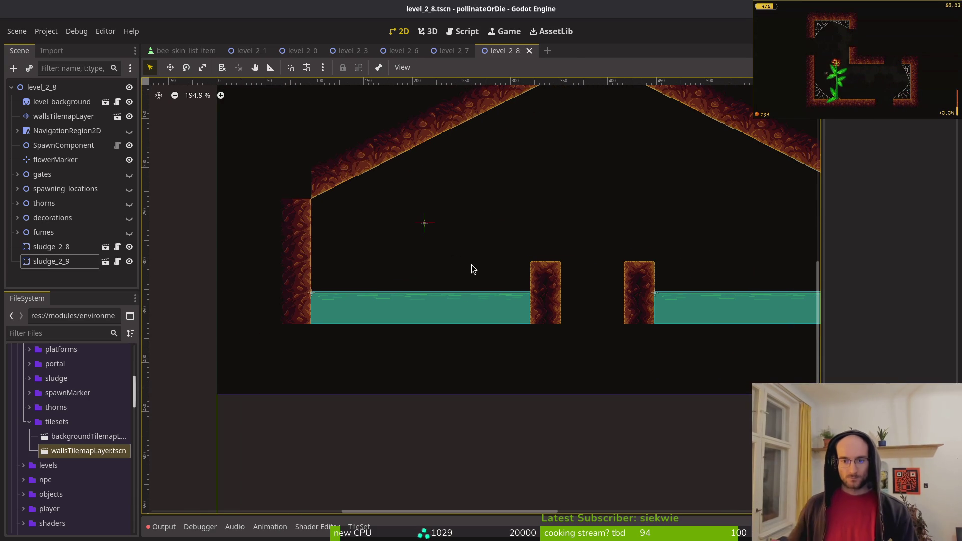
- Drag the flowerMarker onto the left pillar's top at 335, 296
scroll(471, 265, "down", 3)
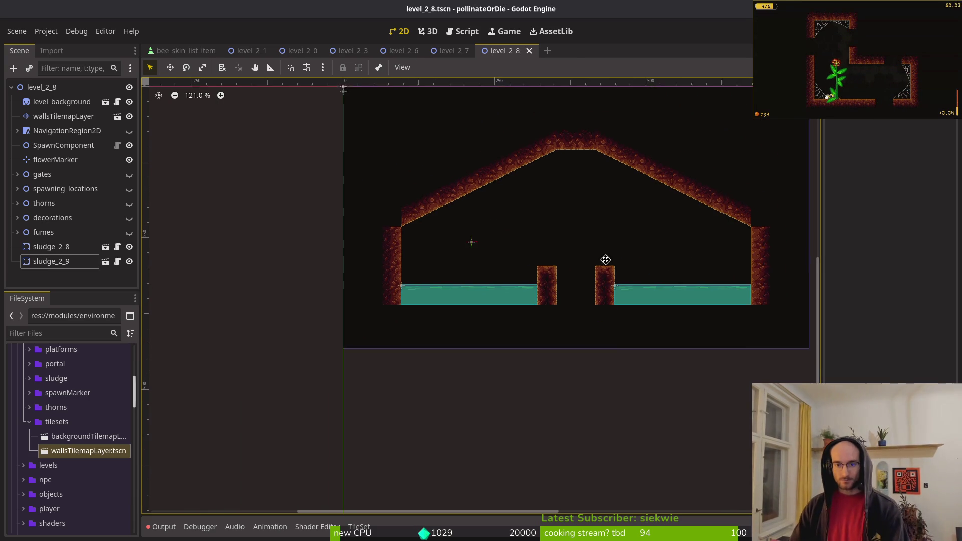
scroll(539, 284, "up", 1)
scroll(479, 230, "up", 3)
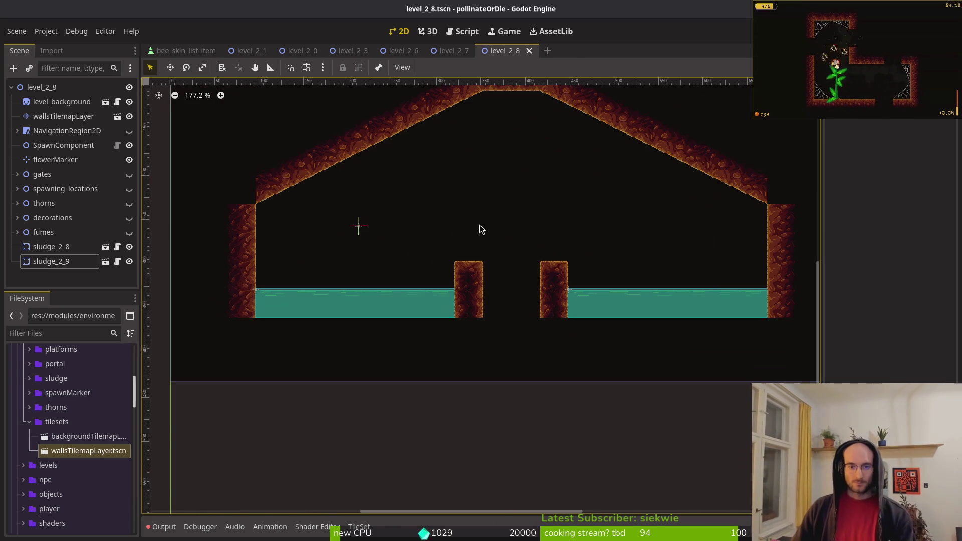
mouse_move(359, 227)
left_mouse_down()
mouse_move(443, 244)
mouse_move(471, 263)
left_mouse_up()
scroll(464, 265, "up", 2)
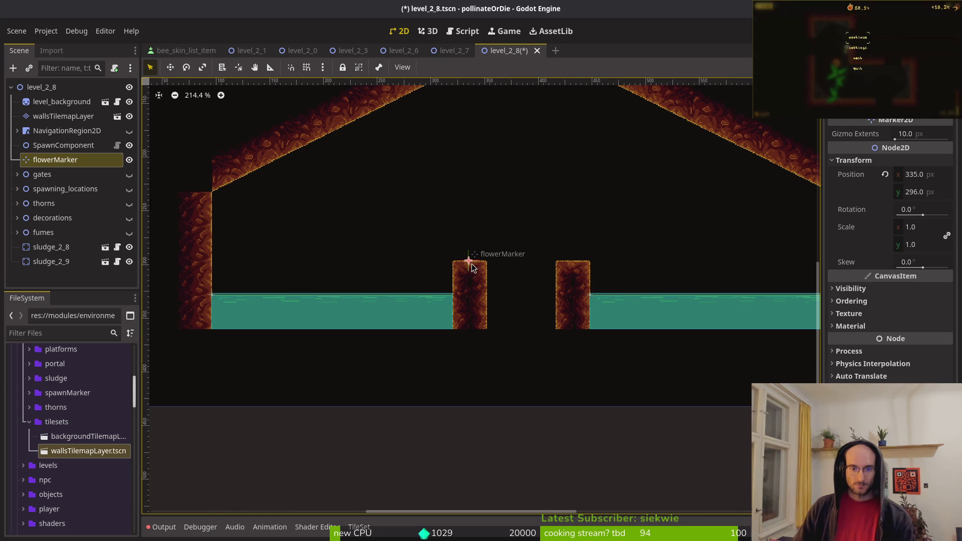
- Deselect the flower marker and save the level
scroll(478, 258, "up", 4)
left_click(554, 234)
key("ctrl+s")
- Toggle the NavigationRegion2D visibility on and back off
scroll(537, 239, "down", 9)
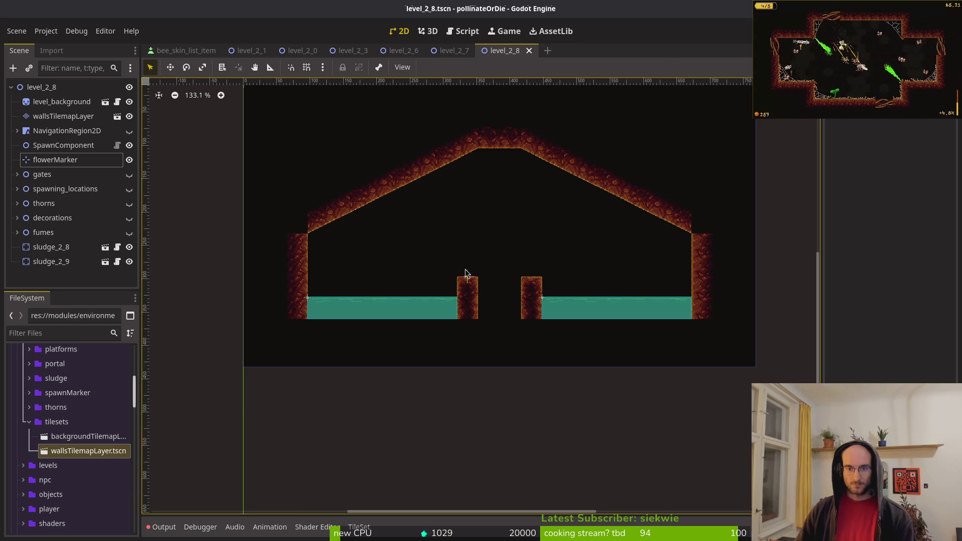
scroll(455, 265, "down", 6)
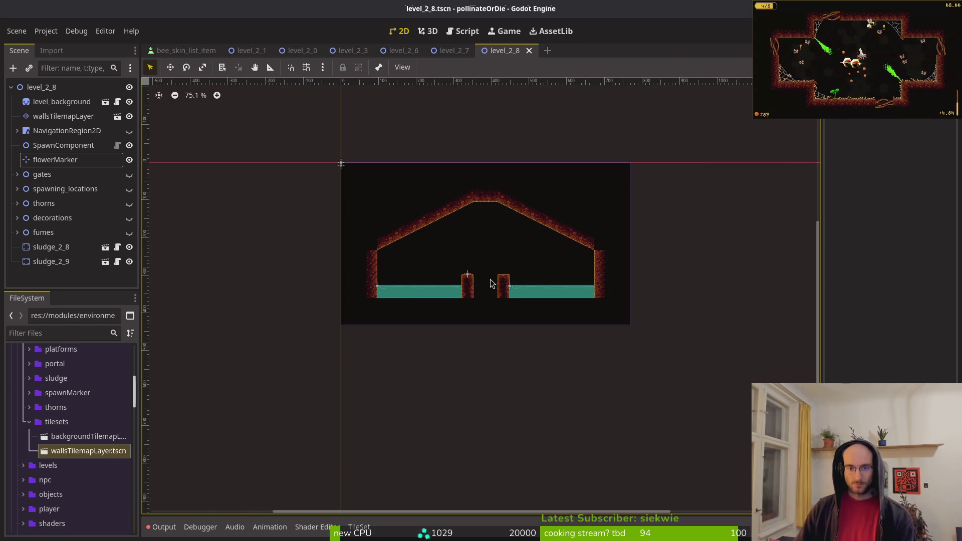
left_click(129, 132)
left_click(129, 132)
scroll(482, 233, "up", 5)
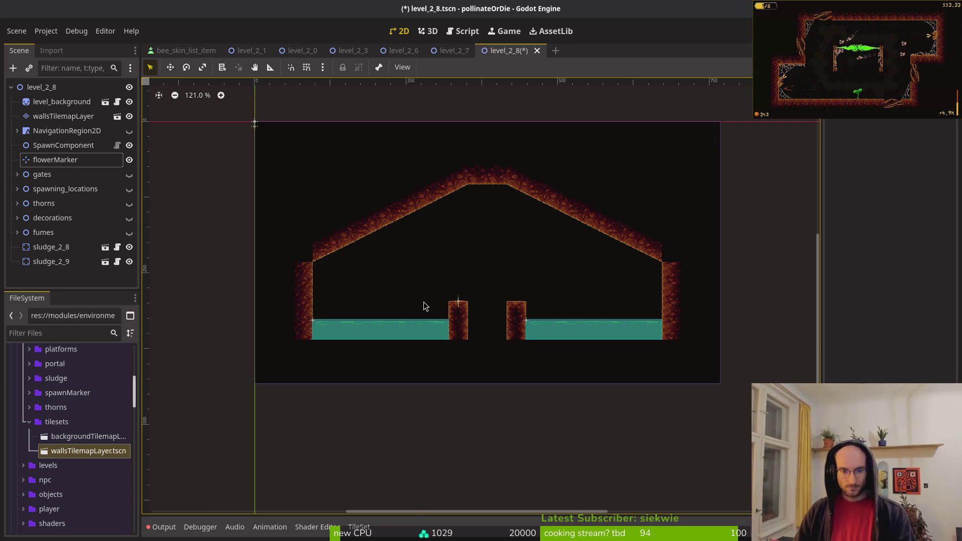
scroll(471, 294, "up", 4)
scroll(522, 290, "up", 4)
scroll(426, 293, "left", 5)
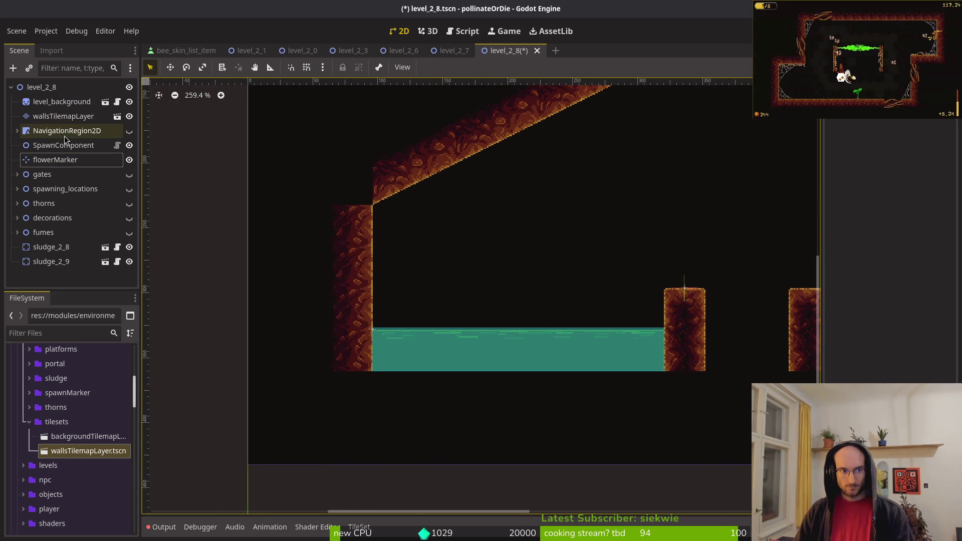
- On wallsTilemapLayer, erase two left-wall tiles, the roof-peak tiles, and tiles in the right wall
left_click(63, 116)
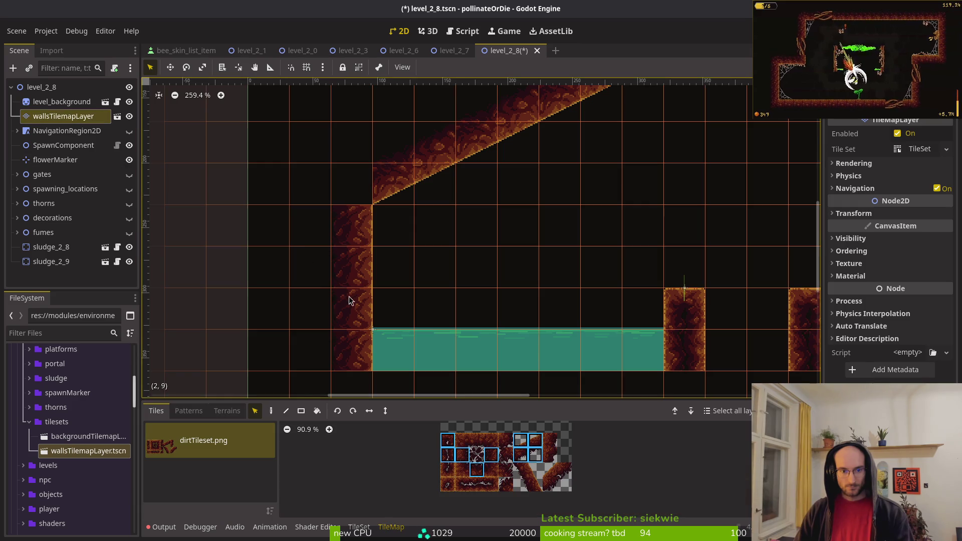
left_click(341, 388)
left_click(63, 116)
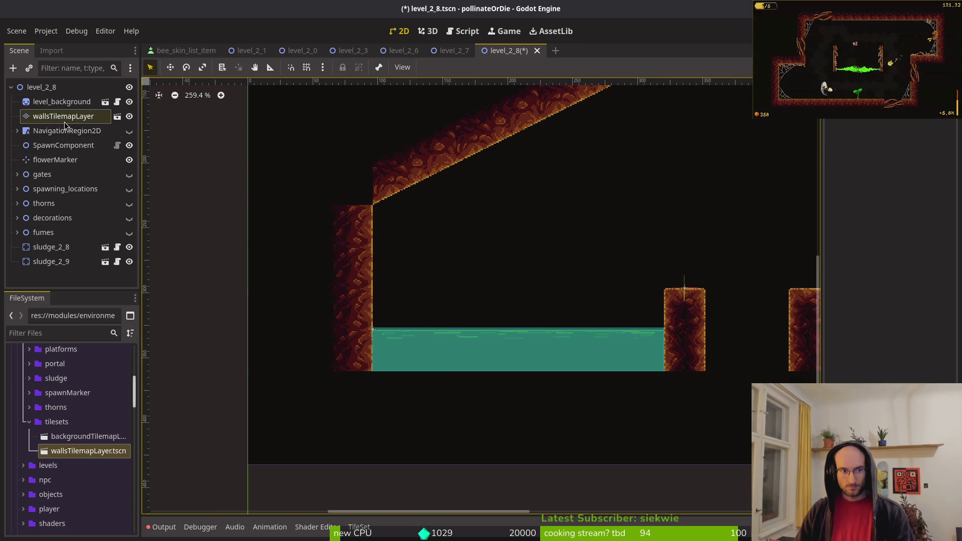
left_click_drag(342, 303, 343, 268)
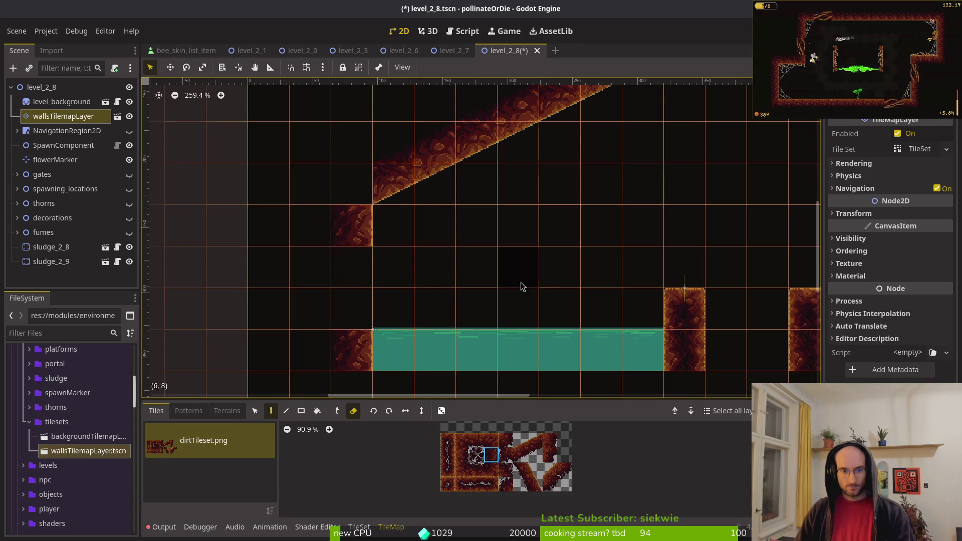
scroll(343, 268, "down", 3)
scroll(343, 268, "right", 3)
left_click(506, 98)
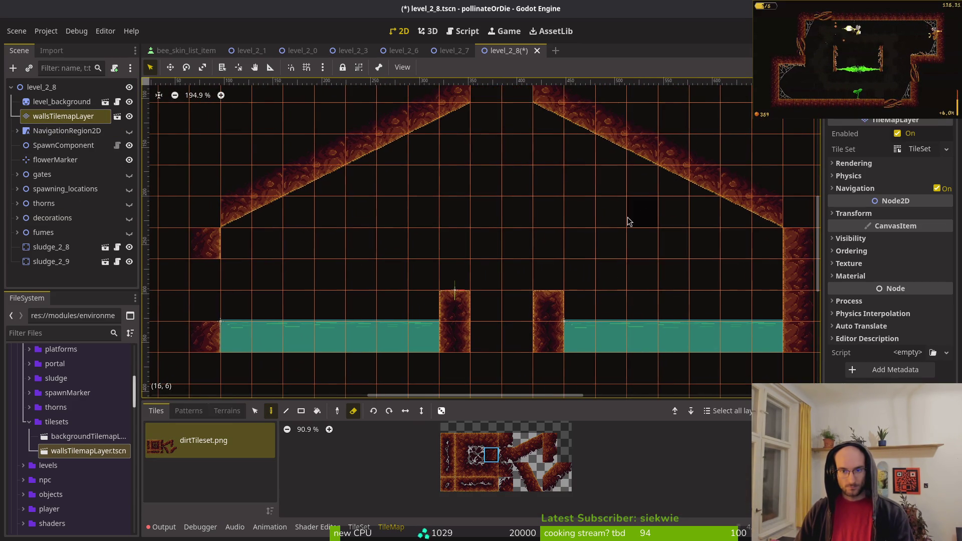
scroll(645, 212, "down", 1)
left_click_drag(683, 308, 659, 269)
scroll(560, 301, "down", 1)
scroll(561, 301, "left", 2)
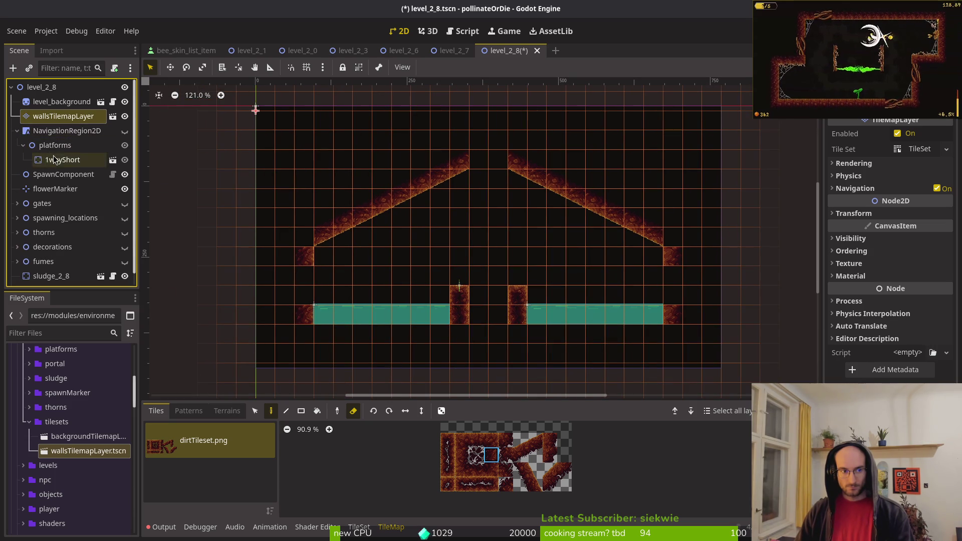
- Move 1wayShort into the right alcove above the right sludge pool and rotate it nearly upright
left_click(68, 161)
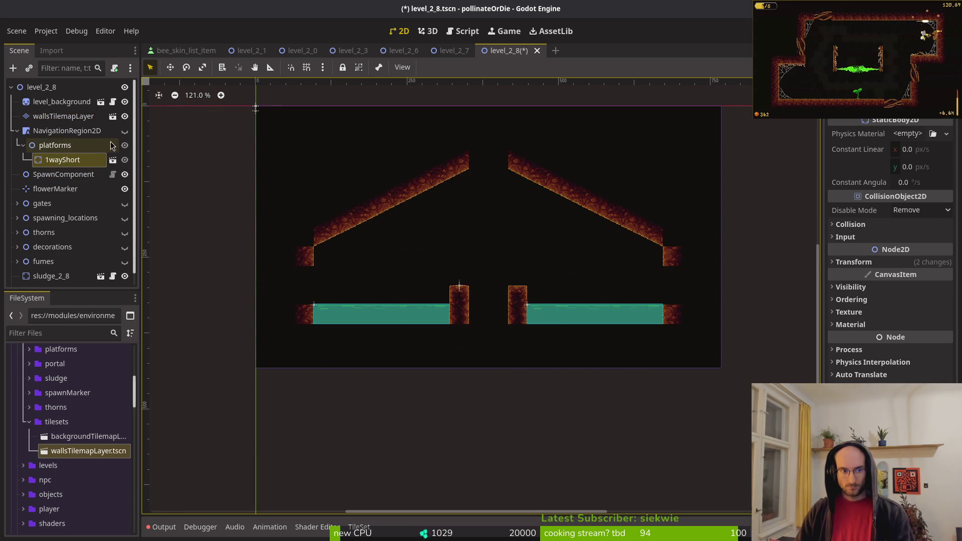
left_click(125, 131)
scroll(541, 264, "up", 7)
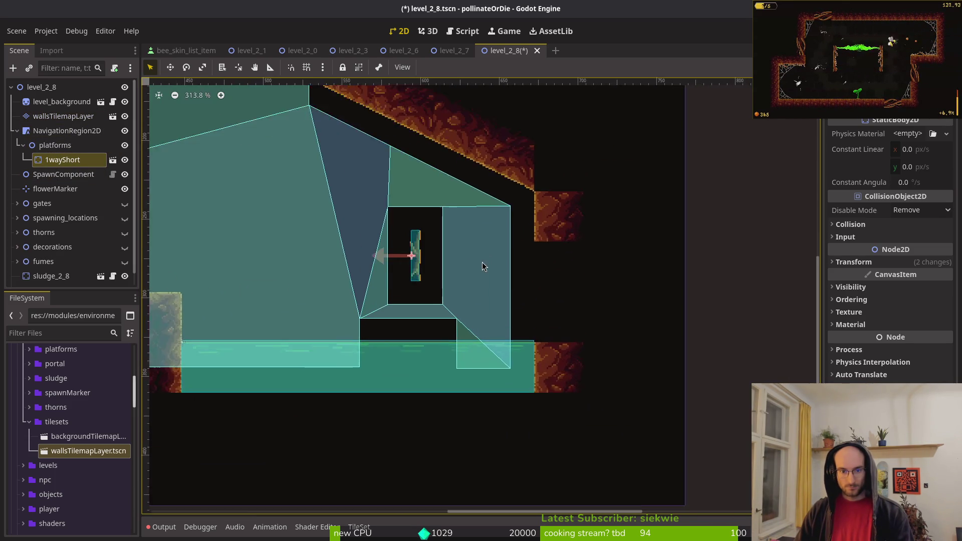
mouse_move(384, 273)
left_mouse_down()
mouse_move(506, 339)
mouse_move(476, 336)
mouse_move(504, 340)
mouse_move(483, 344)
left_mouse_up()
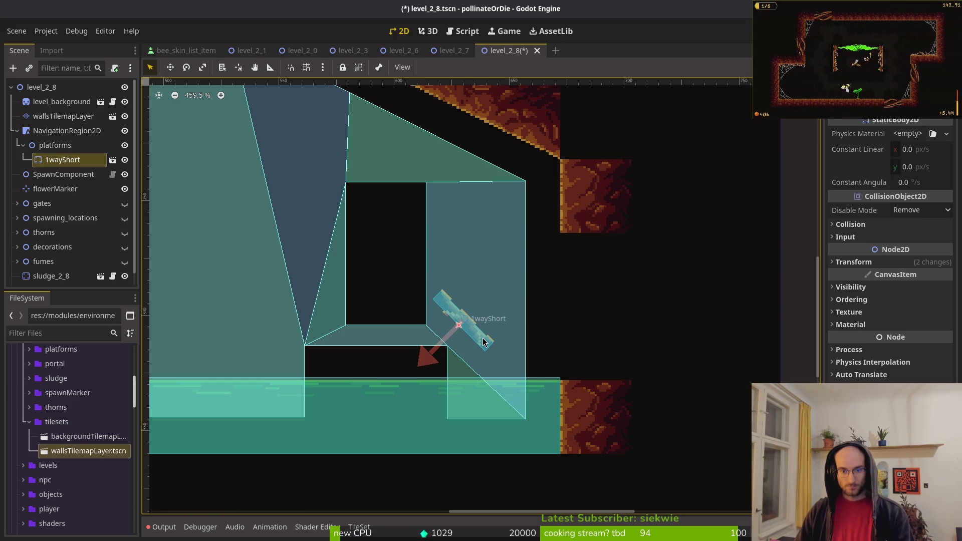
mouse_move(484, 342)
left_mouse_down()
mouse_move(463, 340)
mouse_move(458, 327)
mouse_move(471, 333)
mouse_move(457, 337)
mouse_move(458, 356)
mouse_move(456, 326)
left_mouse_up()
scroll(454, 326, "down", 2)
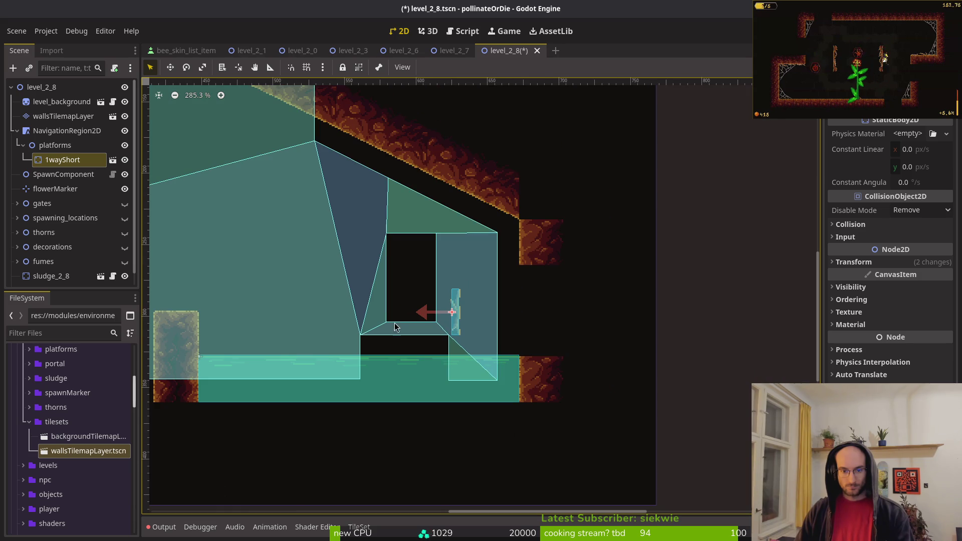
left_click_drag(396, 327, 477, 321)
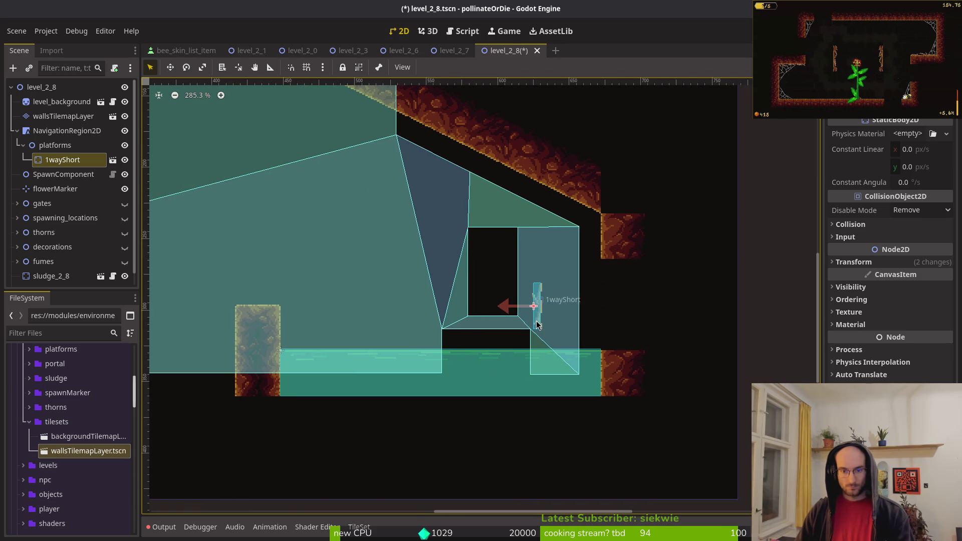
left_click_drag(539, 321, 536, 318)
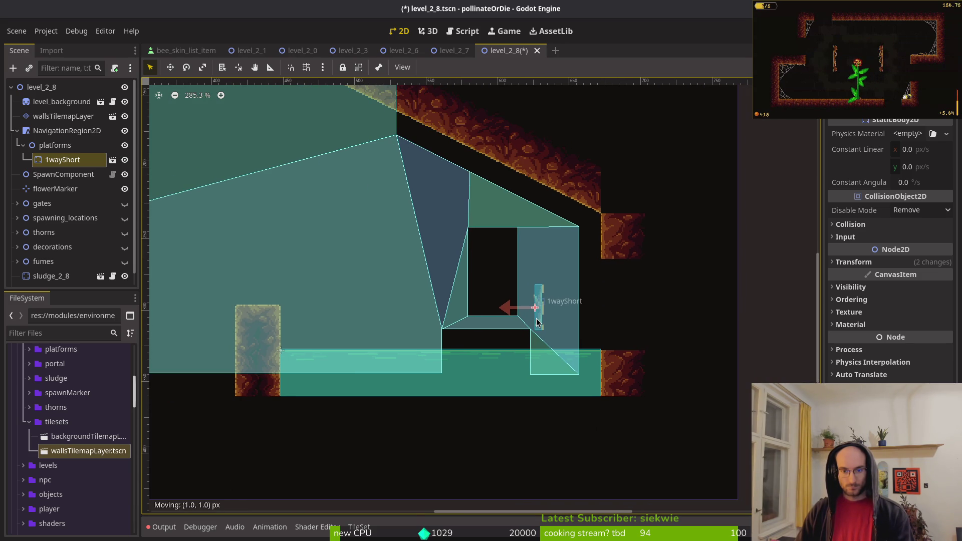
scroll(539, 323, "down", 5)
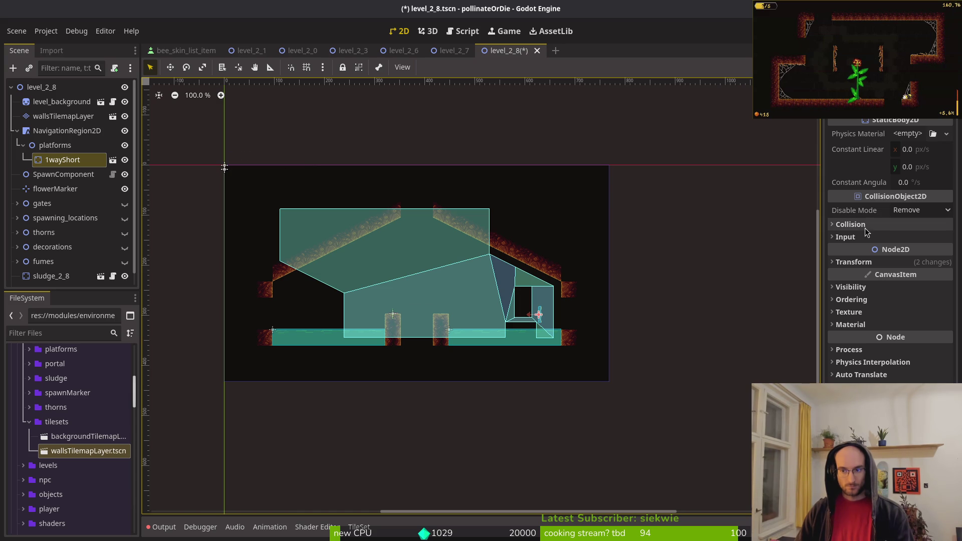
left_click(80, 146)
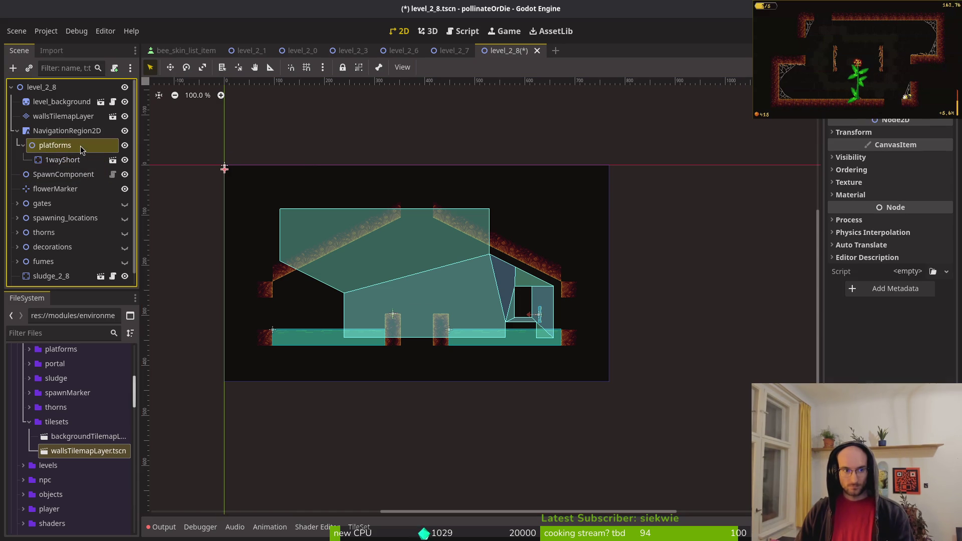
- Duplicate 1wayShort, set the copy's Position x to 141, and save
key("ctrl+v")
left_click(854, 262)
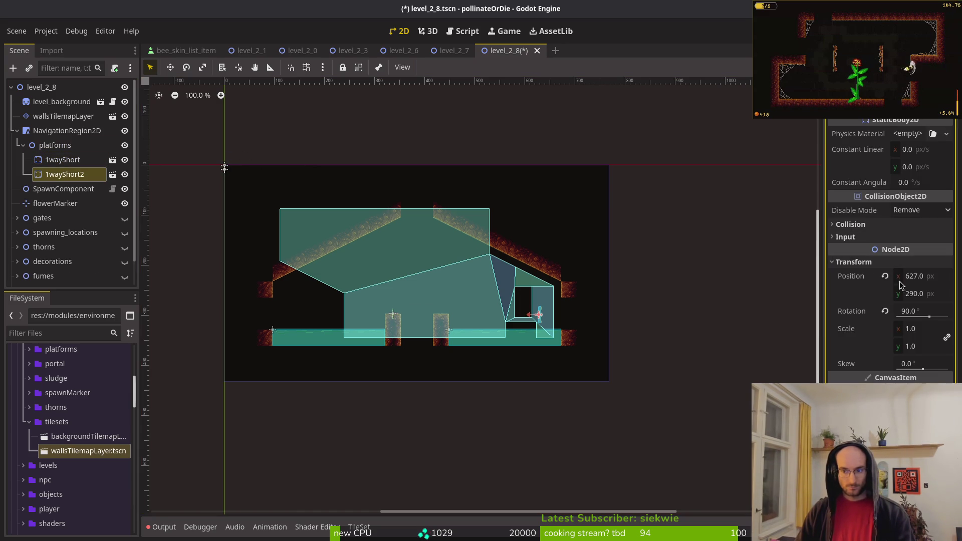
left_click(903, 277)
type("-141")
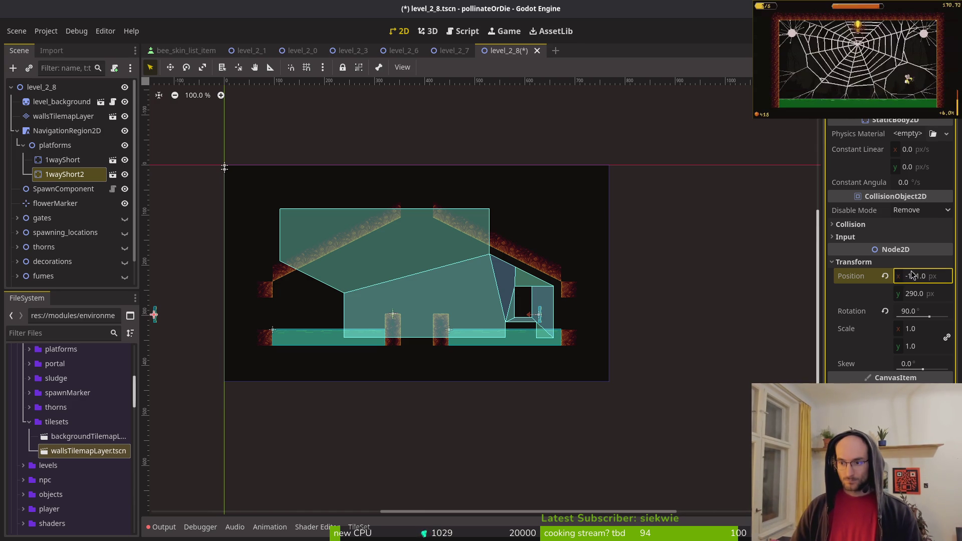
key("BackSpace")
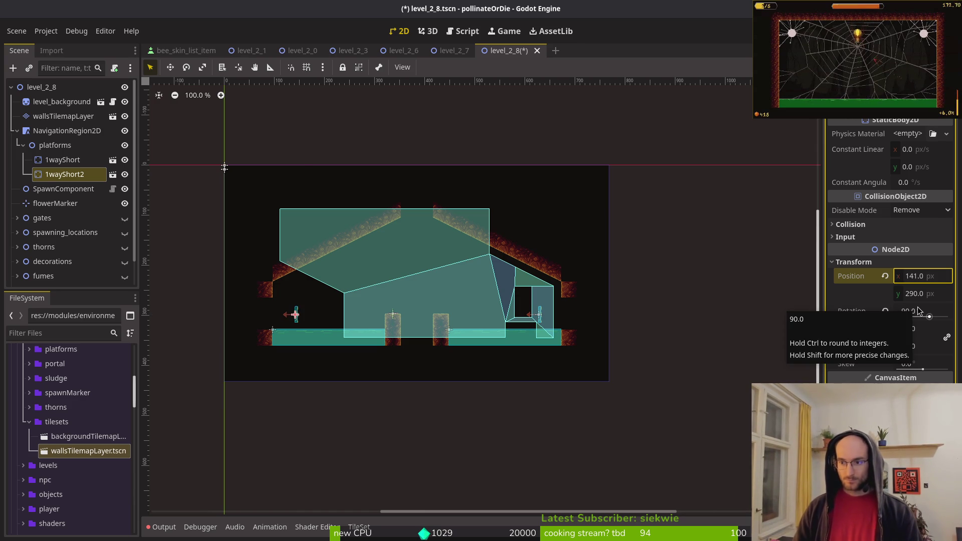
key("ctrl+s")
- Set 1wayShort2's rotation to -90 so it faces right, then save
key("shift+f")
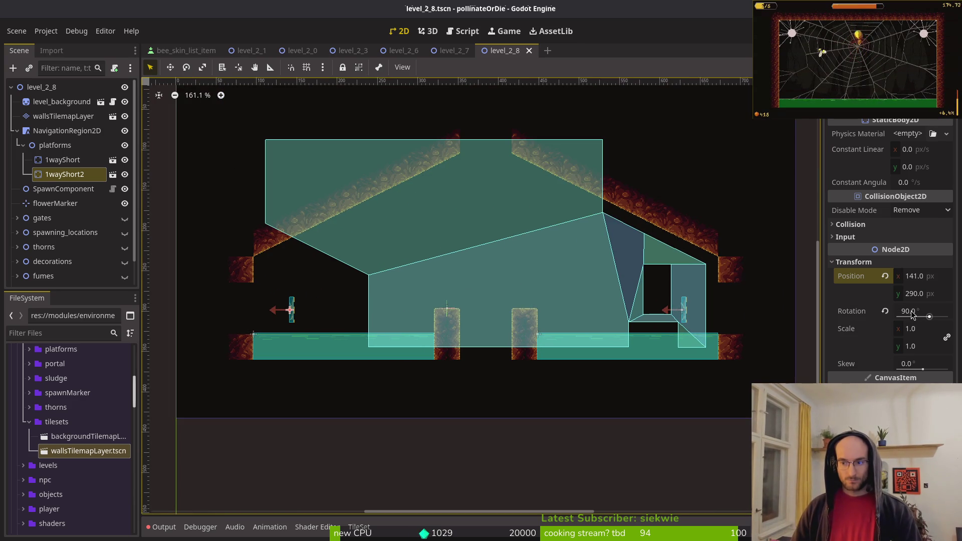
left_click(885, 311)
left_click(912, 312)
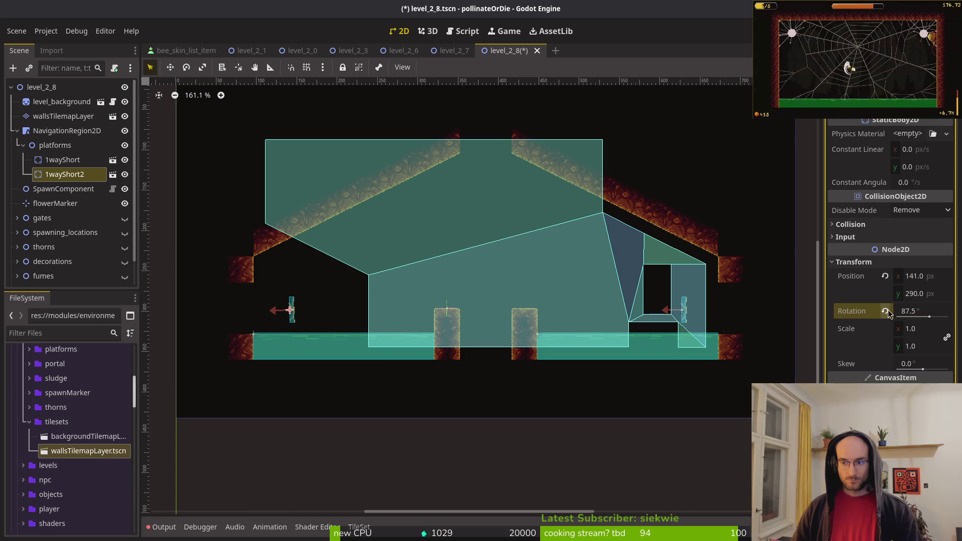
type("-90")
key("Return")
key("ctrl+s")
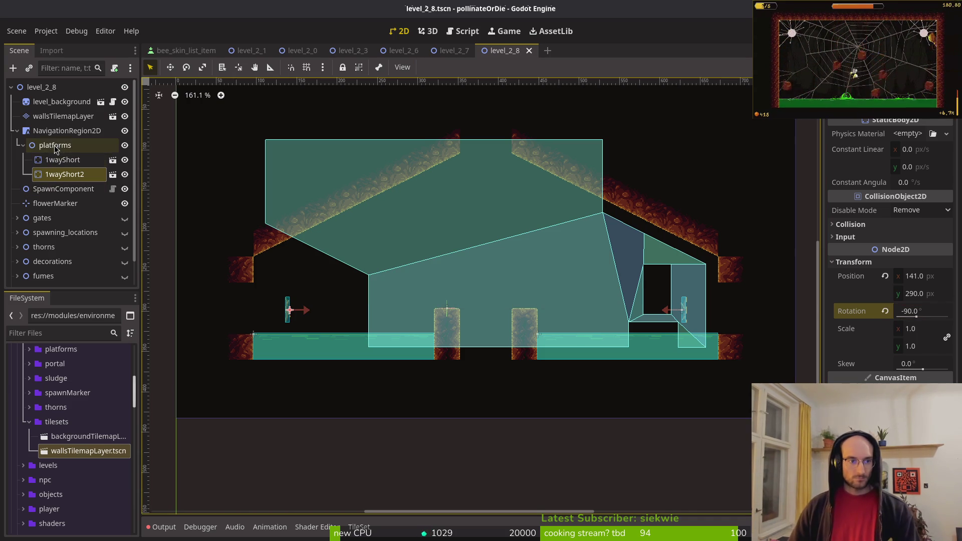
- Reshape the navigation outline's top-right, left and bottom corners inward toward the sludge
left_click(23, 145)
left_click(66, 130)
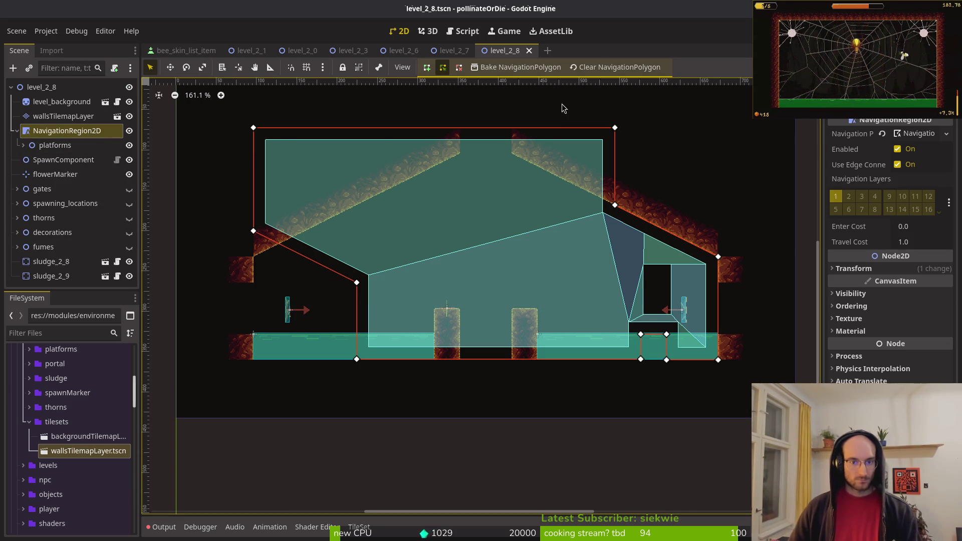
mouse_move(615, 128)
left_mouse_down()
mouse_move(501, 145)
mouse_move(507, 152)
left_mouse_up()
left_click_drag(254, 129, 258, 132)
left_click_drag(457, 158, 456, 157)
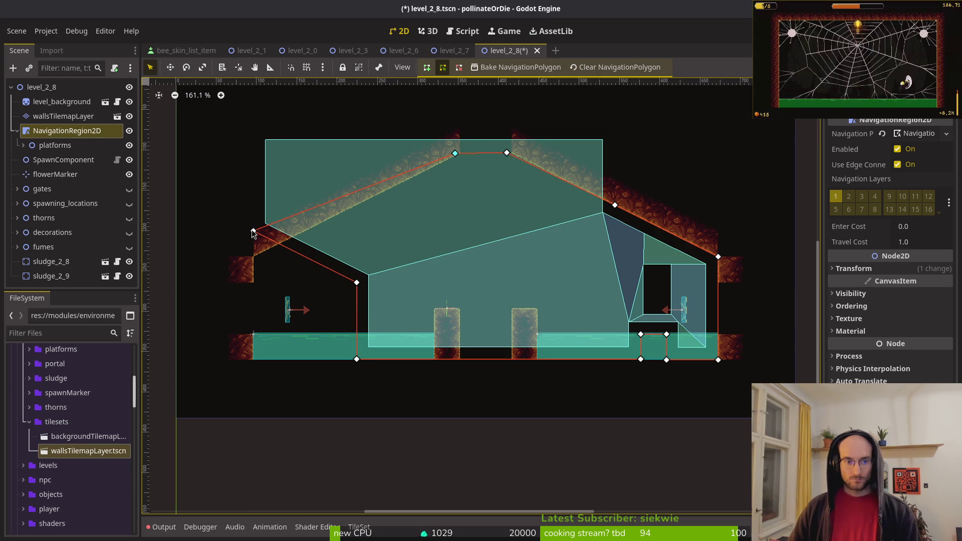
left_click_drag(254, 234, 254, 266)
left_click_drag(260, 342, 255, 341)
left_click_drag(357, 359, 431, 334)
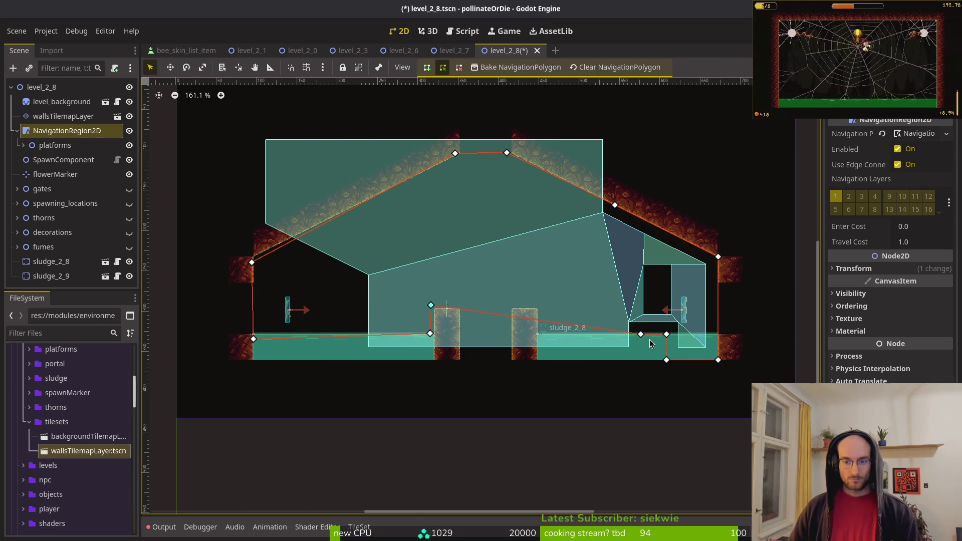
mouse_move(640, 337)
left_mouse_down()
mouse_move(544, 314)
mouse_move(542, 335)
left_mouse_up()
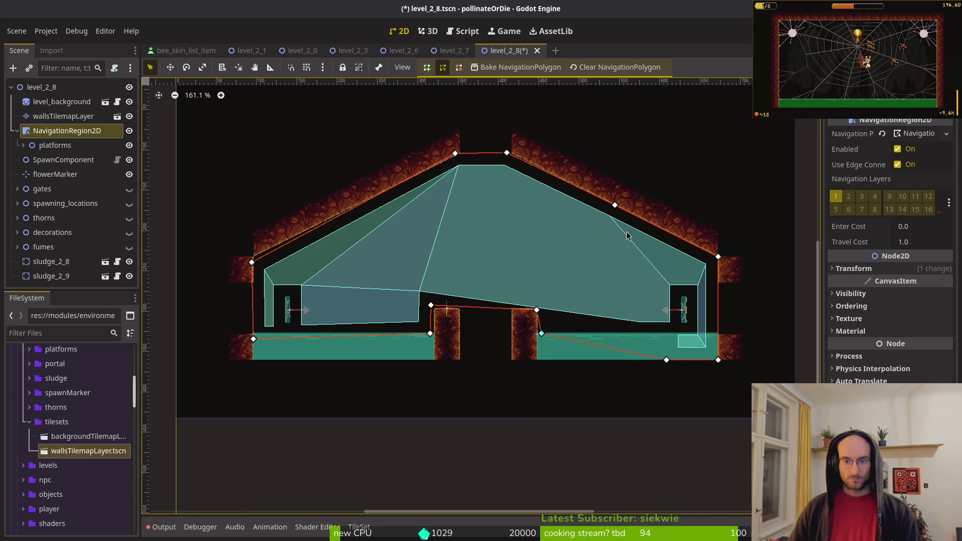
left_click(543, 311)
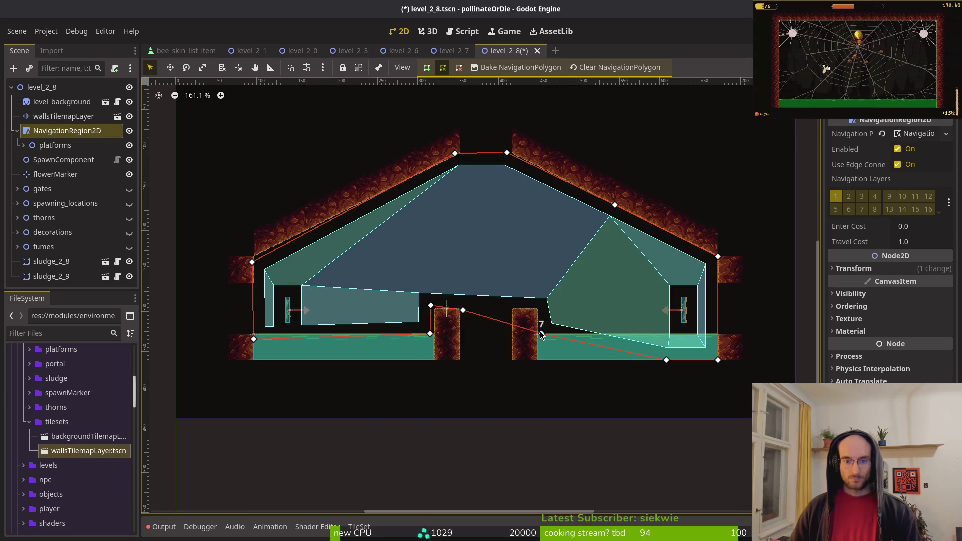
left_click(664, 369)
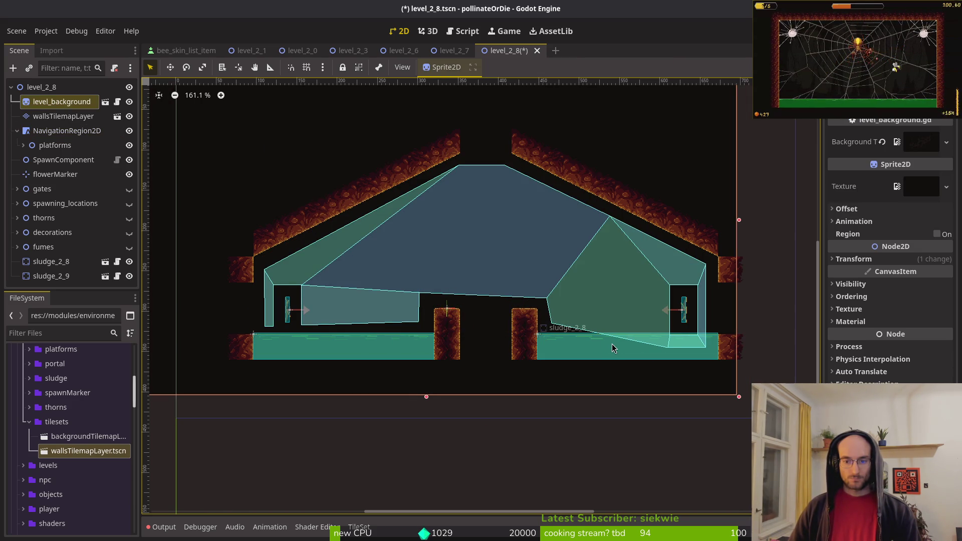
- Place an outline corner between the pillars and raise the bottom-right corner to sludge level
left_click(424, 335)
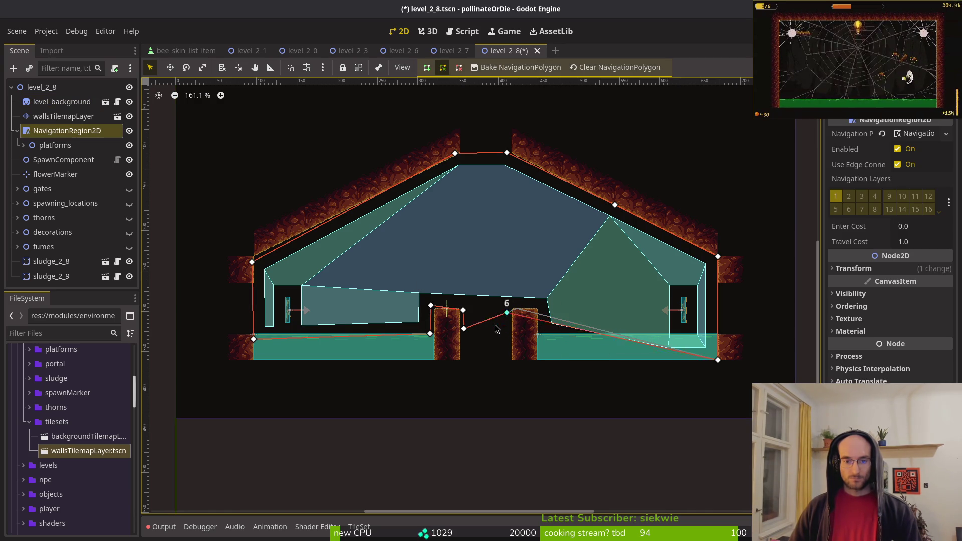
left_click_drag(513, 333, 513, 333)
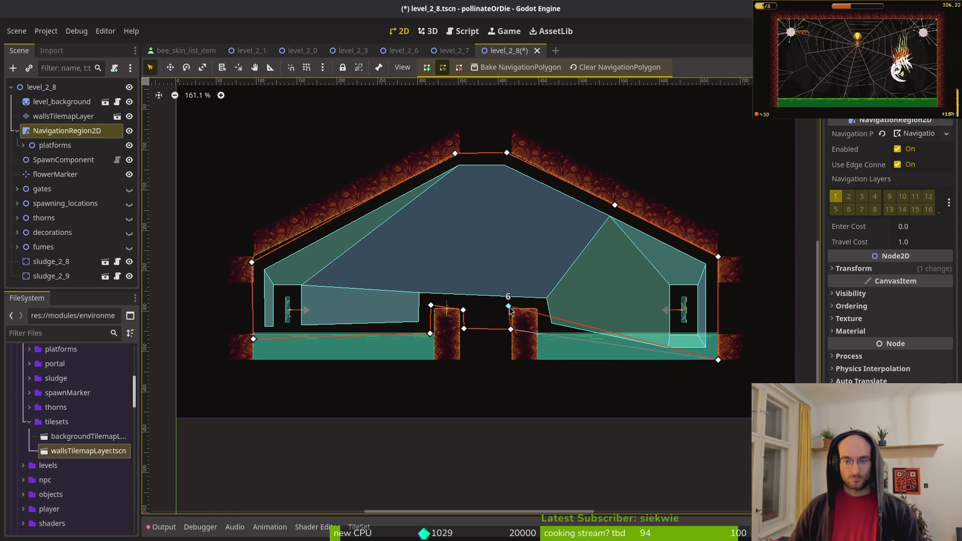
mouse_move(716, 361)
left_mouse_down()
mouse_move(630, 346)
mouse_move(538, 308)
mouse_move(580, 275)
mouse_move(719, 342)
left_mouse_up()
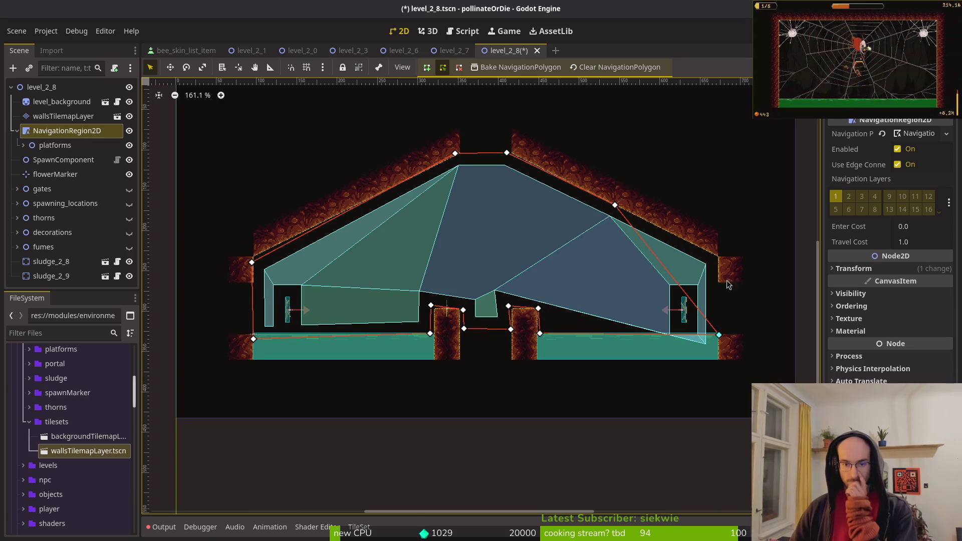
scroll(301, 271, "up", 10)
scroll(255, 308, "up", 3)
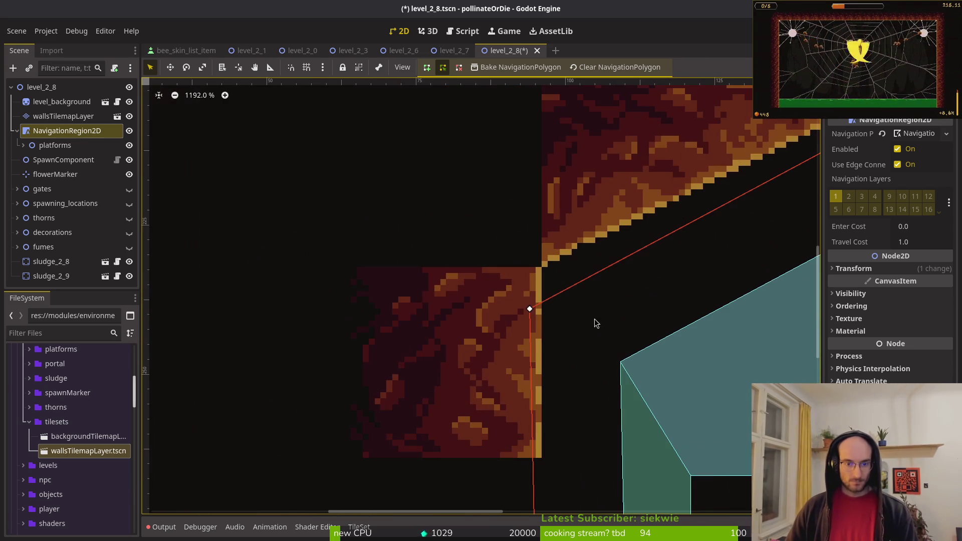
scroll(543, 270, "down", 10)
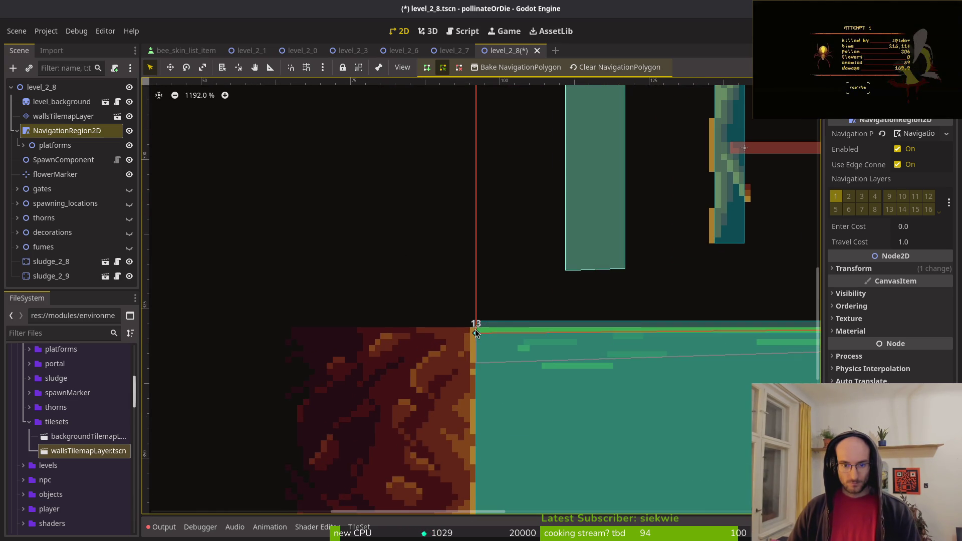
scroll(659, 284, "down", 15)
scroll(276, 324, "up", 12)
scroll(405, 281, "up", 4)
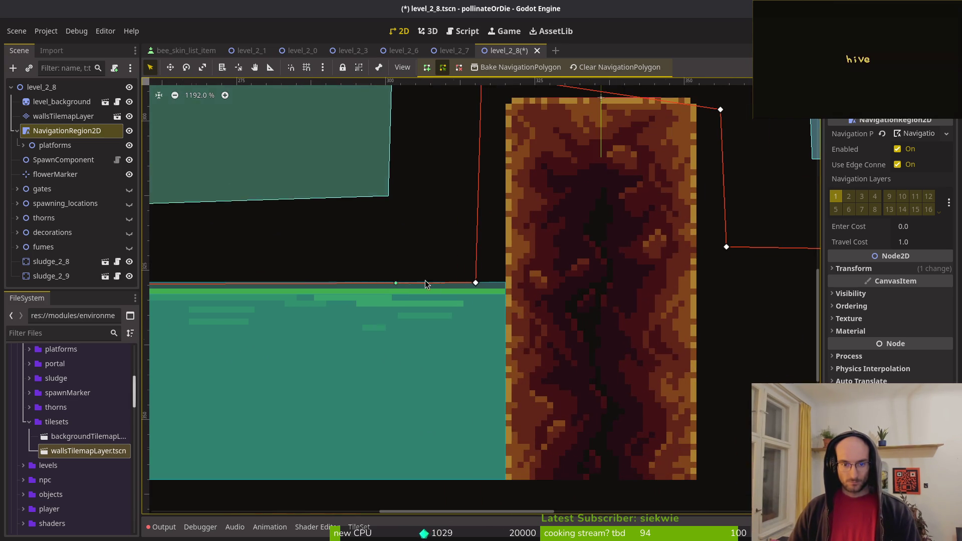
- Snap the remaining outline corners onto the sludge pool's edges and corners
mouse_move(477, 284)
left_mouse_down()
mouse_move(501, 279)
mouse_move(505, 291)
left_mouse_up()
scroll(505, 316, "up", 5)
scroll(505, 315, "right", 4)
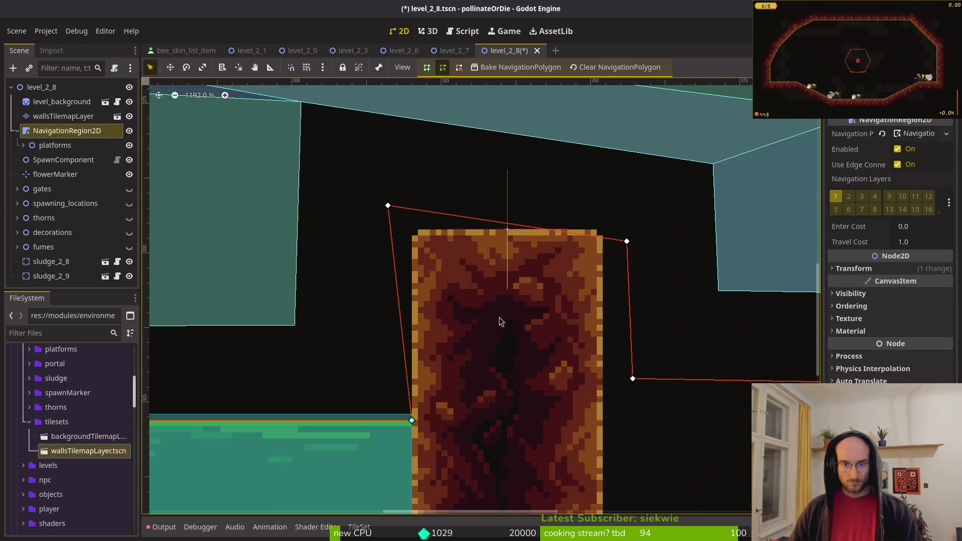
mouse_move(396, 214)
left_mouse_down()
mouse_move(416, 236)
mouse_move(412, 229)
left_mouse_up()
left_click_drag(633, 247, 605, 237)
scroll(406, 283, "right", 4)
scroll(406, 283, "down", 1)
scroll(430, 326, "down", 2)
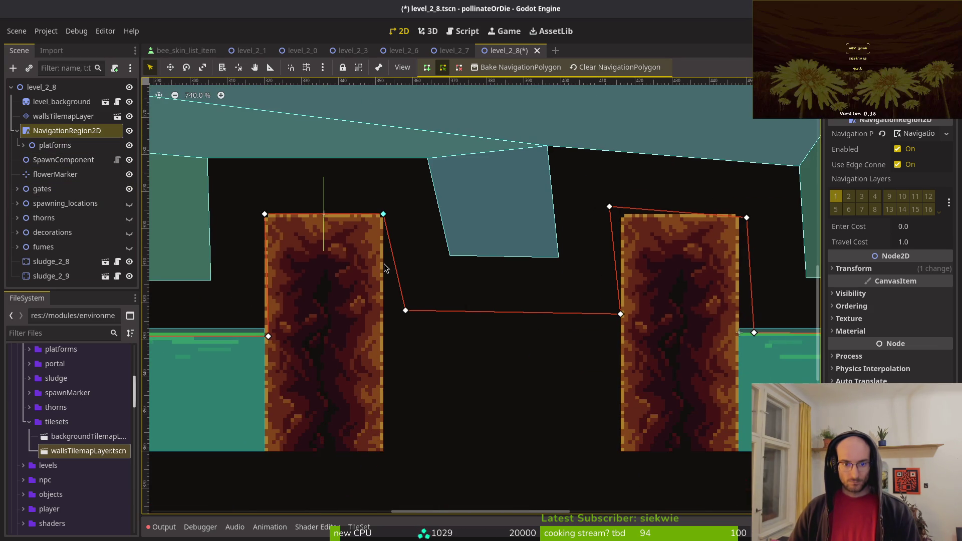
scroll(413, 332, "down", 6)
- Move the south gate between the pillars and nudge it slightly right
left_click(449, 350)
scroll(444, 331, "up", 5)
mouse_move(449, 350)
left_mouse_down()
mouse_move(443, 332)
mouse_move(475, 339)
left_mouse_up()
key("Right")
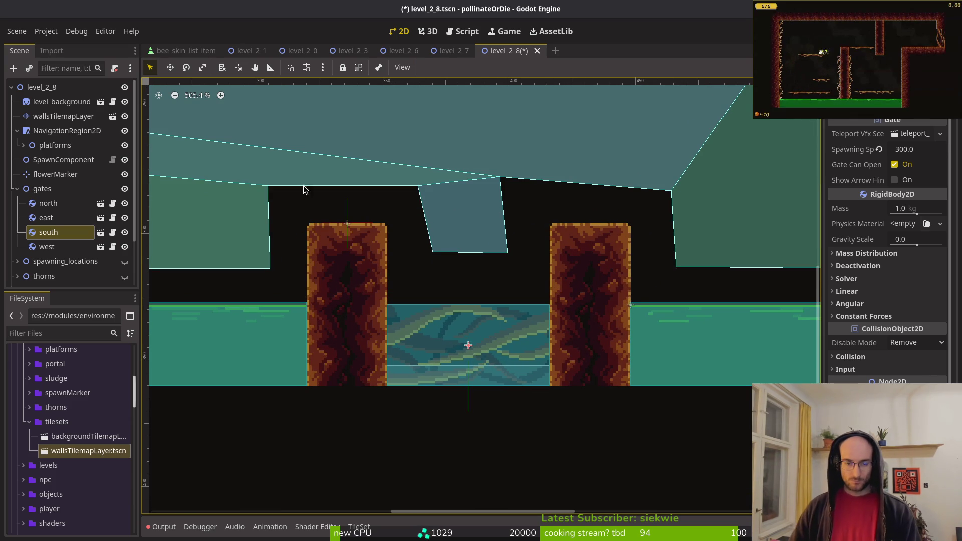
- Snap a navigation outline corner onto the tile corner and save the level
left_click(393, 137)
scroll(421, 295, "up", 3)
left_click_drag(385, 285, 355, 313)
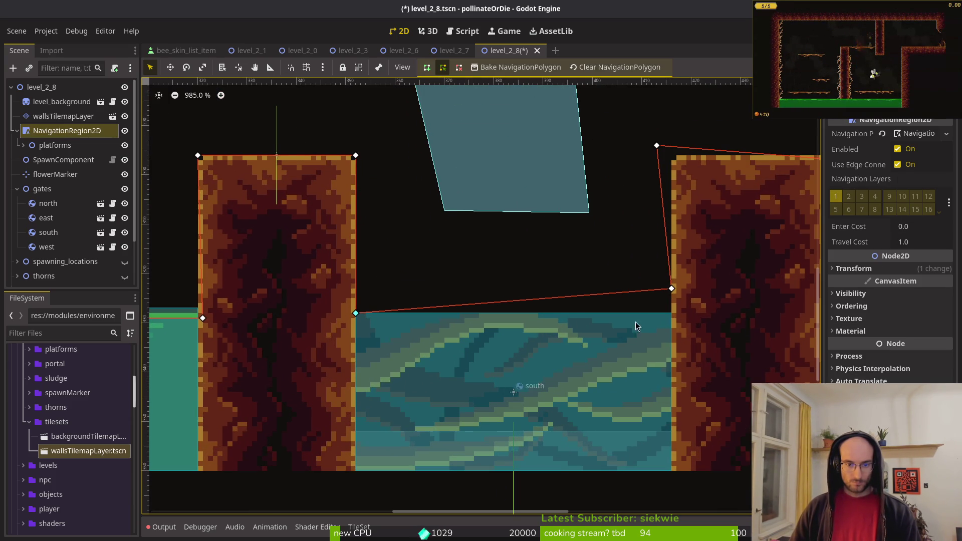
mouse_move(242, 333)
left_mouse_down()
mouse_move(514, 300)
mouse_move(477, 280)
left_mouse_up()
scroll(469, 285, "down", 3)
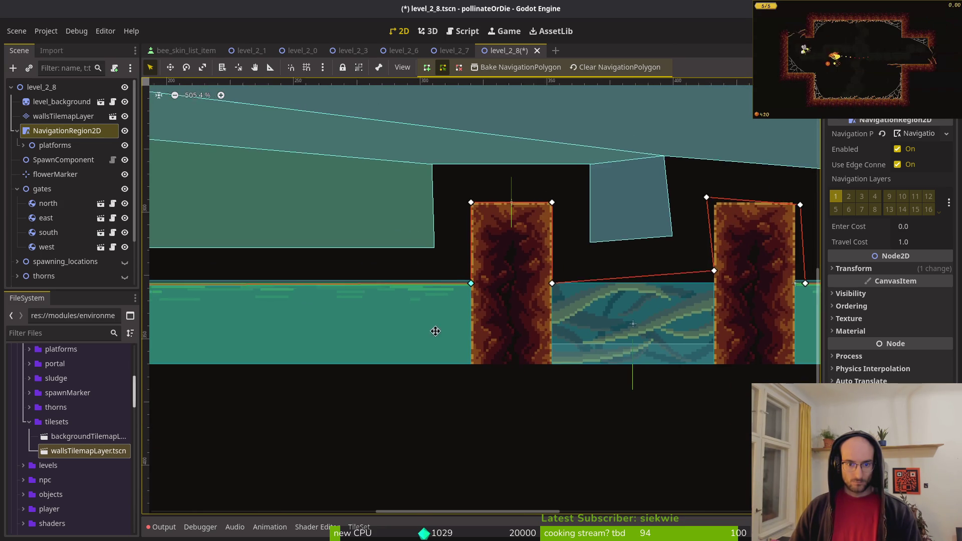
scroll(351, 315, "up", 5)
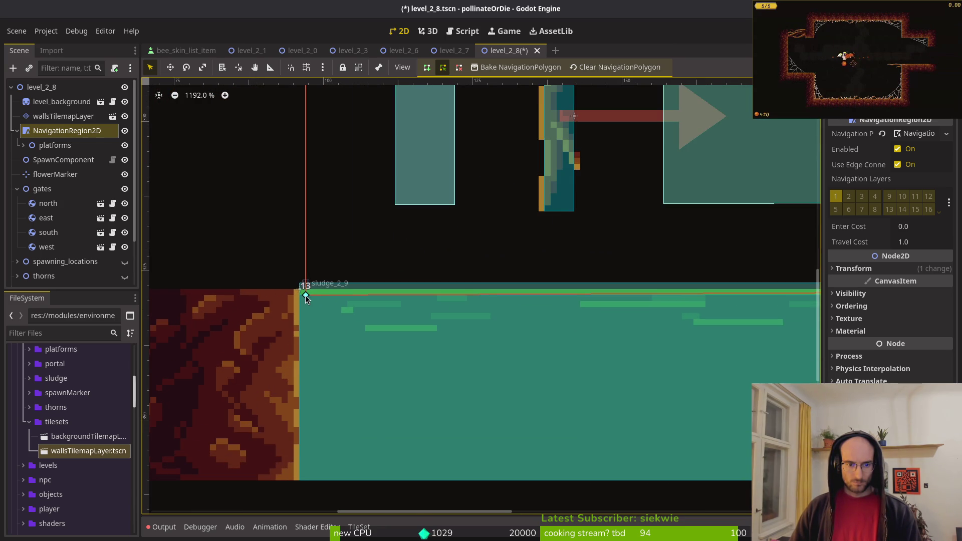
scroll(305, 296, "down", 4)
mouse_move(354, 174)
left_mouse_down()
mouse_move(388, 359)
mouse_move(261, 259)
left_mouse_up()
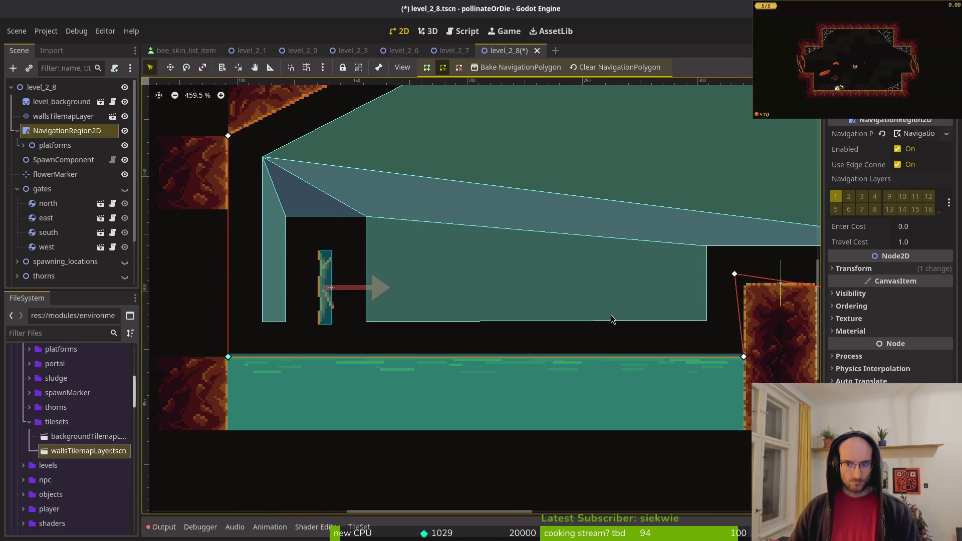
scroll(596, 319, "down", 2)
key("ctrl+s")
- Make the gates visible, drag the south gate between the two pillars, and save
left_click(368, 272)
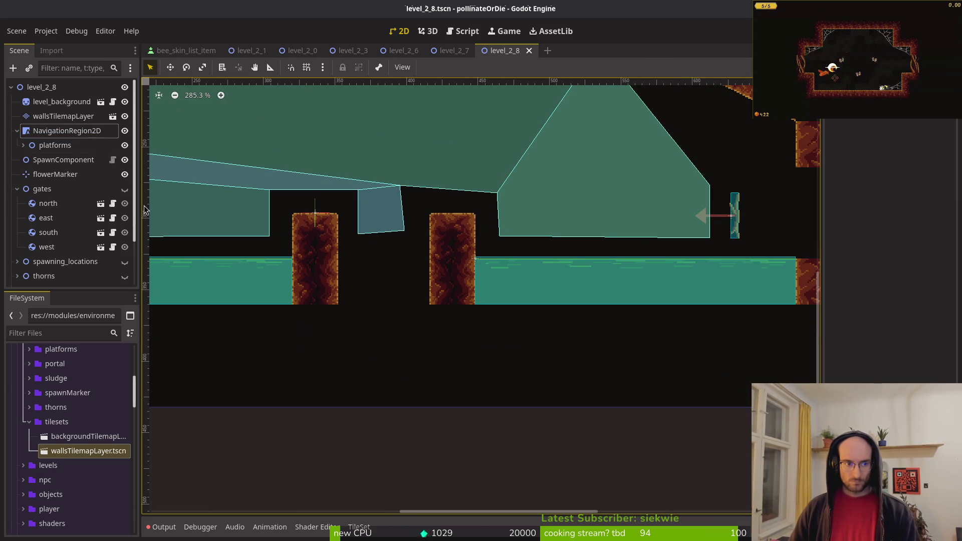
left_click(125, 190)
left_click_drag(746, 329, 368, 278)
scroll(380, 283, "up", 4)
scroll(368, 278, "down", 2)
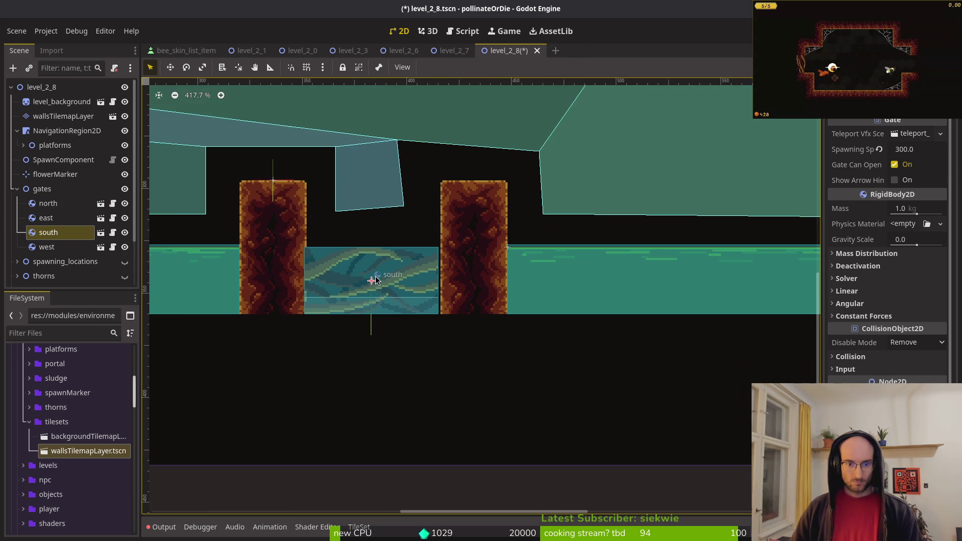
key("ctrl+s")
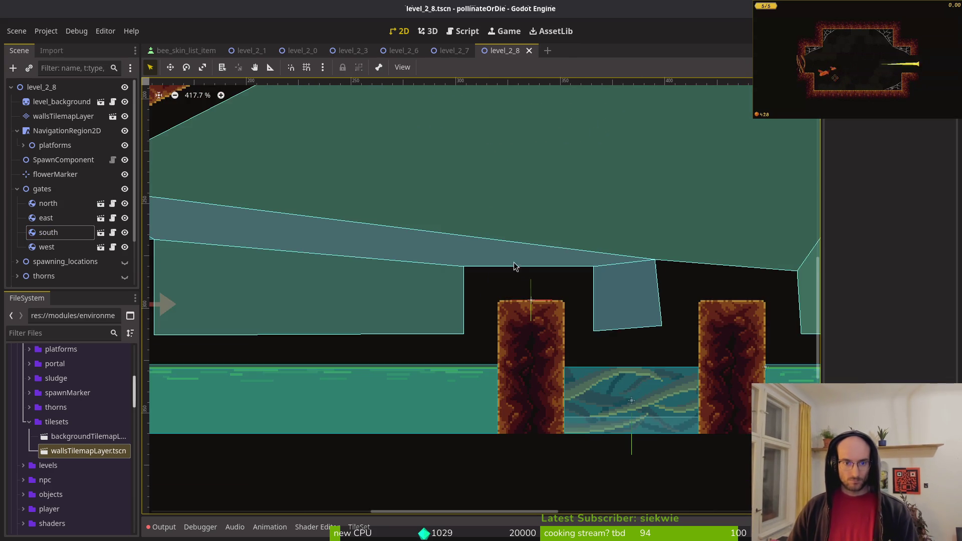
scroll(537, 309, "up", 6)
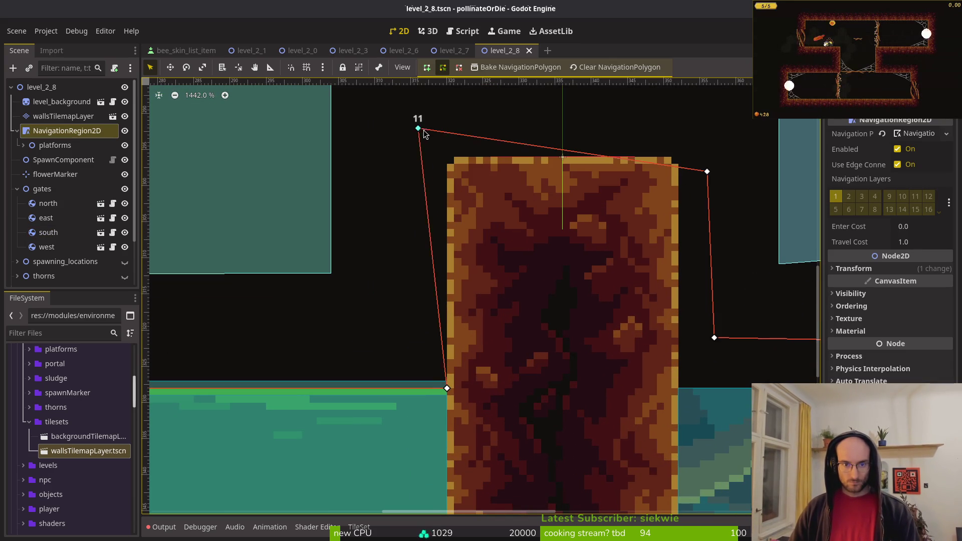
- Snap navigation outline vertices 10, 9, 8 and 6 onto the pillars' top and bottom corners
left_click_drag(418, 129, 447, 158)
left_click_drag(707, 175, 678, 158)
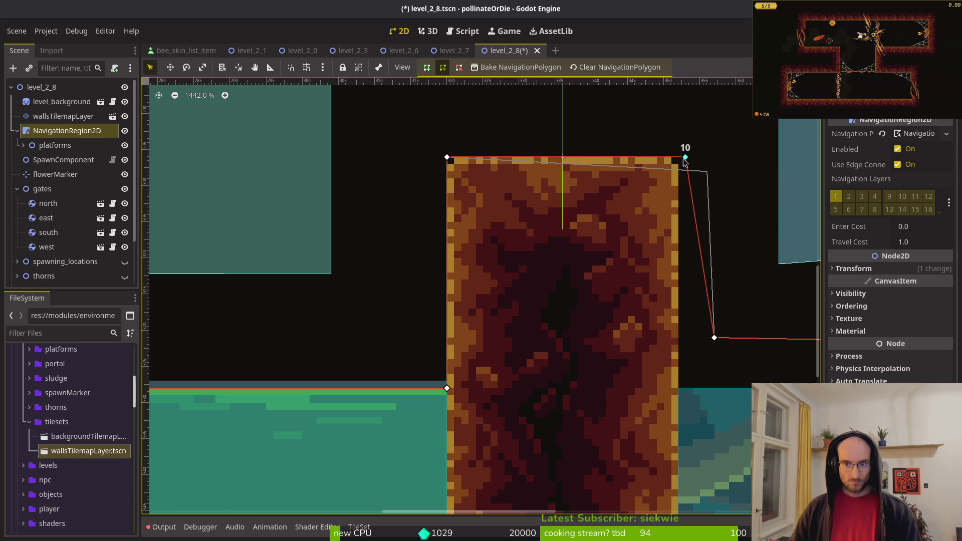
scroll(552, 251, "right", 4)
scroll(551, 250, "down", 1)
left_click_drag(498, 296, 462, 343)
scroll(466, 331, "right", 5)
left_click_drag(521, 298, 529, 342)
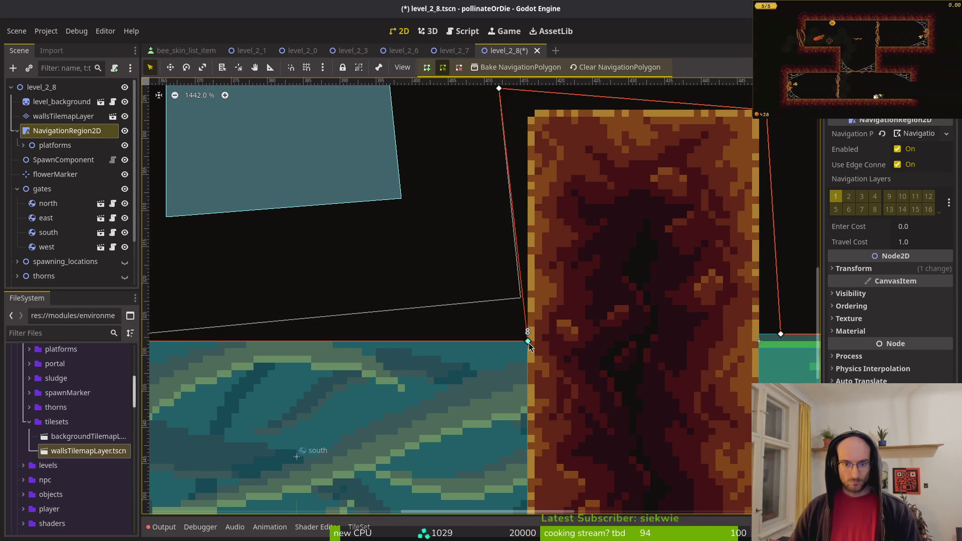
scroll(576, 158, "up", 2)
scroll(576, 158, "right", 1)
mouse_move(395, 220)
left_mouse_down()
mouse_move(423, 227)
mouse_move(424, 243)
left_mouse_up()
left_click_drag(663, 244, 655, 243)
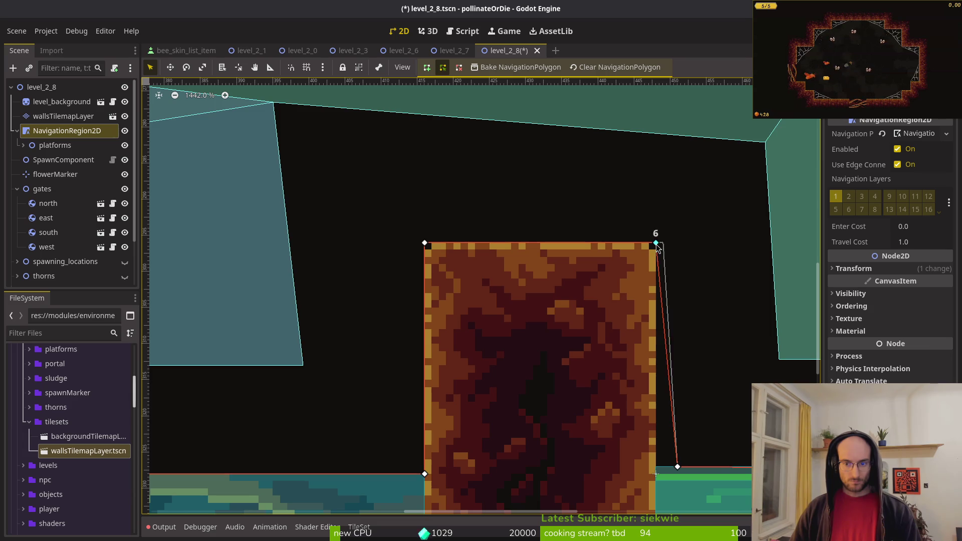
scroll(656, 243, "down", 2)
scroll(452, 300, "right", 5)
- Place vertex 4, a new vertex, and vertex 3 on the wall corners
left_click_drag(286, 325, 265, 333)
scroll(290, 330, "right", 5)
scroll(291, 333, "right", 12)
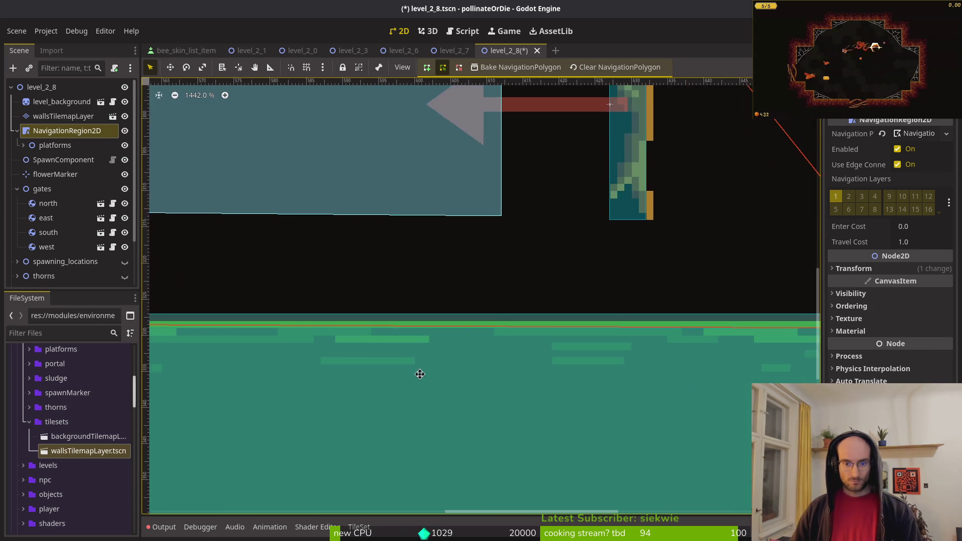
left_click_drag(523, 353, 519, 338)
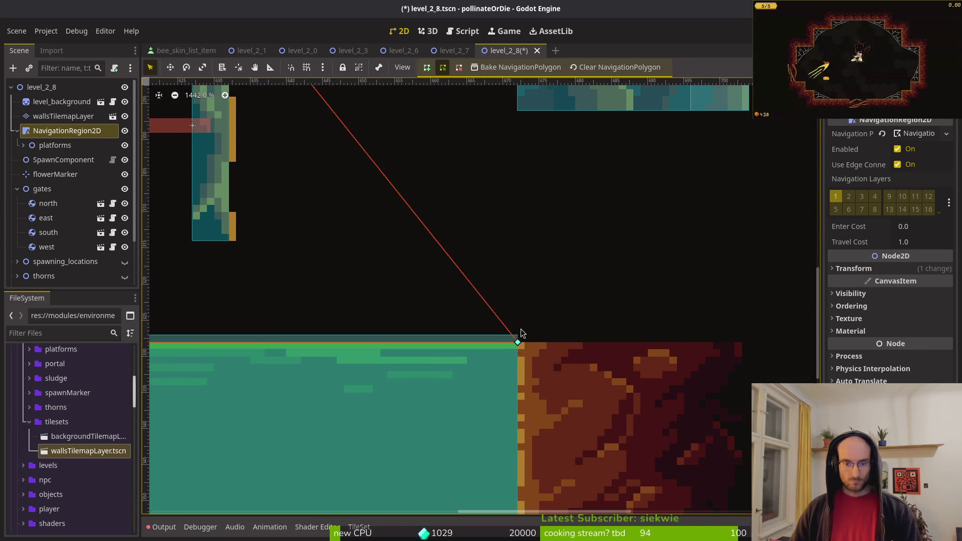
scroll(518, 338, "down", 2)
scroll(494, 398, "up", 10)
scroll(494, 398, "left", 5)
mouse_move(300, 270)
left_mouse_down()
mouse_move(354, 233)
mouse_move(501, 316)
mouse_move(544, 323)
left_mouse_up()
scroll(309, 235, "right", 8)
scroll(309, 235, "down", 3)
left_click_drag(256, 218, 491, 334)
- Align vertices 2 and 1 with the wall's corners
scroll(454, 292, "left", 8)
scroll(455, 292, "up", 2)
scroll(451, 301, "up", 5)
scroll(451, 301, "left", 8)
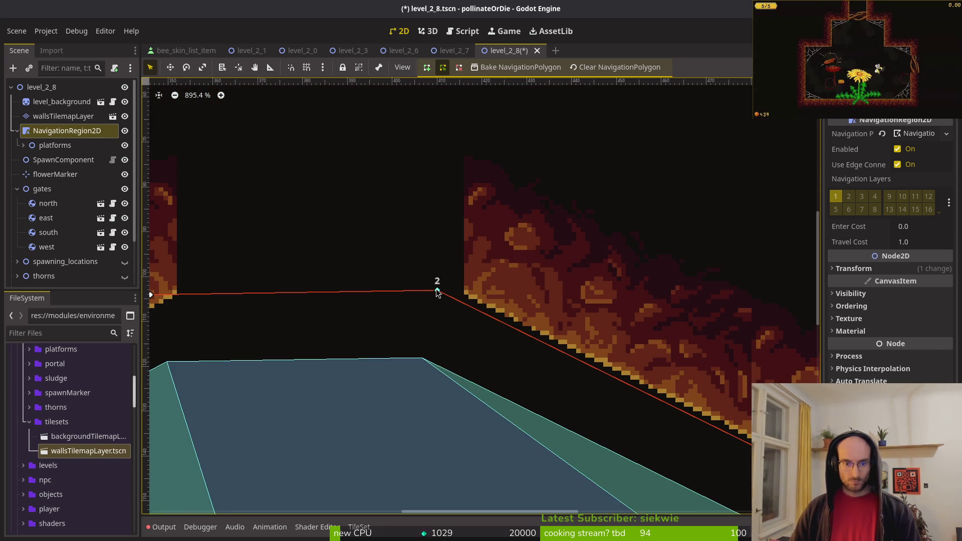
left_click_drag(437, 291, 458, 291)
scroll(501, 311, "left", 3)
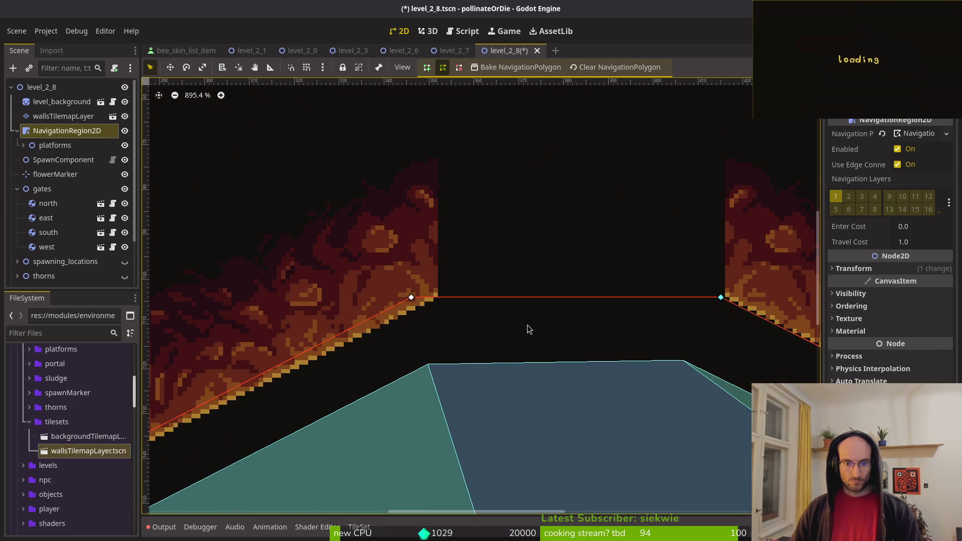
scroll(607, 281, "up", 5)
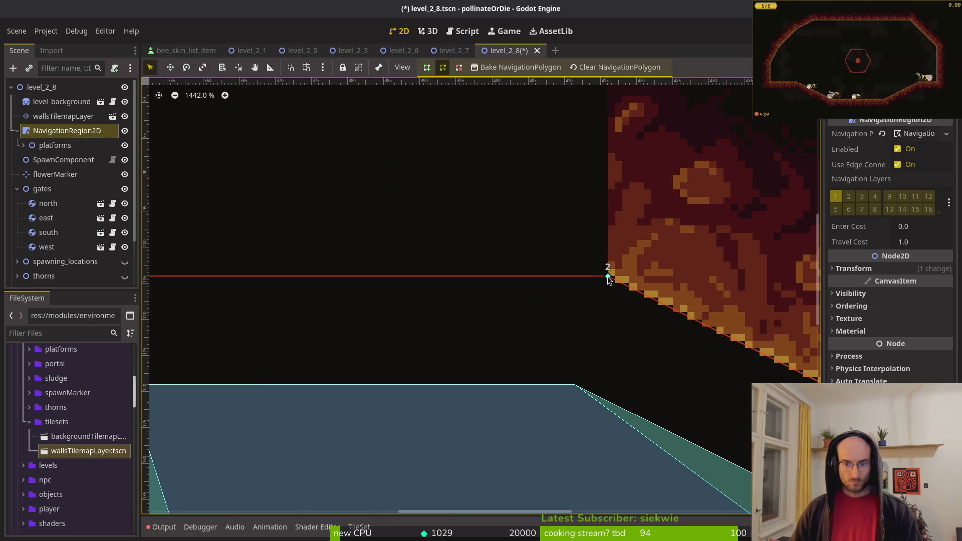
scroll(406, 306, "left", 3)
left_click_drag(320, 281, 355, 281)
scroll(366, 313, "down", 4)
scroll(441, 336, "left", 3)
scroll(452, 296, "up", 3)
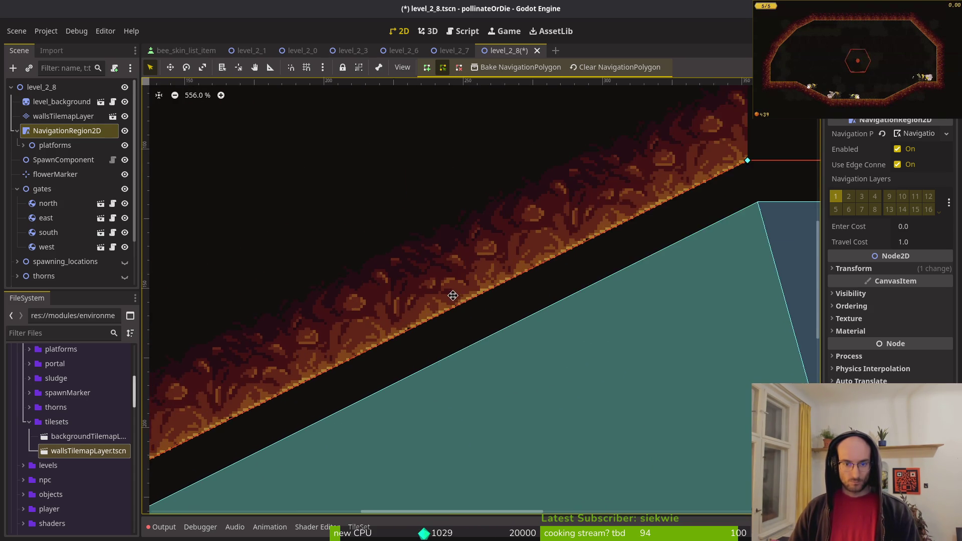
scroll(453, 295, "down", 5)
- Save the level, then move the north gate into the ceiling opening
left_click(544, 268)
scroll(544, 269, "down", 6)
key("ctrl+s")
mouse_move(344, 225)
left_mouse_down()
mouse_move(609, 251)
mouse_move(547, 243)
left_mouse_up()
scroll(609, 251, "up", 5)
scroll(546, 265, "down", 3)
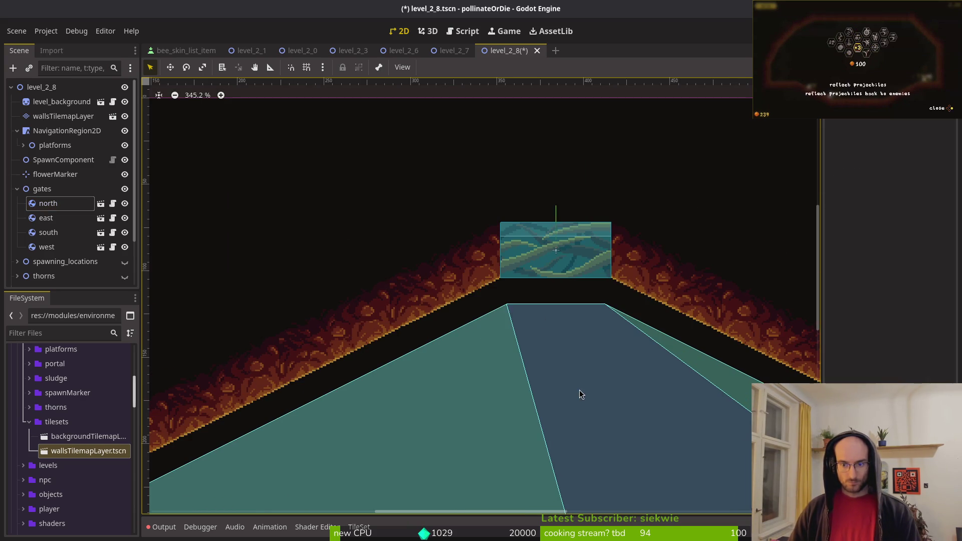
- Lower the west gate down into its wall opening
left_click(460, 282)
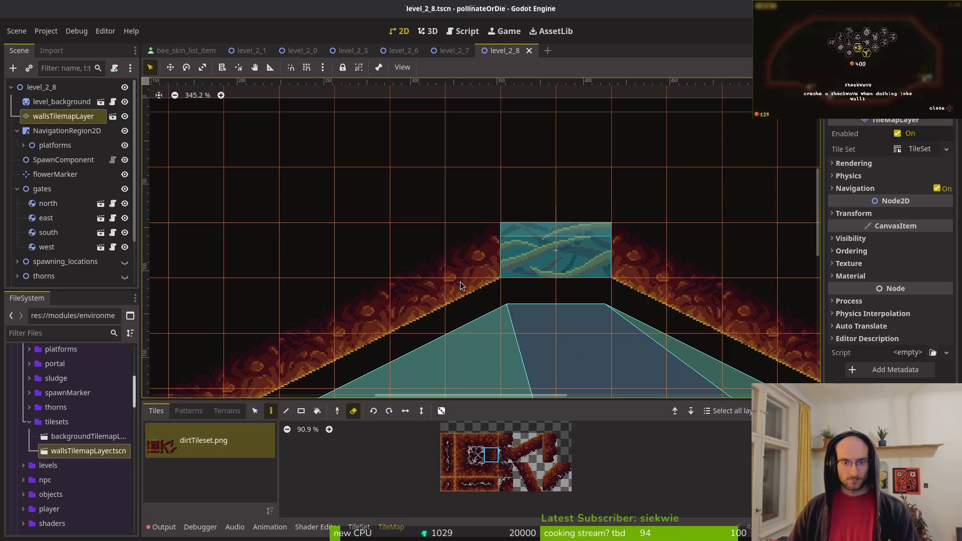
left_click(527, 366)
scroll(521, 311, "up", 5)
scroll(516, 300, "down", 3)
scroll(501, 351, "down", 6)
scroll(321, 281, "up", 2)
mouse_move(321, 278)
left_mouse_down()
mouse_move(307, 412)
mouse_move(297, 422)
mouse_move(308, 434)
left_mouse_up()
- Lower the east gate into its wall opening and save the level
scroll(301, 416, "up", 5)
scroll(281, 316, "down", 6)
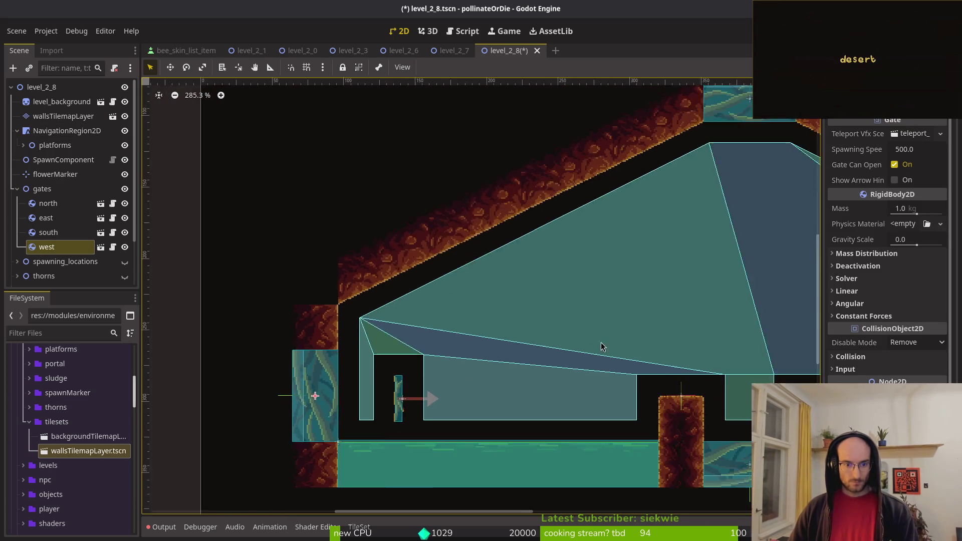
scroll(521, 326, "up", 7)
mouse_move(512, 323)
left_mouse_down()
mouse_move(512, 423)
mouse_move(506, 411)
left_mouse_up()
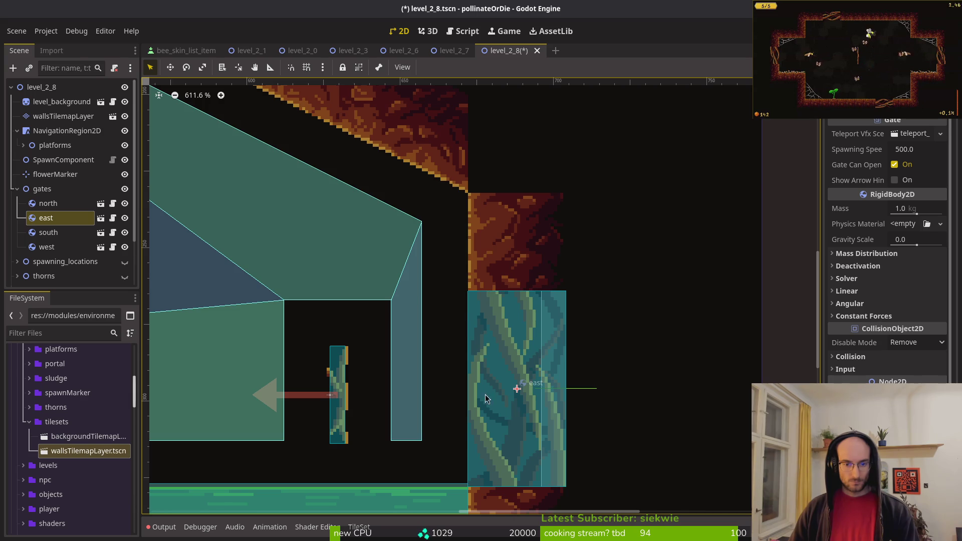
scroll(488, 401, "down", 3)
scroll(407, 357, "down", 5)
key("ctrl+s")
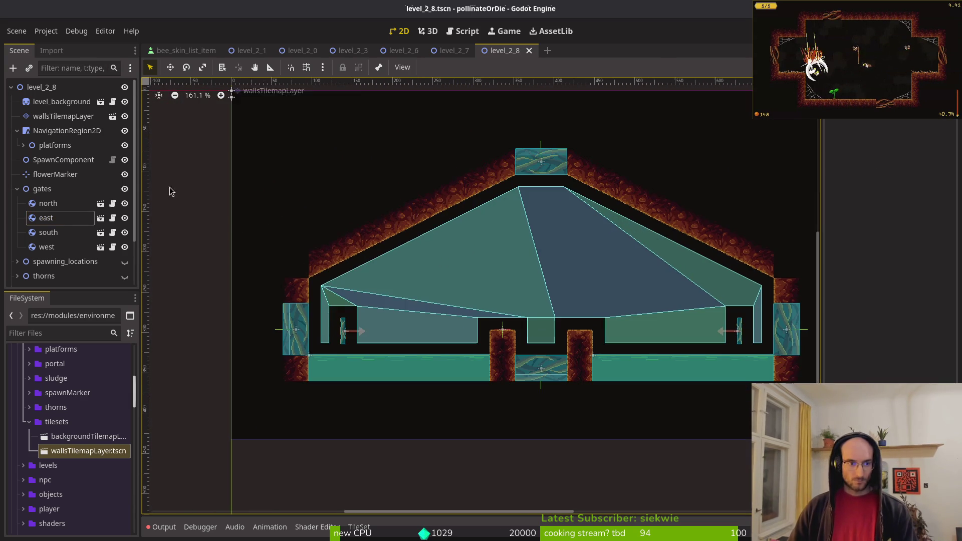
- Paint a single dirt tile on the left wall in wallsTilemapLayer, then recentre the room
left_click(58, 117)
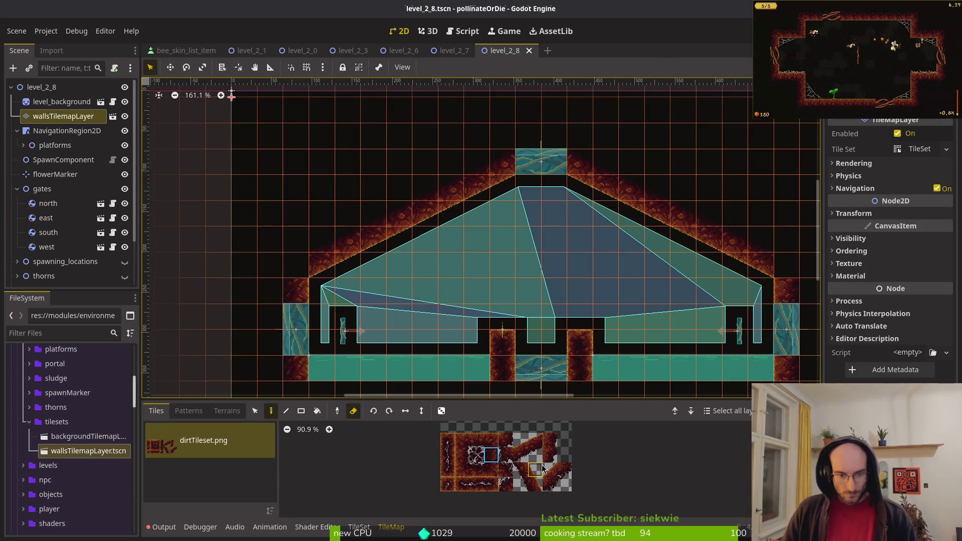
left_click(563, 473)
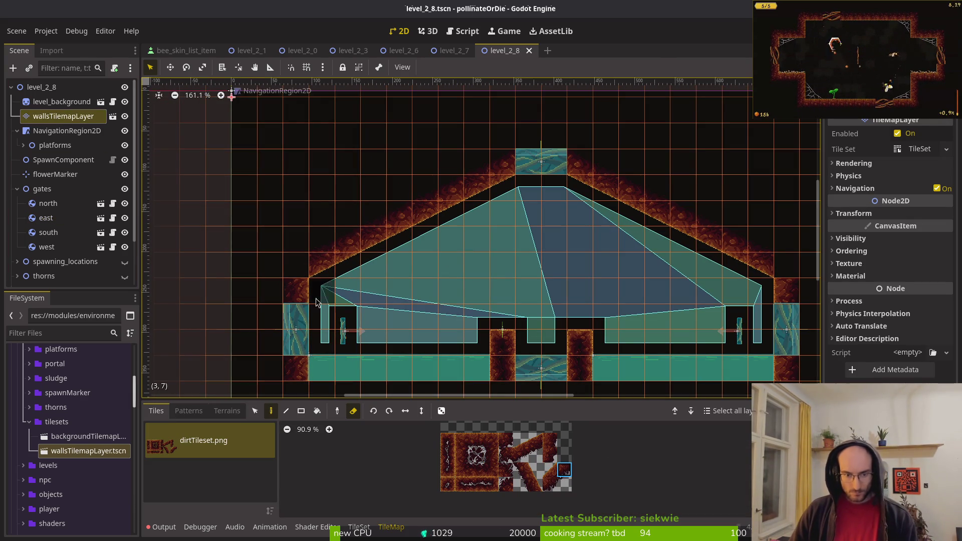
key("r")
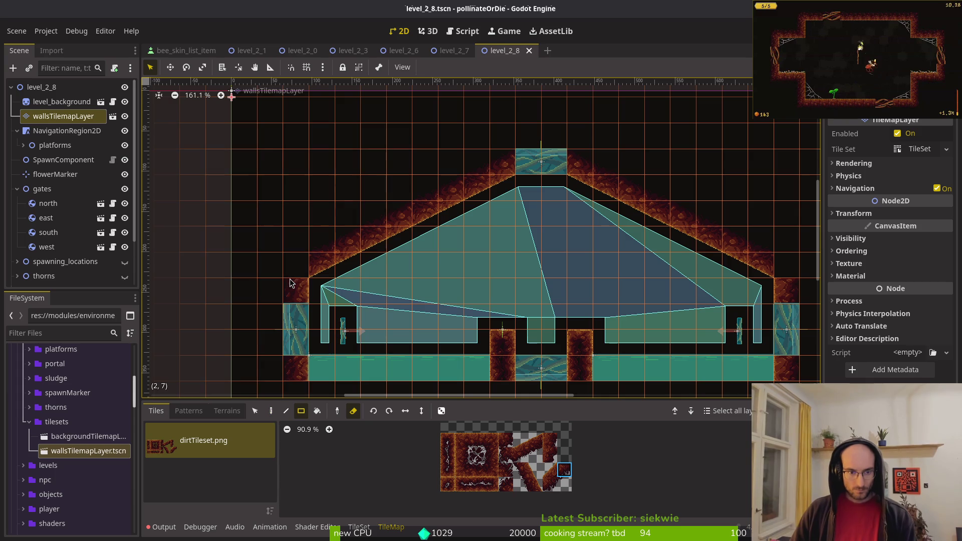
key("d")
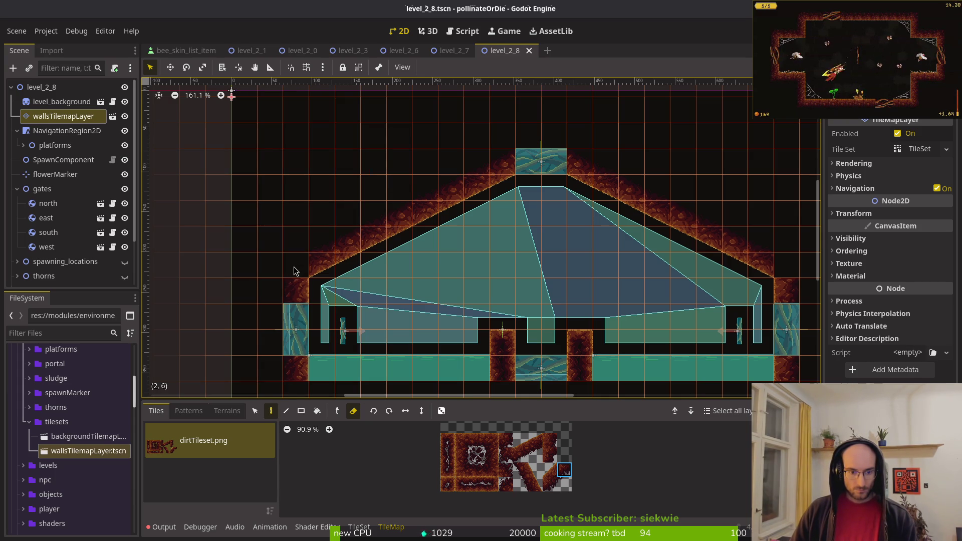
key("e")
left_click(294, 269)
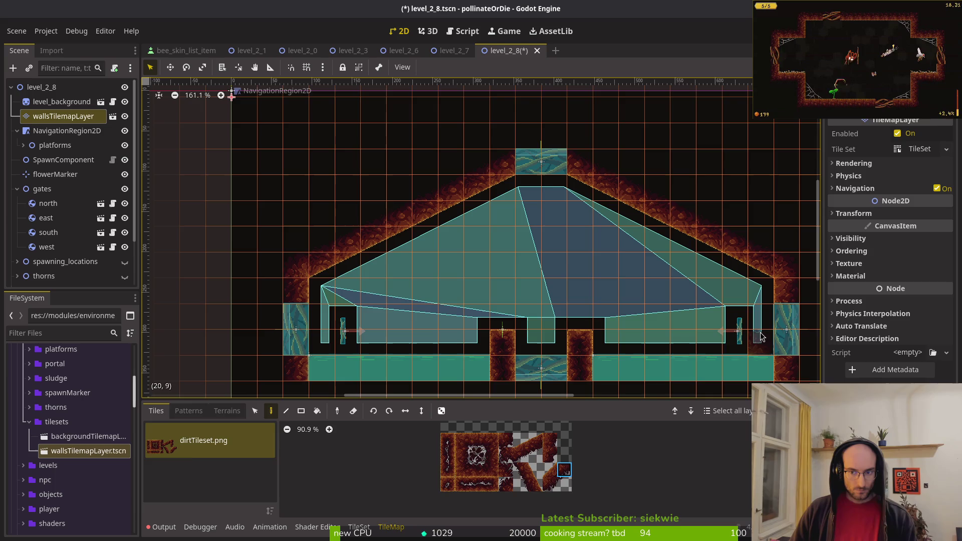
key("Escape")
left_click_drag(488, 314, 416, 252)
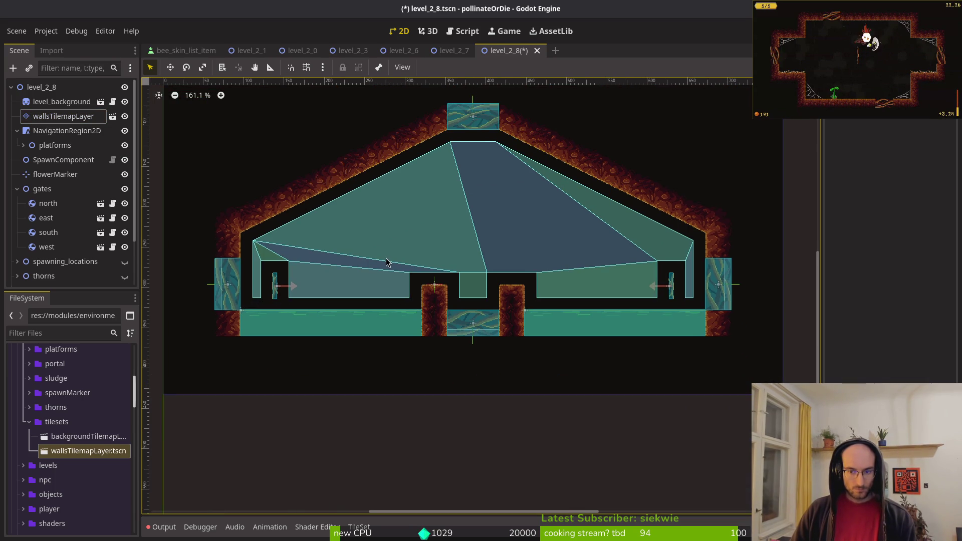
scroll(510, 220, "down", 2)
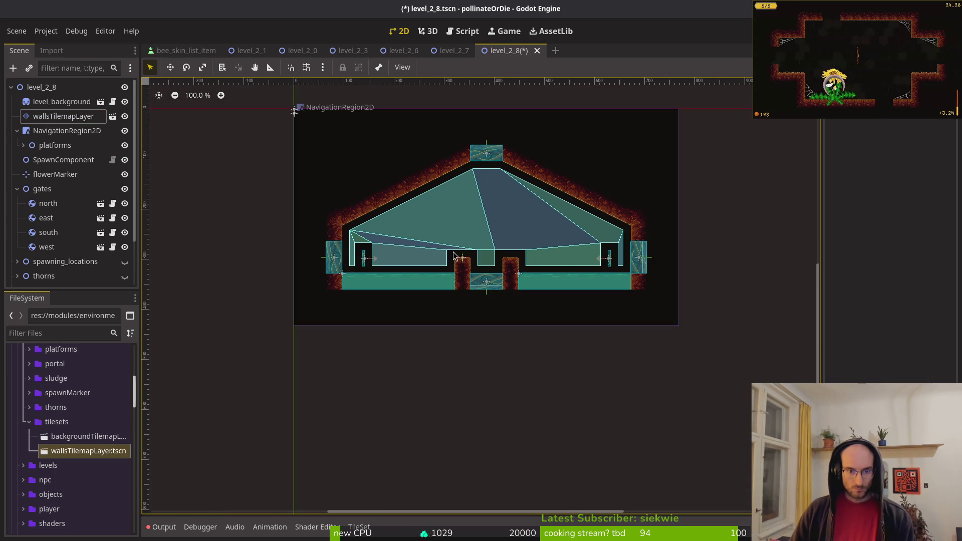
scroll(520, 241, "up", 3)
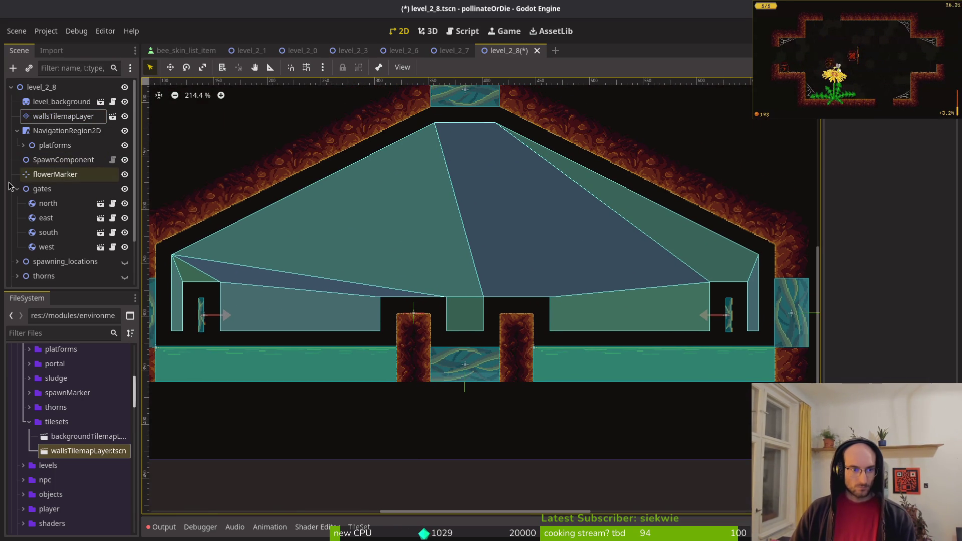
- Show the fumes node and move the fumes3 emitter onto the right central pillar's top
left_click(17, 189)
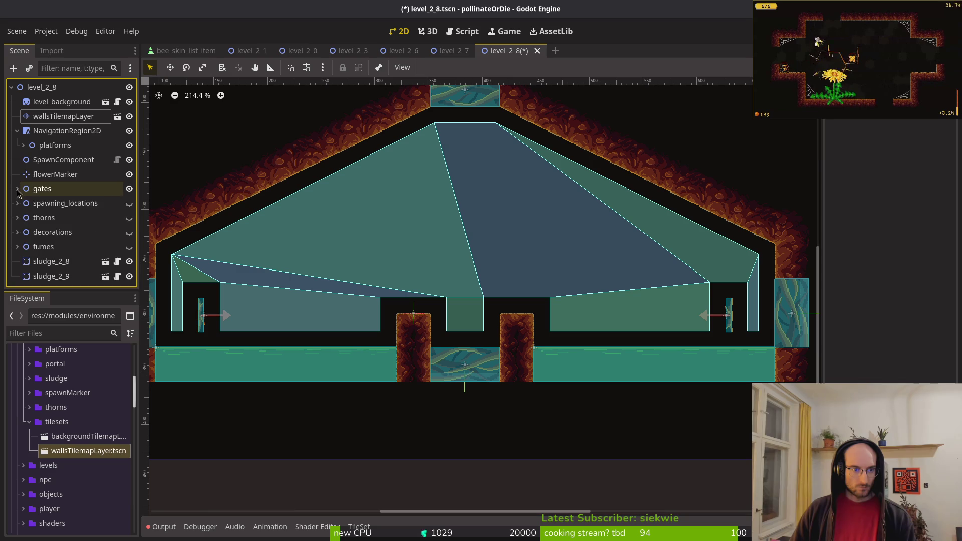
left_click(129, 248)
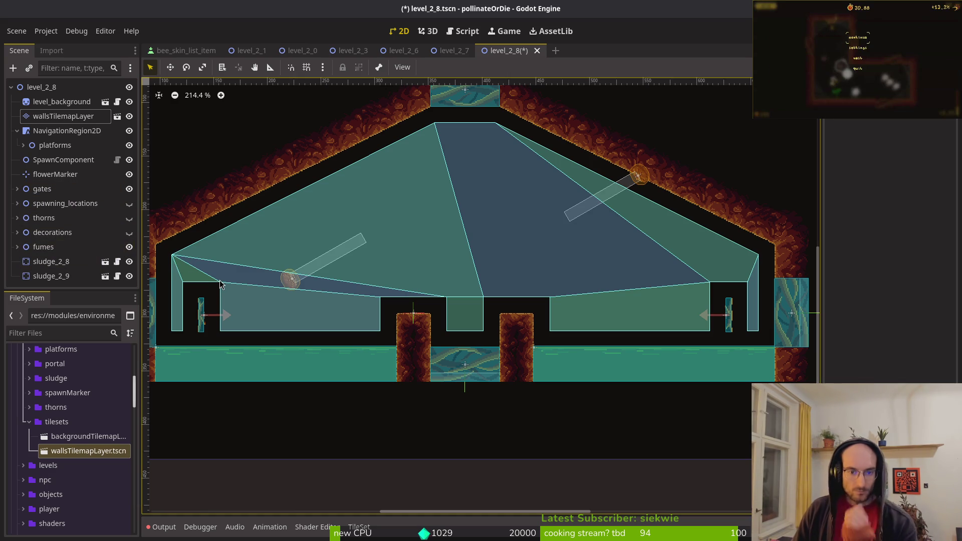
mouse_move(292, 284)
left_mouse_down()
mouse_move(376, 196)
mouse_move(352, 183)
left_mouse_up()
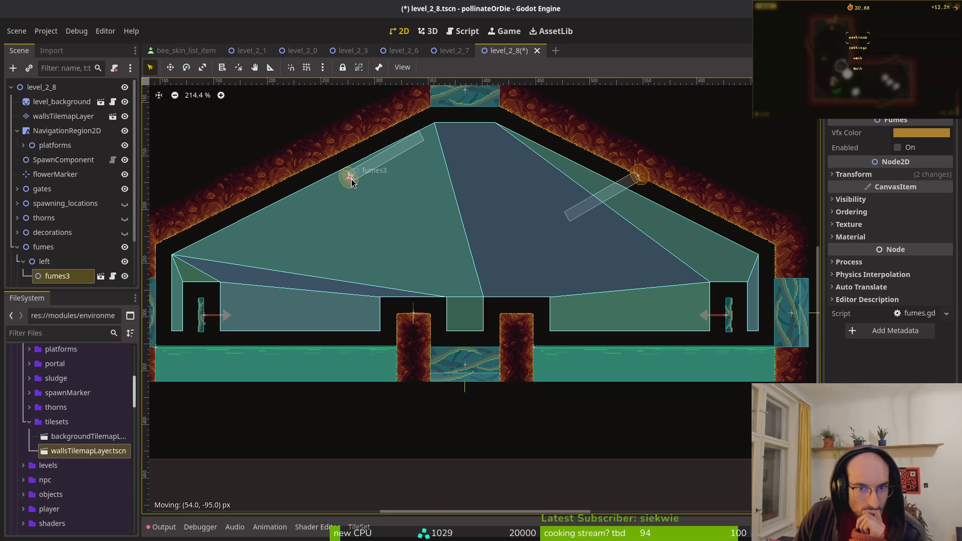
mouse_move(351, 183)
left_mouse_down()
mouse_move(399, 313)
mouse_move(527, 319)
mouse_move(526, 307)
left_mouse_up()
scroll(526, 313, "up", 1)
scroll(548, 301, "up", 6)
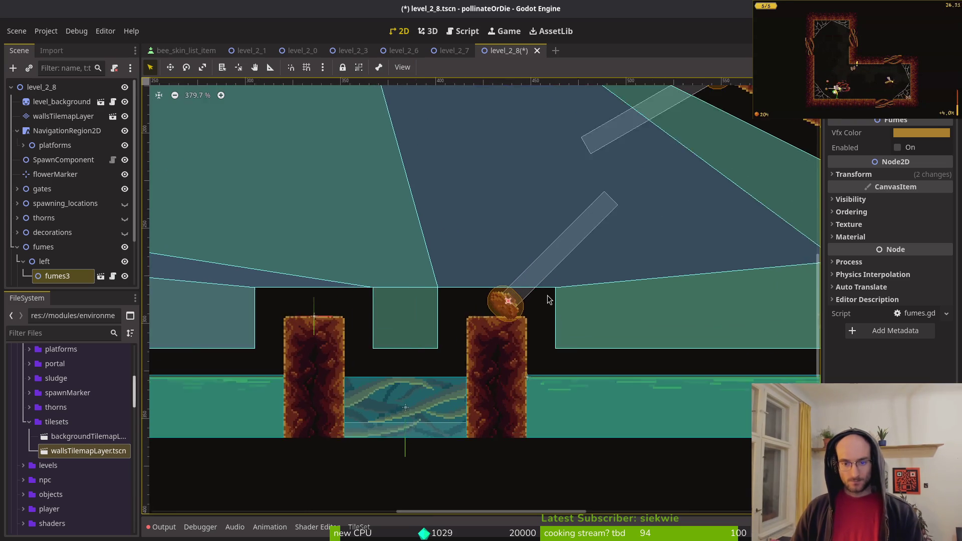
scroll(548, 301, "up", 9)
mouse_move(456, 311)
left_mouse_down()
mouse_move(503, 334)
mouse_move(505, 358)
left_mouse_up()
- Angle fumes3 up-left, then undo a stray move of it toward the left pillar
scroll(504, 359, "down", 8)
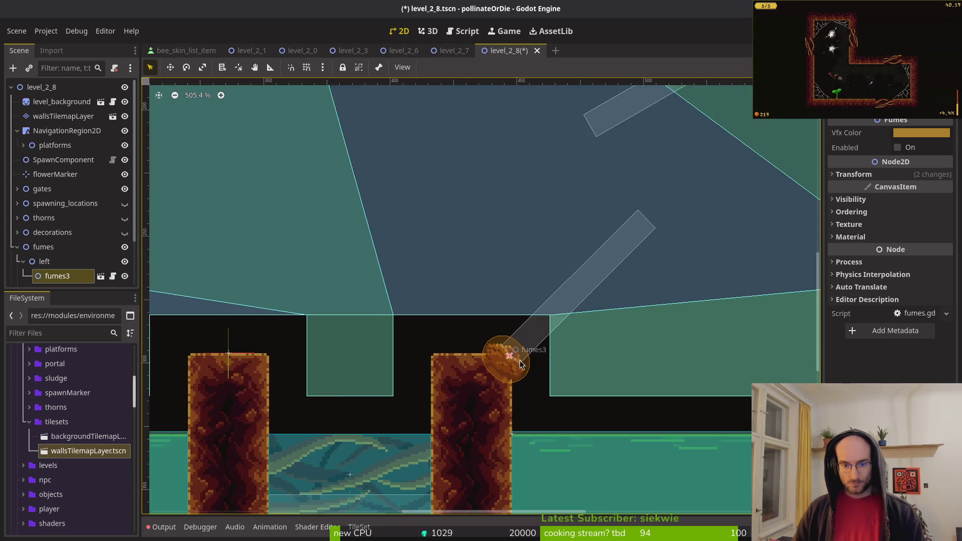
scroll(521, 352, "up", 5)
scroll(520, 352, "down", 5)
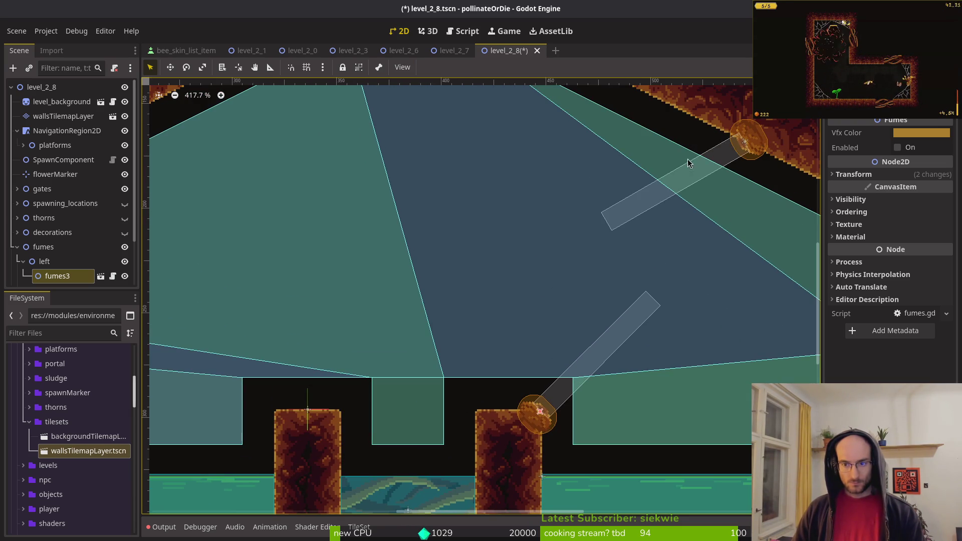
scroll(714, 249, "down", 2)
mouse_move(583, 308)
left_mouse_down()
mouse_move(533, 280)
mouse_move(480, 284)
mouse_move(506, 312)
left_mouse_up()
left_click_drag(550, 366, 269, 366)
key("ctrl+z")
key("ctrl+z")
- Place the other fume emitter on the left pillar's top, angled up-left
mouse_move(730, 102)
left_mouse_down()
mouse_move(247, 338)
mouse_move(256, 268)
mouse_move(197, 281)
left_mouse_up()
scroll(280, 321, "up", 4)
left_click_drag(482, 291, 507, 338)
scroll(507, 339, "down", 4)
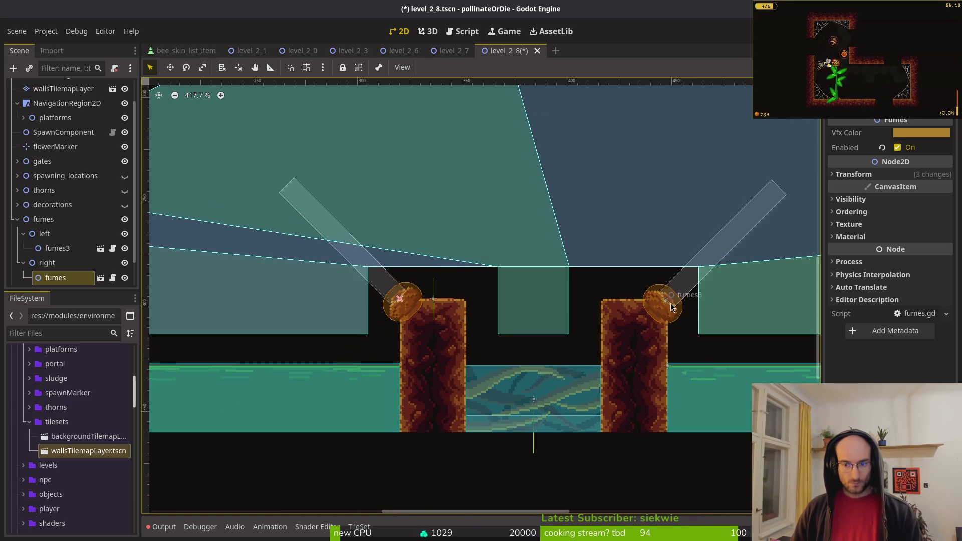
scroll(672, 311, "up", 6)
- Check both emitters' placements and save the level
left_click(662, 313)
scroll(667, 316, "up", 5)
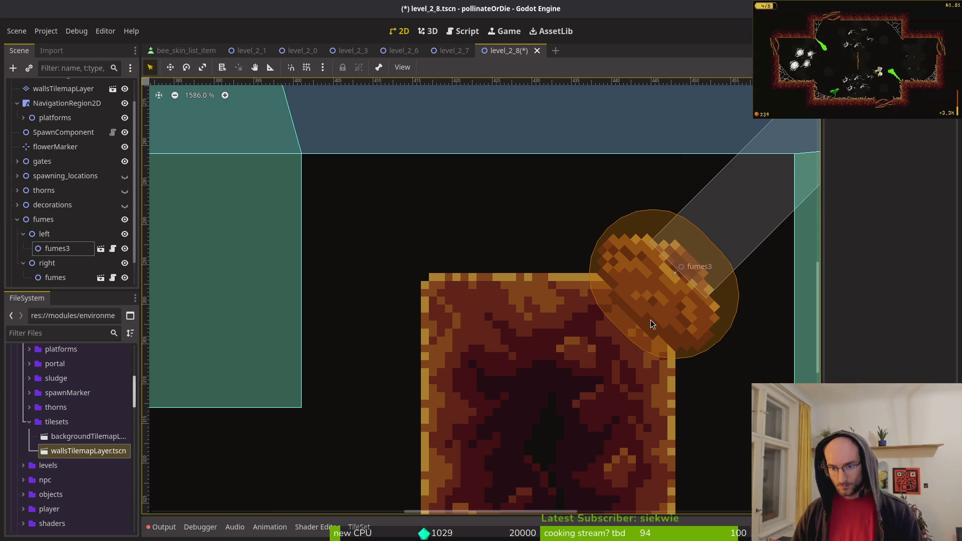
scroll(482, 338, "left", 10)
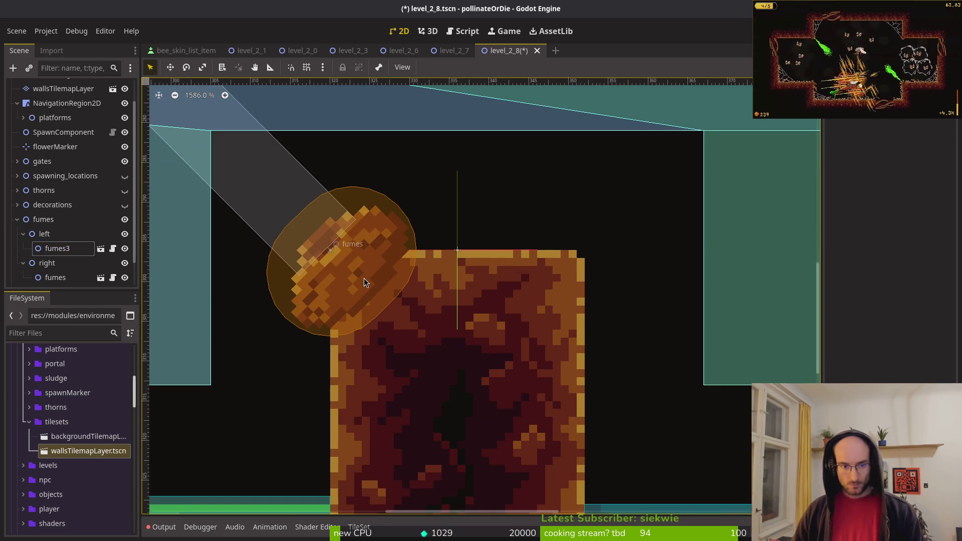
left_click(365, 283)
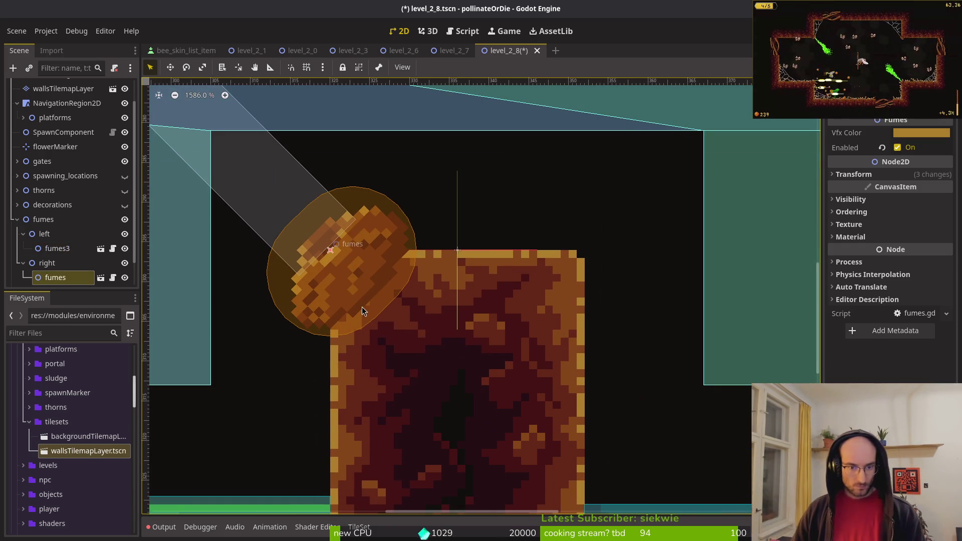
scroll(463, 334, "up", 2)
scroll(522, 256, "down", 5)
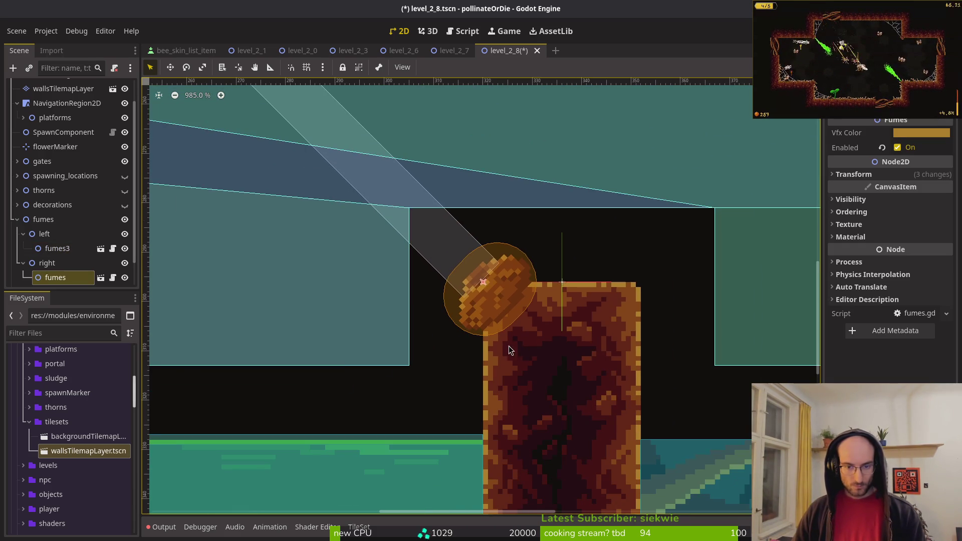
key("ctrl+s")
- Reparent one emitter under the left fumes group and fumes3 under the right group, then save
left_click(43, 279)
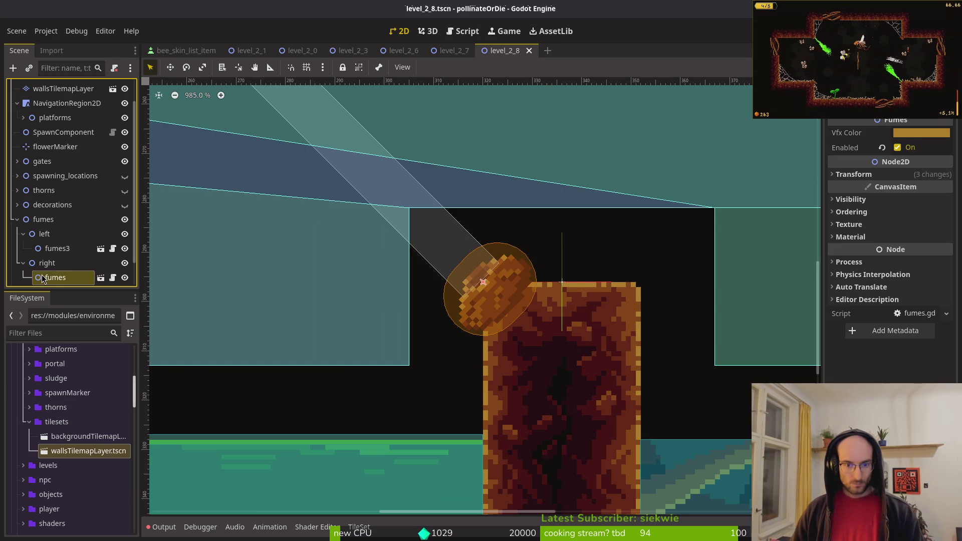
mouse_move(48, 265)
left_mouse_down()
mouse_move(51, 277)
mouse_move(47, 248)
left_mouse_up()
left_click(57, 248)
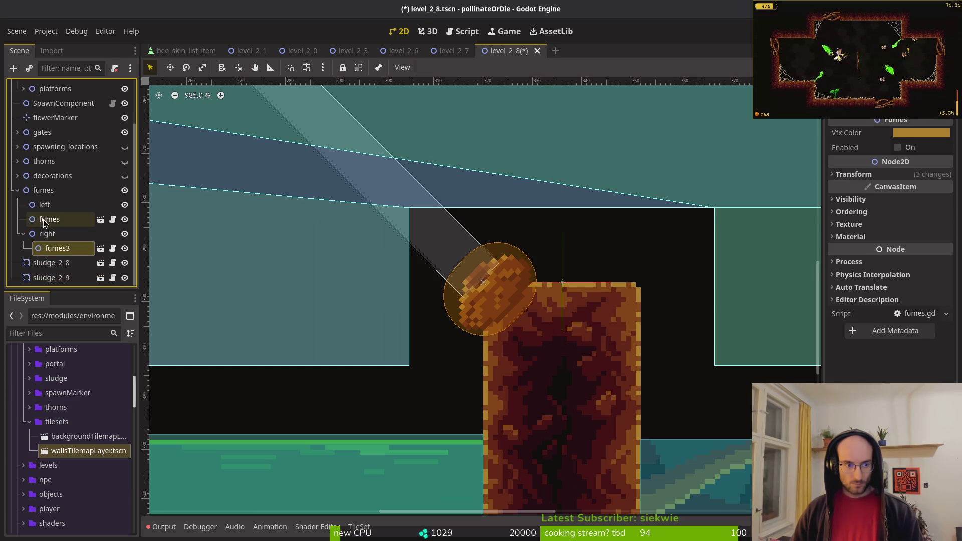
left_click(43, 219)
scroll(367, 273, "down", 9)
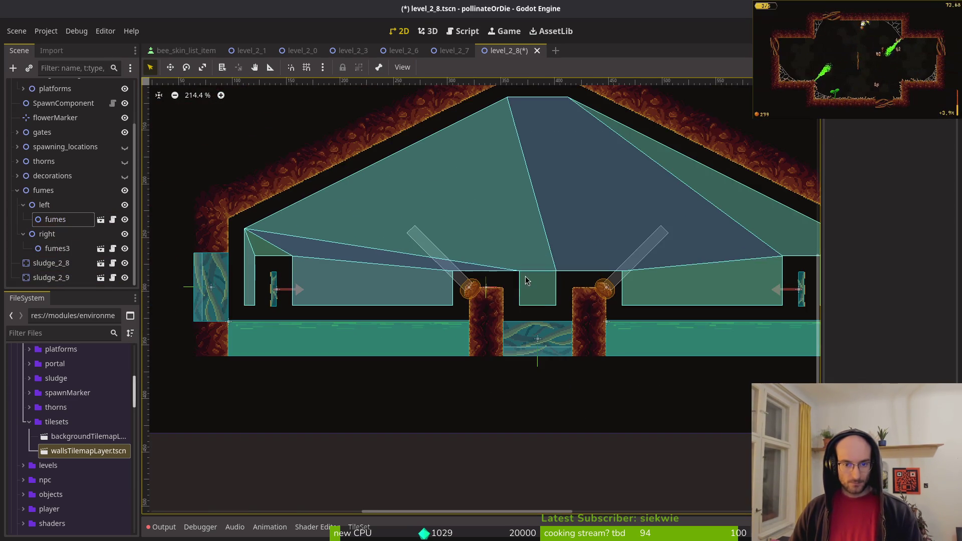
key("ctrl+s")
- Recentre the view on the room, collapse the fumes groups, and save
left_click_drag(501, 267, 440, 285)
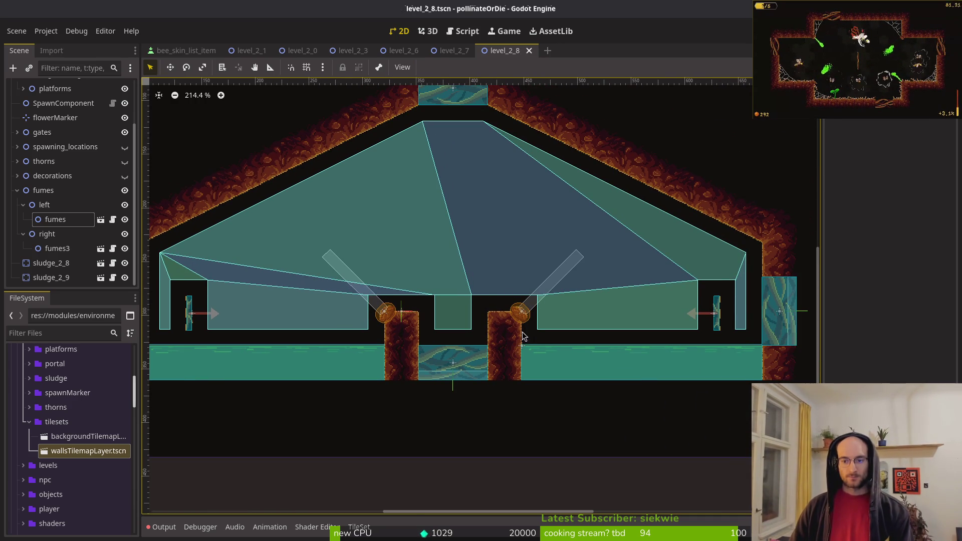
scroll(528, 335, "down", 3)
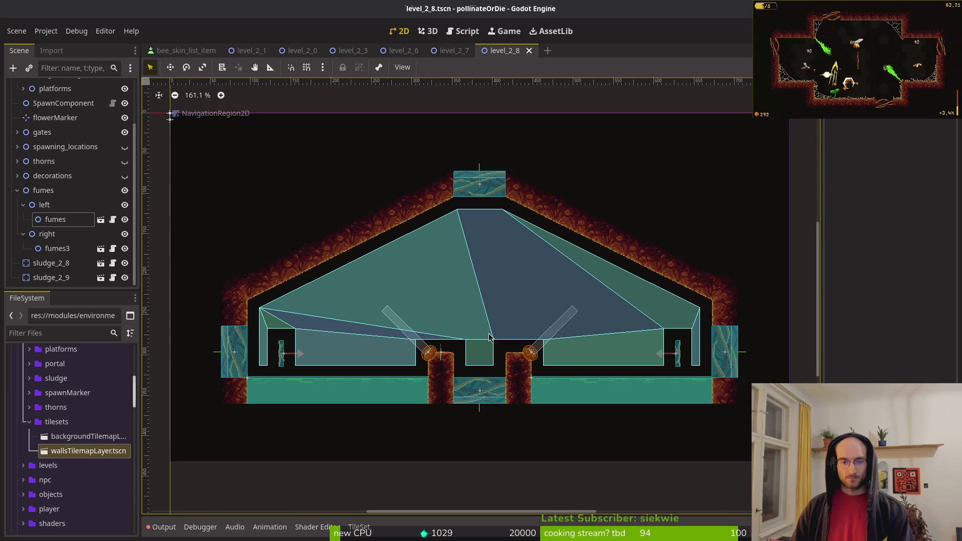
left_click(35, 205)
left_click(23, 205)
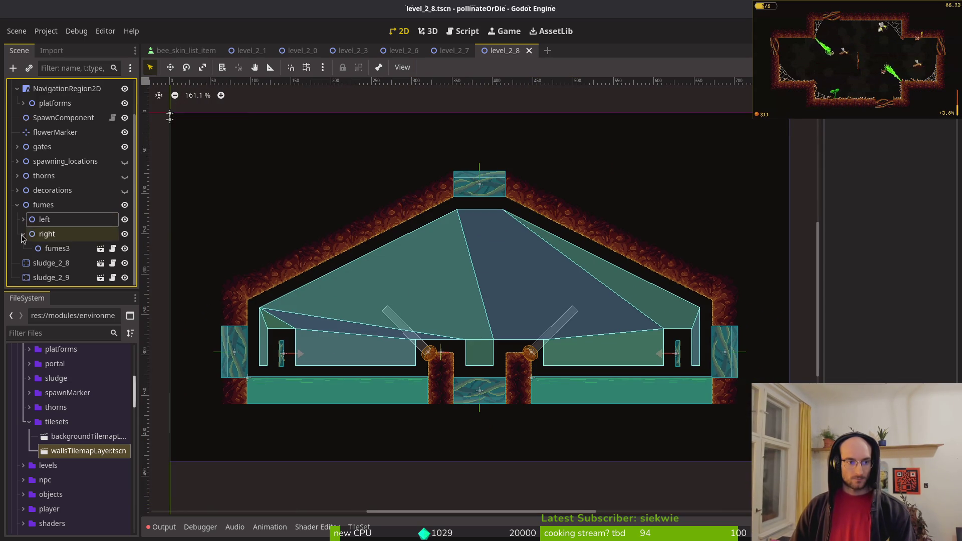
left_click(23, 236)
left_click(18, 221)
key("ctrl+s")
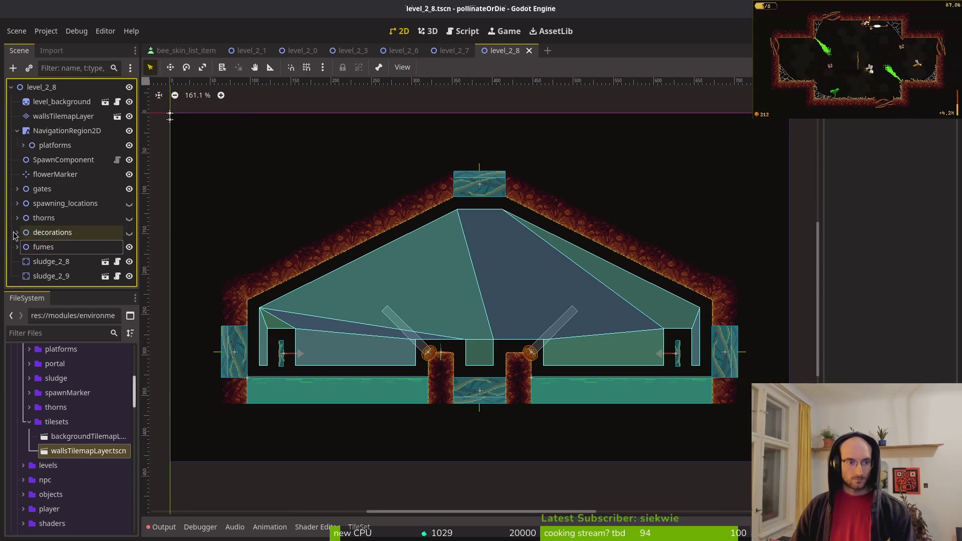
- Show the cobweb decorations, nudge one cobweb up-left, then delete three cobwebs and save
left_click(129, 234)
scroll(368, 389, "up", 4)
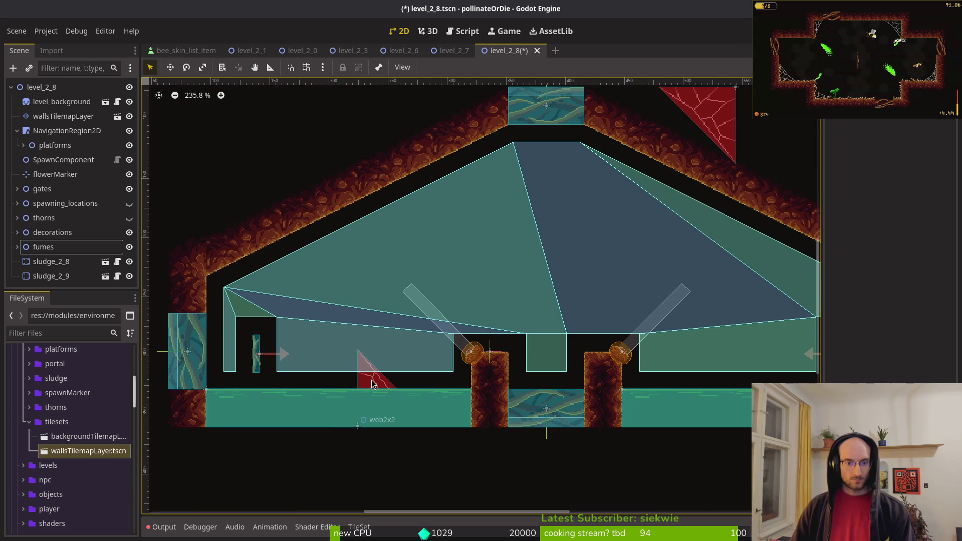
left_click(372, 385)
left_click_drag(372, 385, 348, 252)
left_click(51, 248)
left_click(59, 220, "shift")
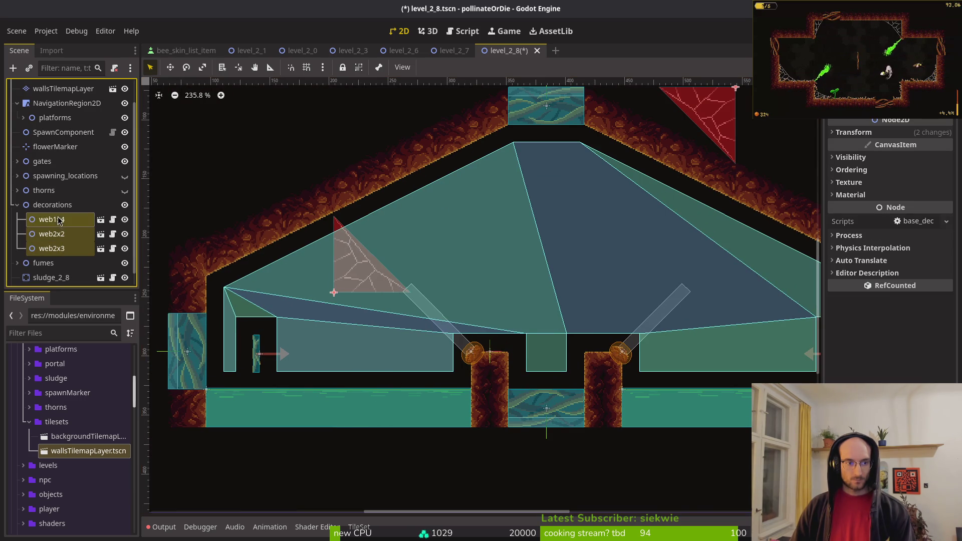
key("Delete")
key("Return")
key("ctrl+s")
scroll(492, 320, "down", 7)
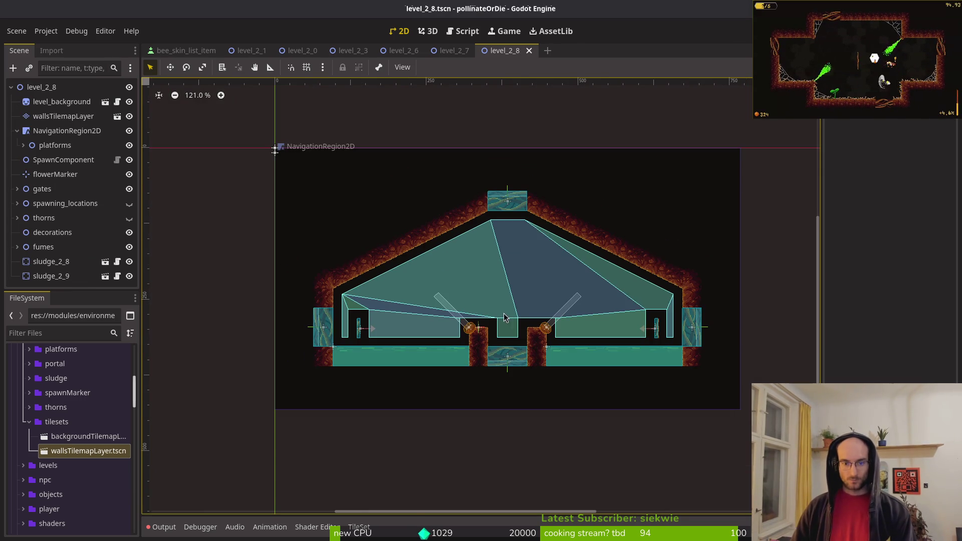
- Restore the deleted webs, move web2x2 into the cave's upper-left corner, and save
key("ctrl+z")
scroll(492, 281, "up", 5)
scroll(493, 284, "down", 3)
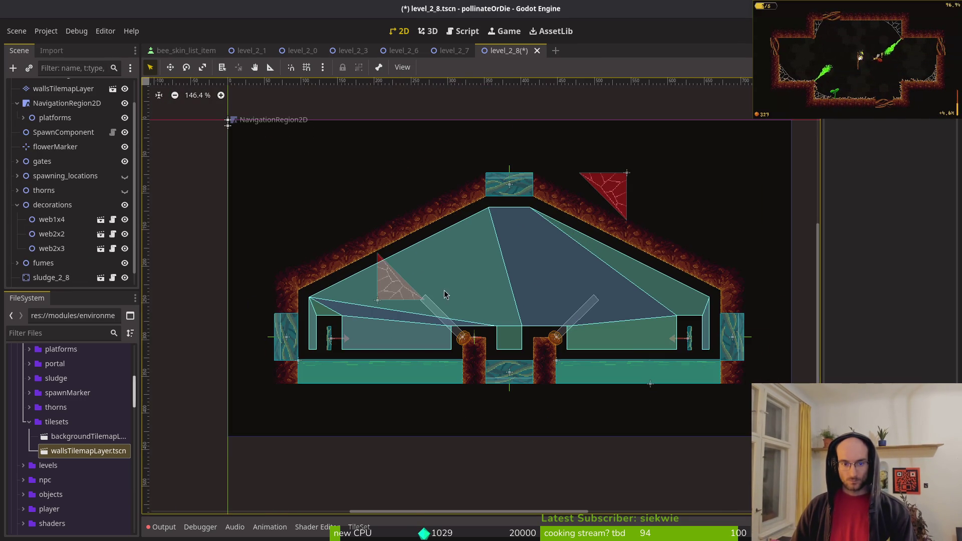
left_click(382, 294)
left_click_drag(381, 294, 315, 295)
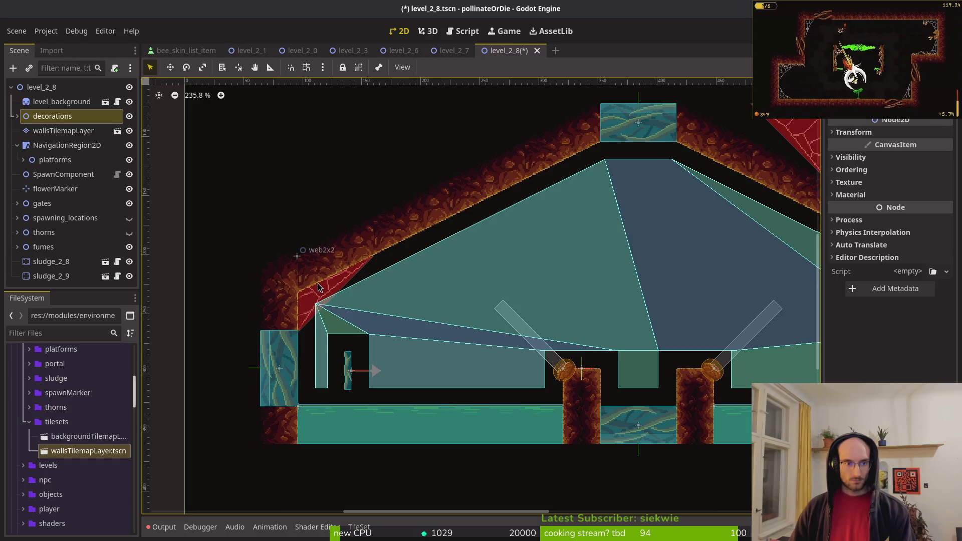
key("ctrl+s")
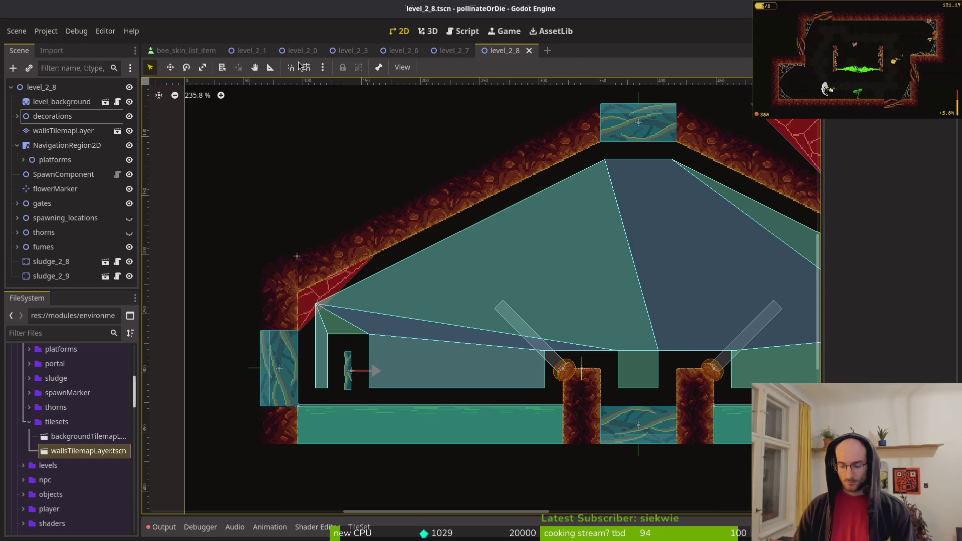
- Open the level_1_7, level_1_8 and level_1_6 scenes via quick scene search
key("alt+shift+o")
type("17")
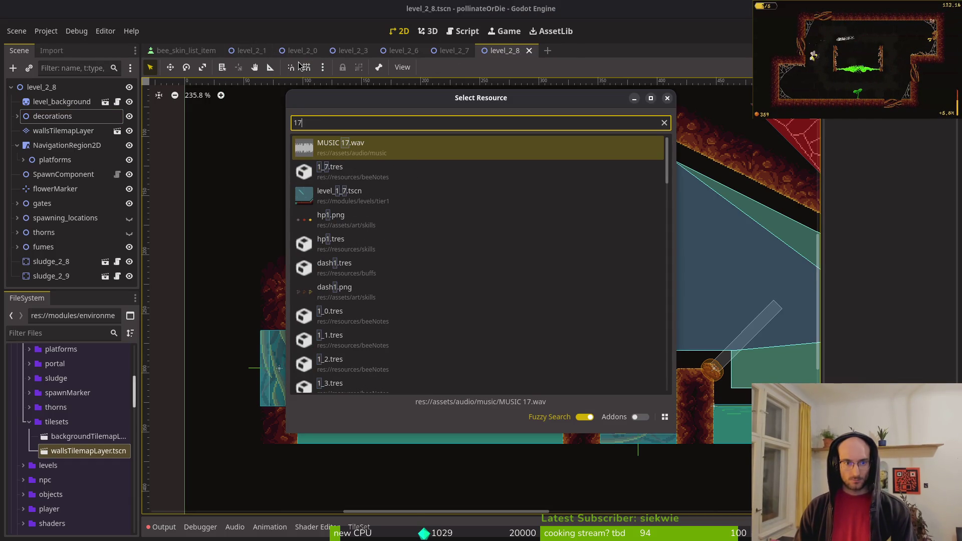
key("Down")
key("Down")
key("Return")
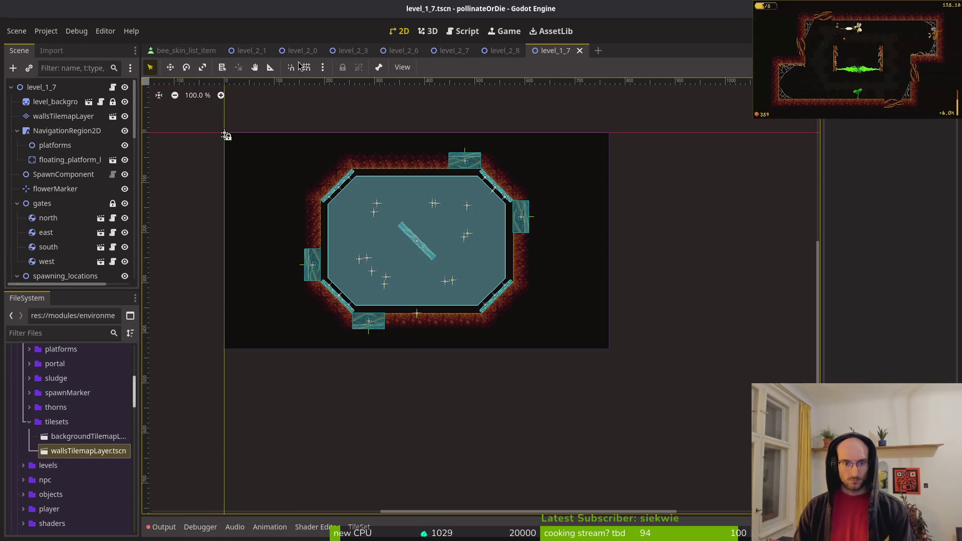
key("alt+shift+o")
type("le18")
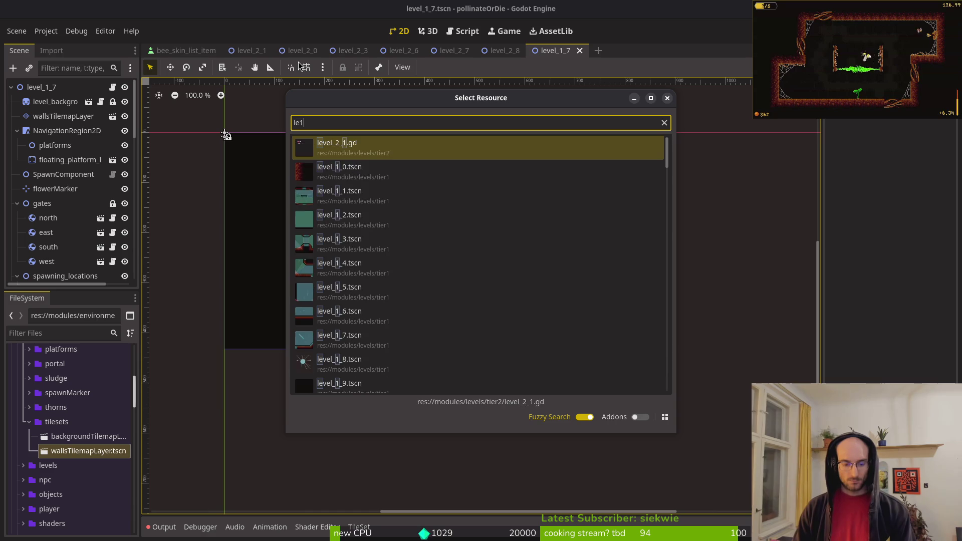
key("Return")
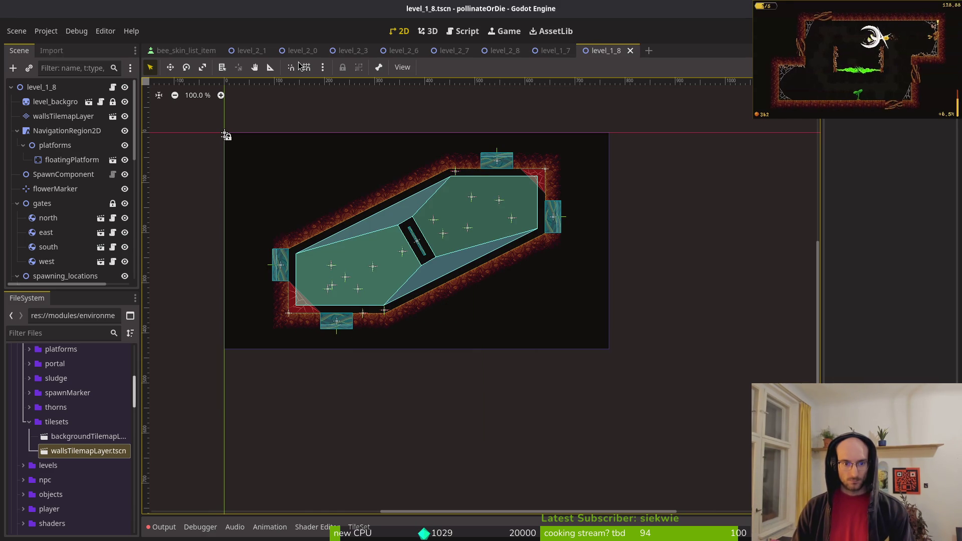
key("alt+shift+o")
type("16")
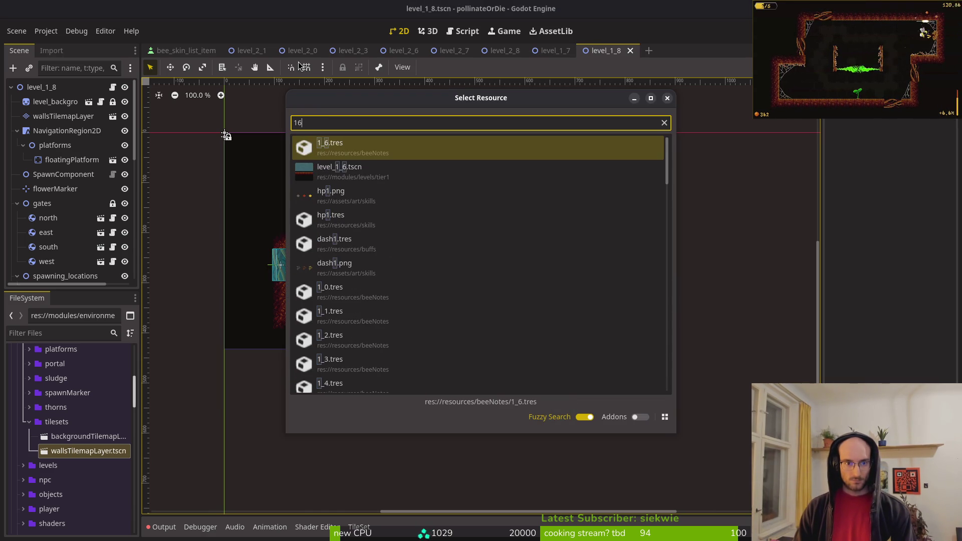
key("Down")
key("Return")
- Open level_1_9, collapse its decorations group, then switch back to level_2_8
key("alt+shift+o")
type("19")
key("Down")
key("Return")
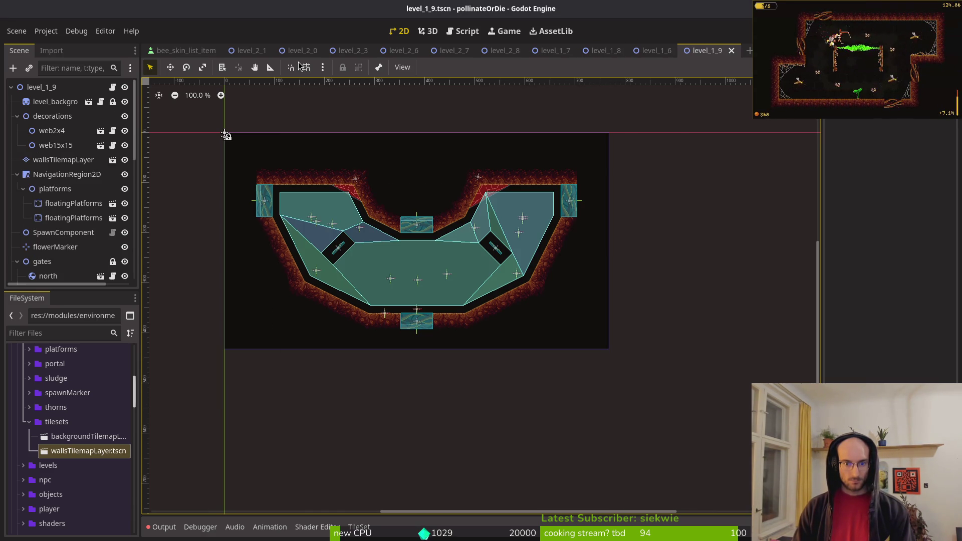
left_click(17, 116)
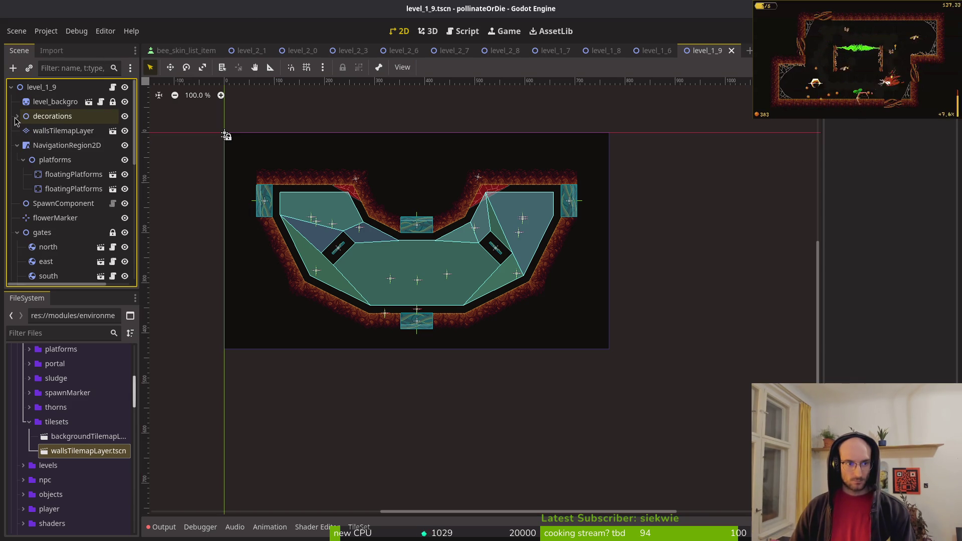
left_click(659, 53)
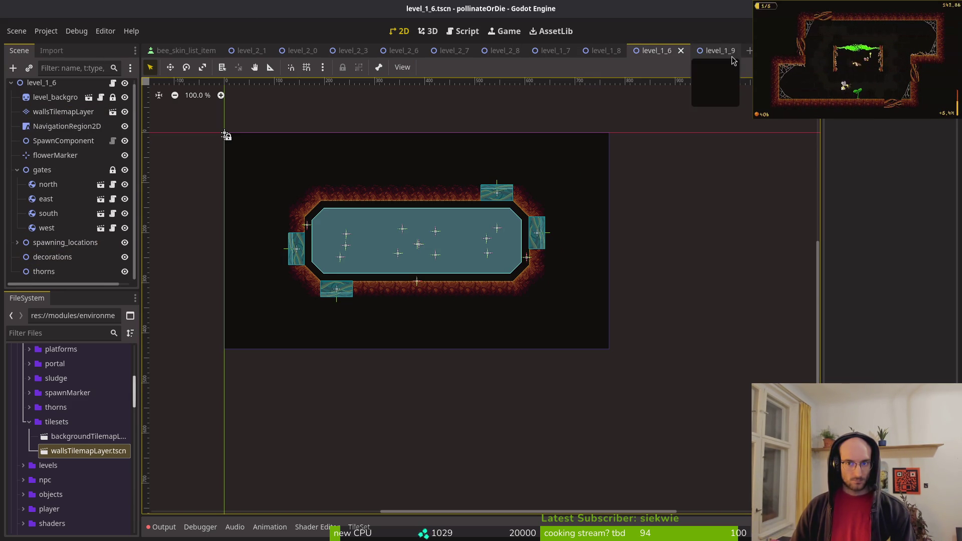
left_click(518, 59)
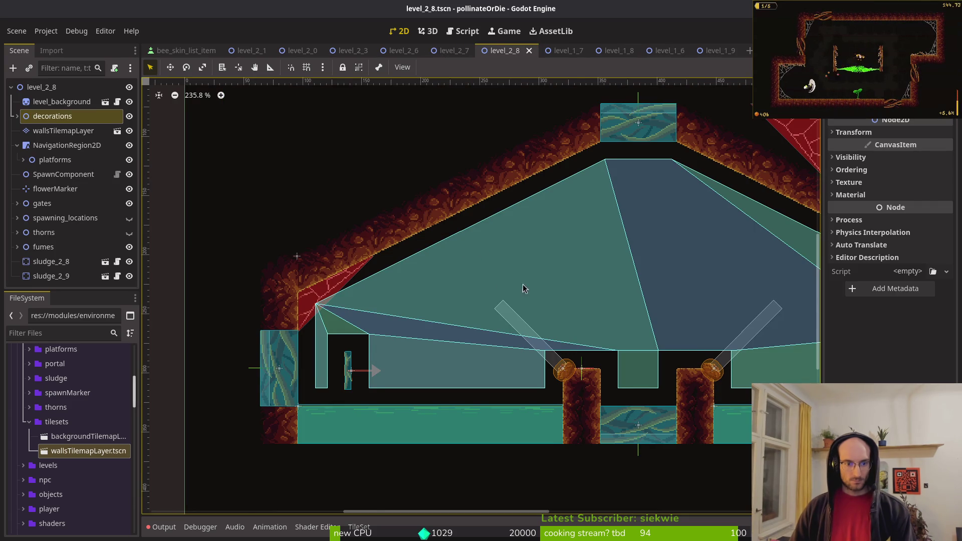
- Move the web2x3 cobweb down and right; delete web1x4, then restore it
scroll(480, 271, "up", 4)
mouse_move(434, 123)
left_mouse_down()
mouse_move(543, 211)
mouse_move(587, 274)
mouse_move(627, 208)
mouse_move(639, 211)
mouse_move(590, 284)
mouse_move(647, 211)
mouse_move(593, 295)
mouse_move(592, 287)
left_mouse_up()
scroll(589, 270, "down", 4)
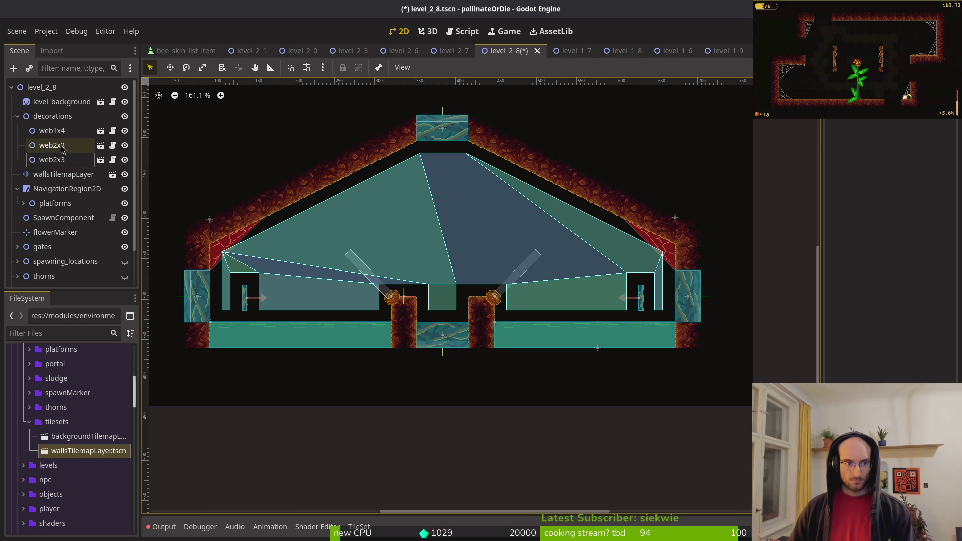
left_click(51, 131)
key("Delete")
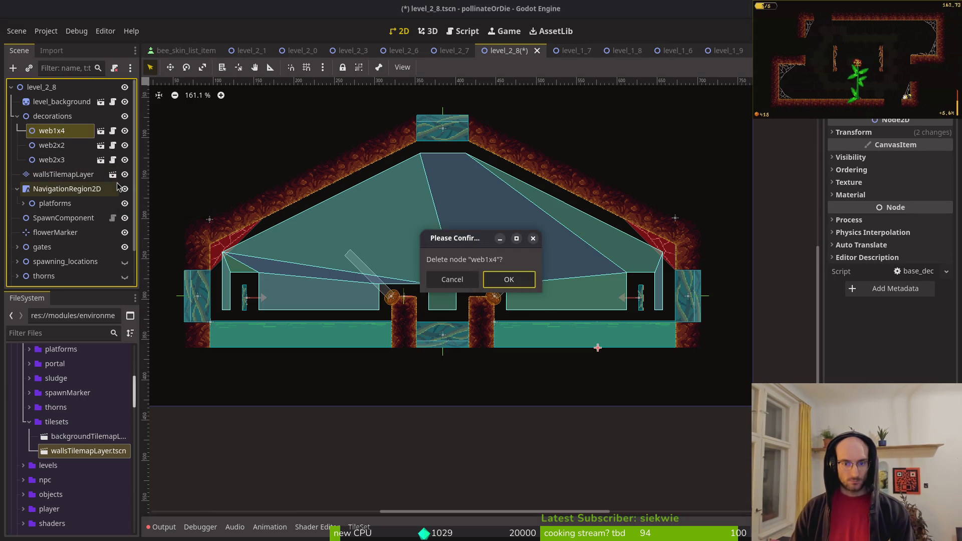
key("Return")
key("ctrl+z")
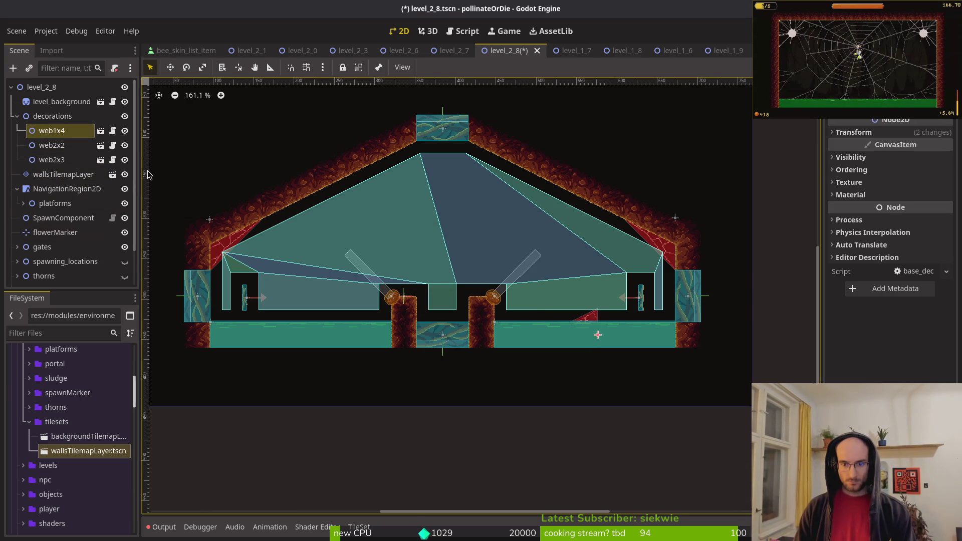
- Set web1x4's rotation to -180° and its x scale to -1 in the Inspector
scroll(444, 246, "up", 4)
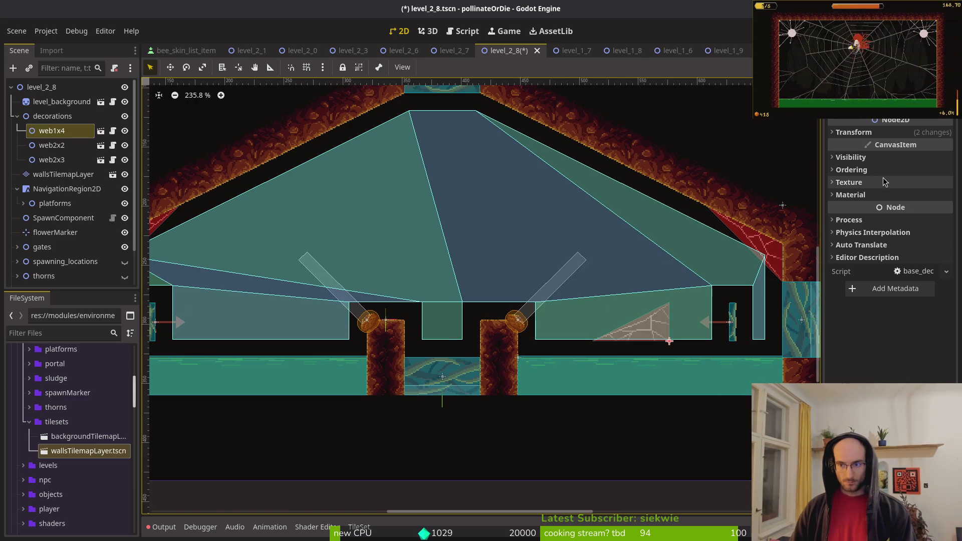
left_click(869, 132)
left_click(886, 181)
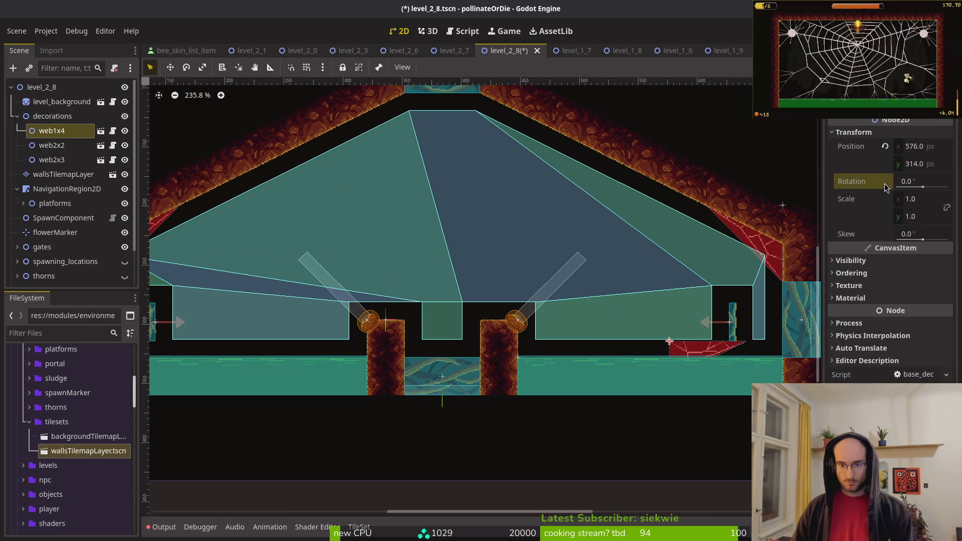
key("ctrl+z")
left_click(911, 202)
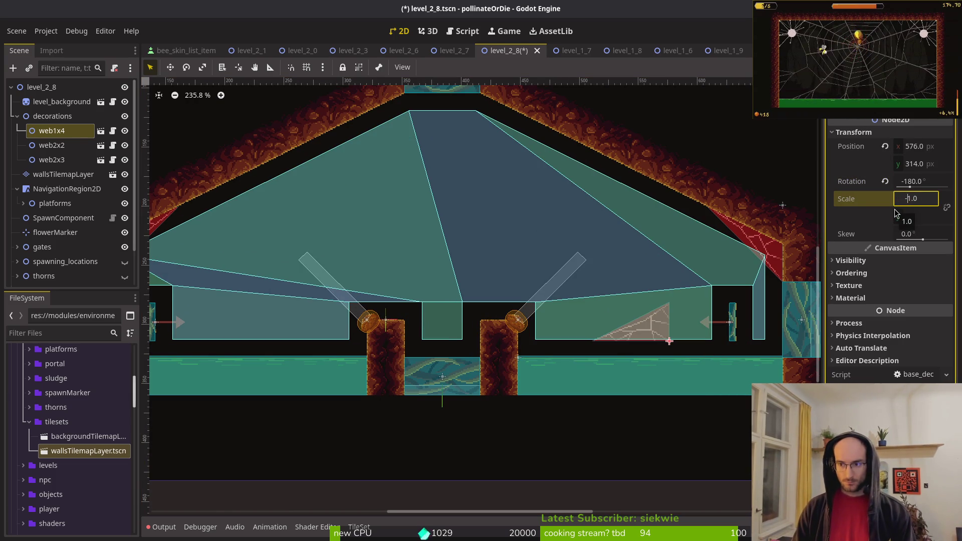
key("Return")
scroll(677, 320, "up", 6)
left_click_drag(752, 353, 516, 389)
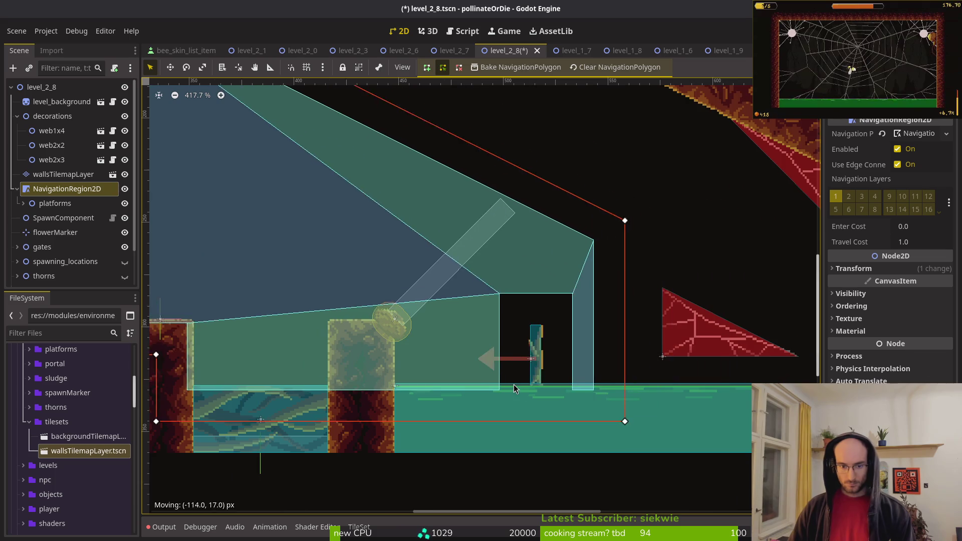
- Cancel the accidental navigation region move and clear the selection
right_click(513, 386)
scroll(754, 356, "up", 1)
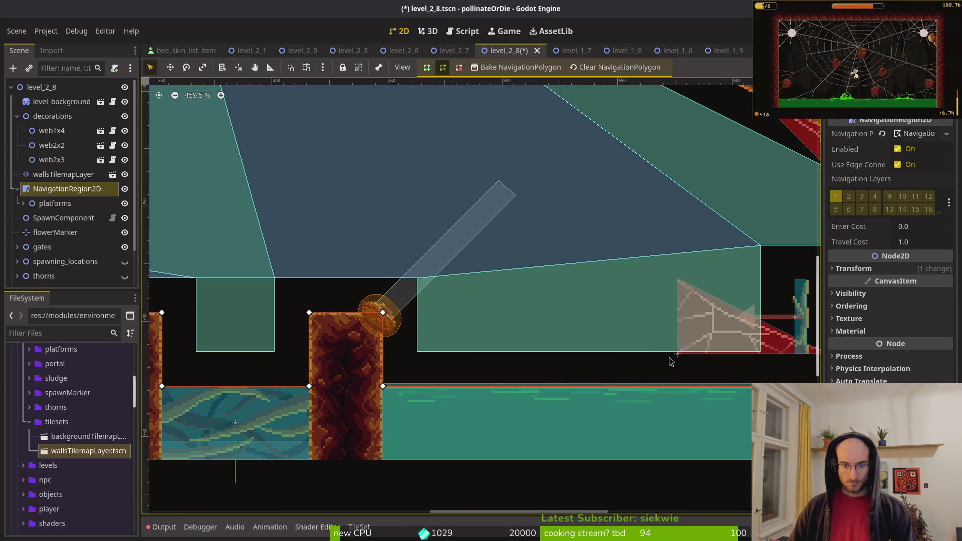
left_click(616, 369)
left_click(690, 332)
left_click(763, 348)
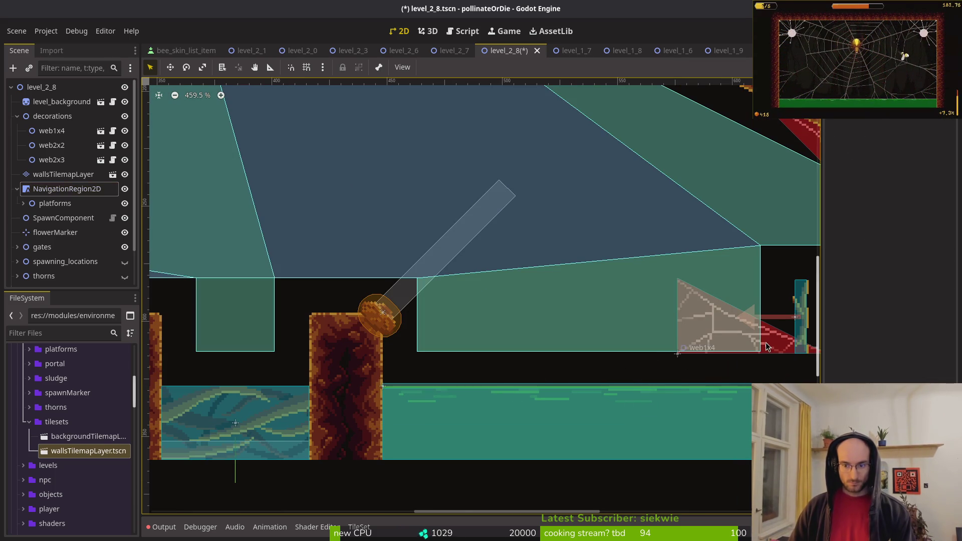
left_click(774, 347)
left_click(752, 364)
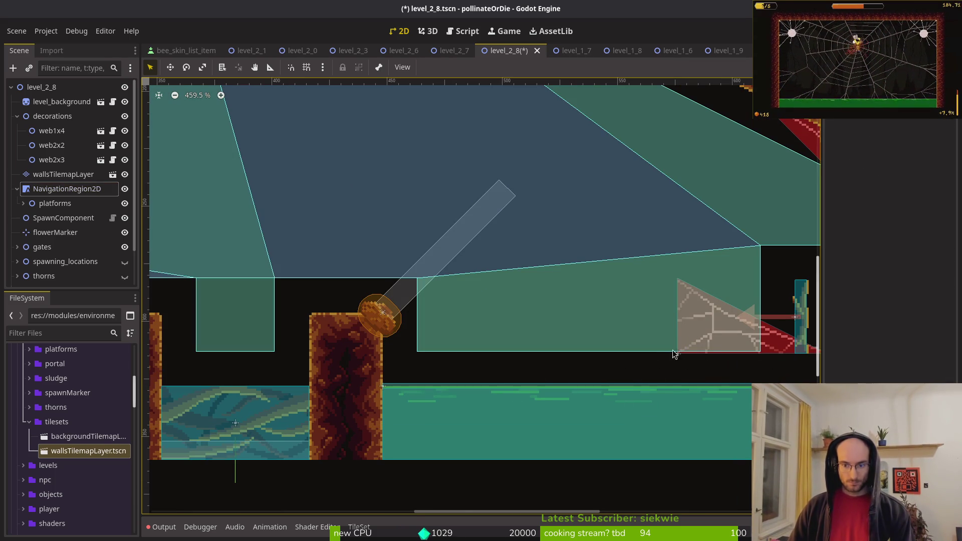
left_click(677, 359)
left_click(676, 361)
scroll(50, 236, "down", 2)
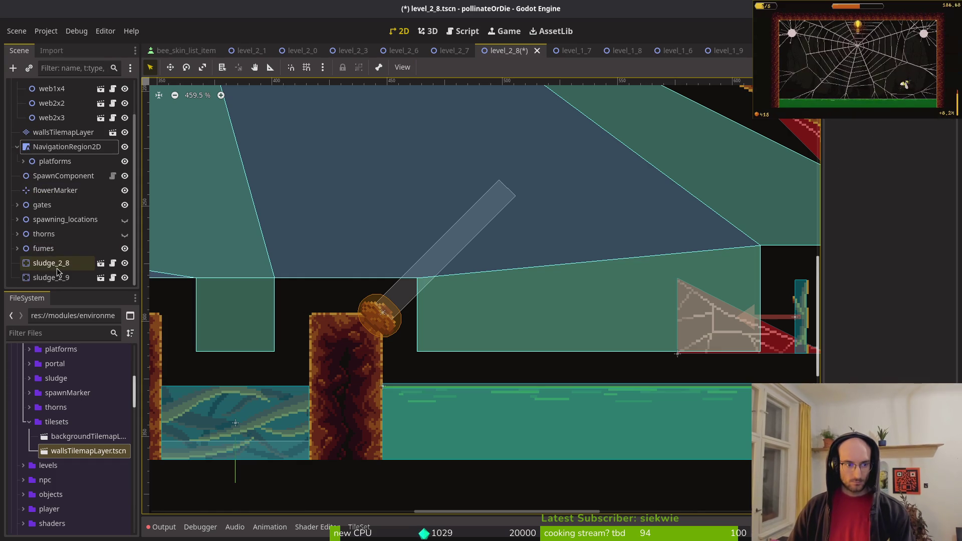
left_click(18, 249)
left_click(18, 248)
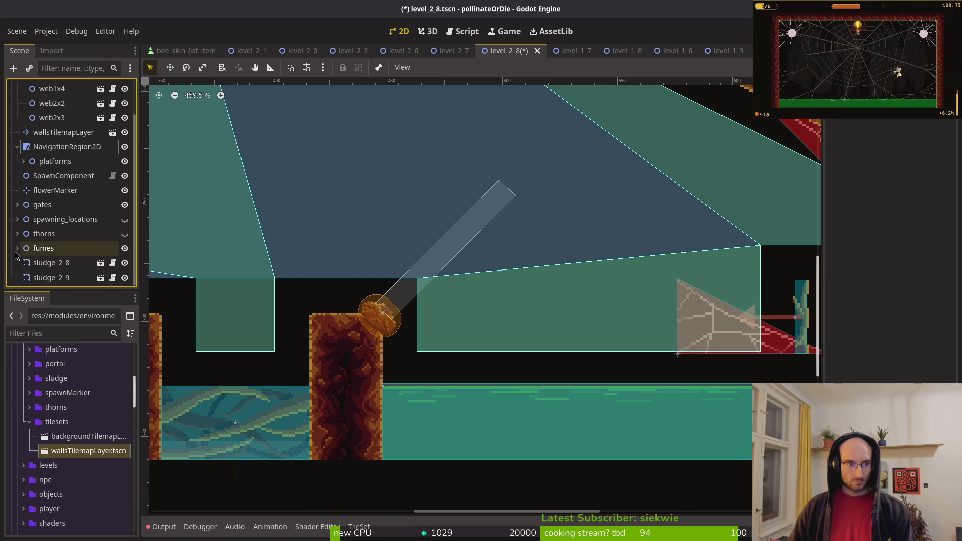
scroll(75, 160, "up", 3)
- Move the mirrored web1x4 cobweb onto the floor beside the right pillar
left_click(51, 131)
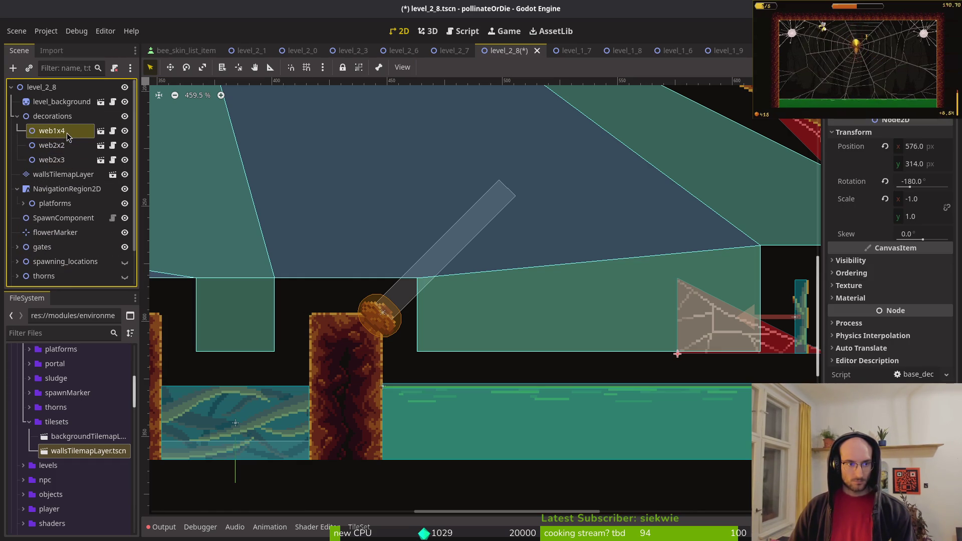
left_click_drag(679, 344, 407, 362)
scroll(407, 362, "up", 6)
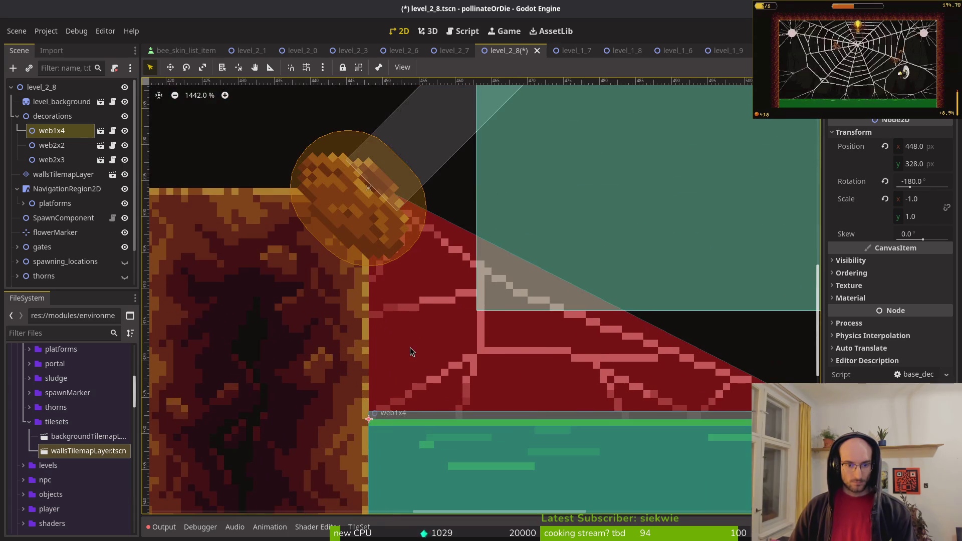
scroll(377, 347, "down", 10)
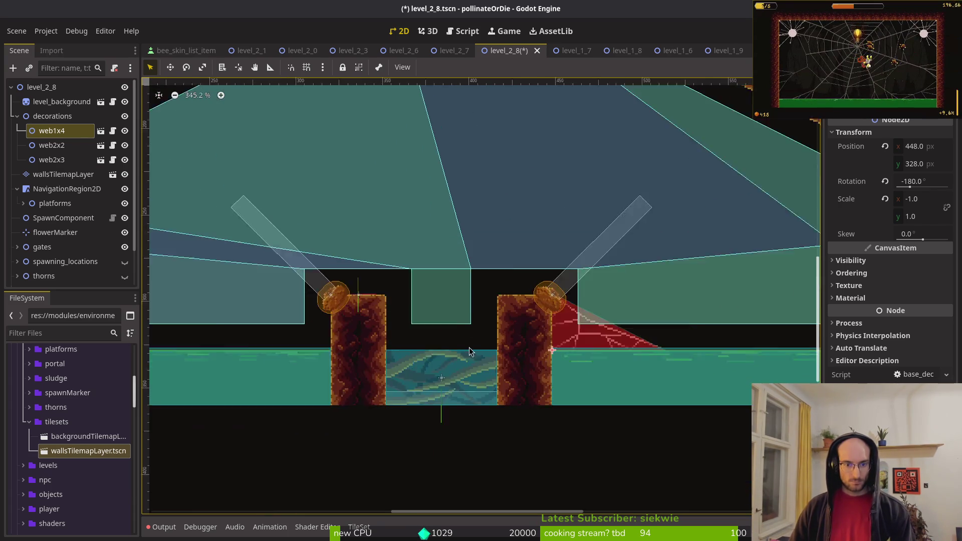
scroll(433, 344, "left", 3)
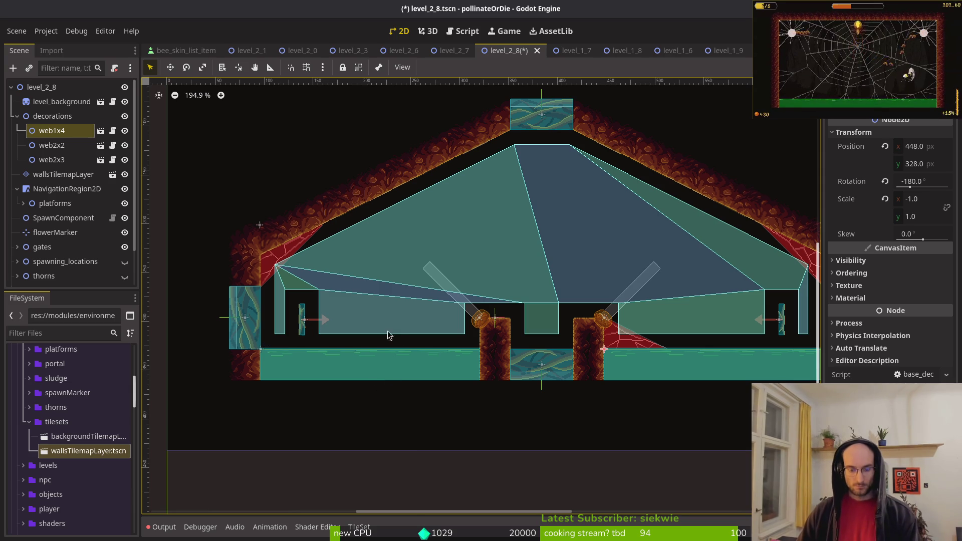
- Duplicate it as web1x5 with x scale 1, place it beside the left pillar, and save
key("ctrl+d")
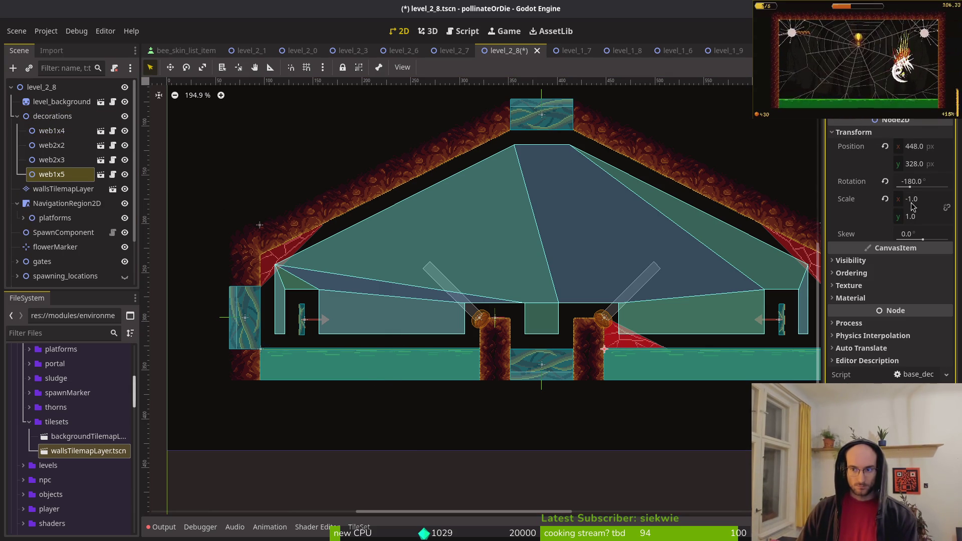
left_click(885, 199)
key("ctrl+s")
scroll(564, 343, "up", 5)
mouse_move(575, 343)
left_mouse_down()
mouse_move(255, 343)
mouse_move(266, 344)
left_mouse_up()
scroll(296, 349, "up", 3)
key("ctrl+s")
- Deselect the cobweb, collapse the decorations group, and select the navigation region
scroll(281, 339, "down", 5)
left_click(384, 300)
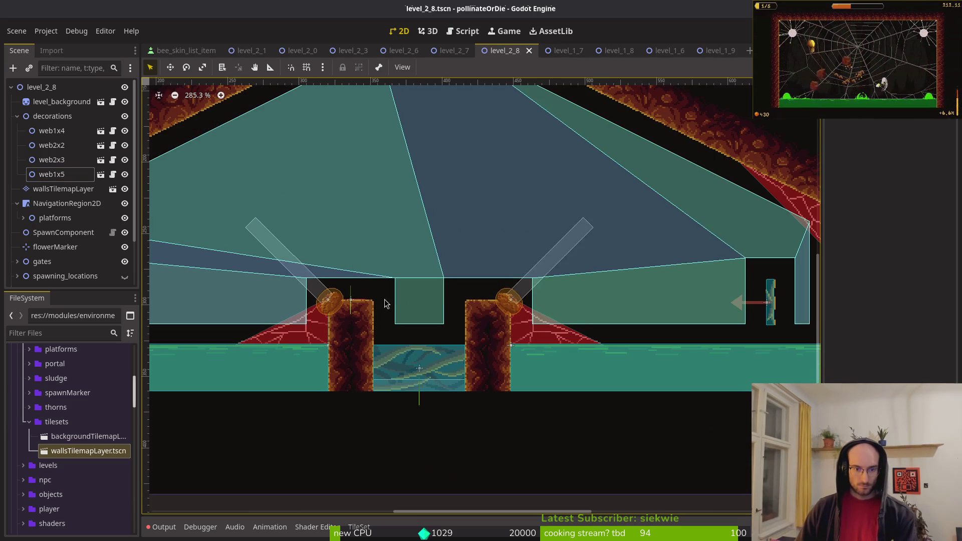
scroll(501, 299, "down", 3)
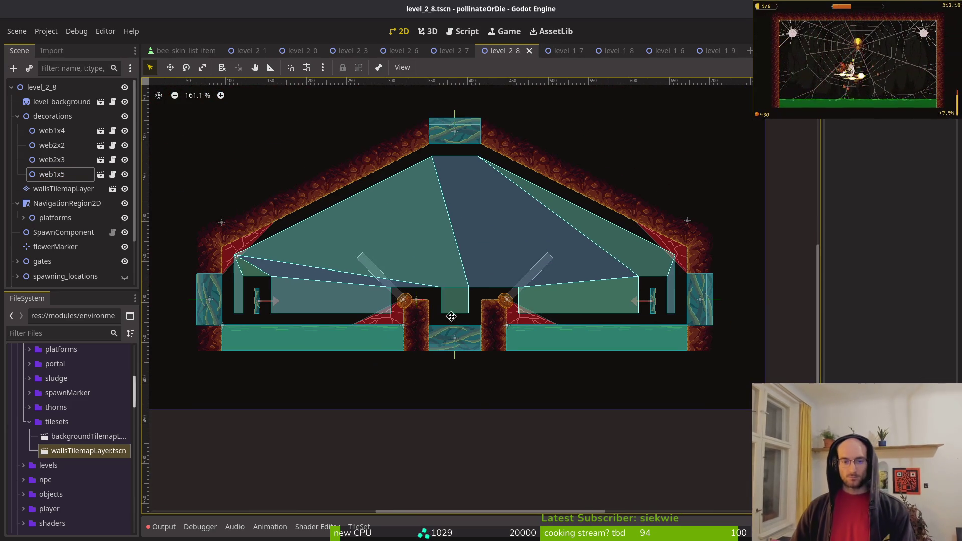
left_click(17, 116)
left_click(18, 146)
left_click(17, 146)
left_click(44, 146)
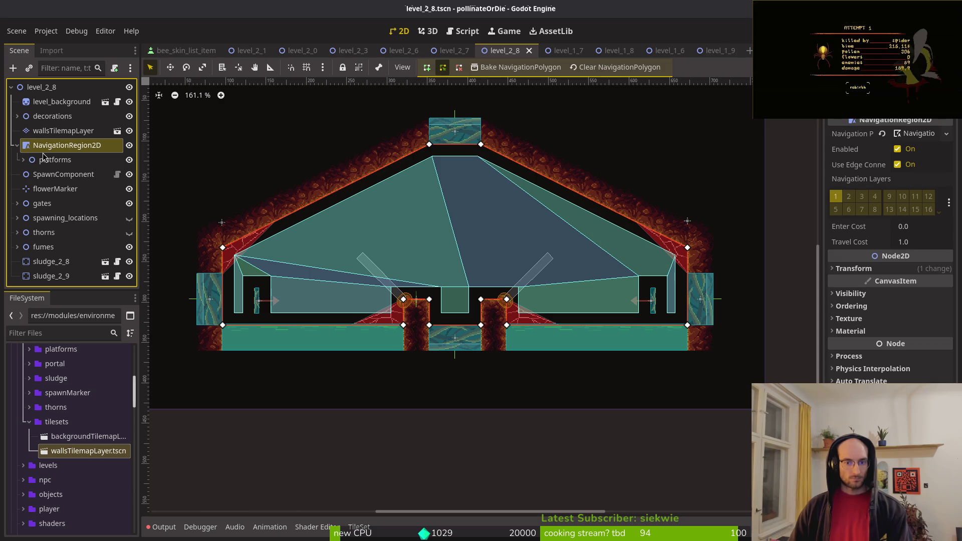
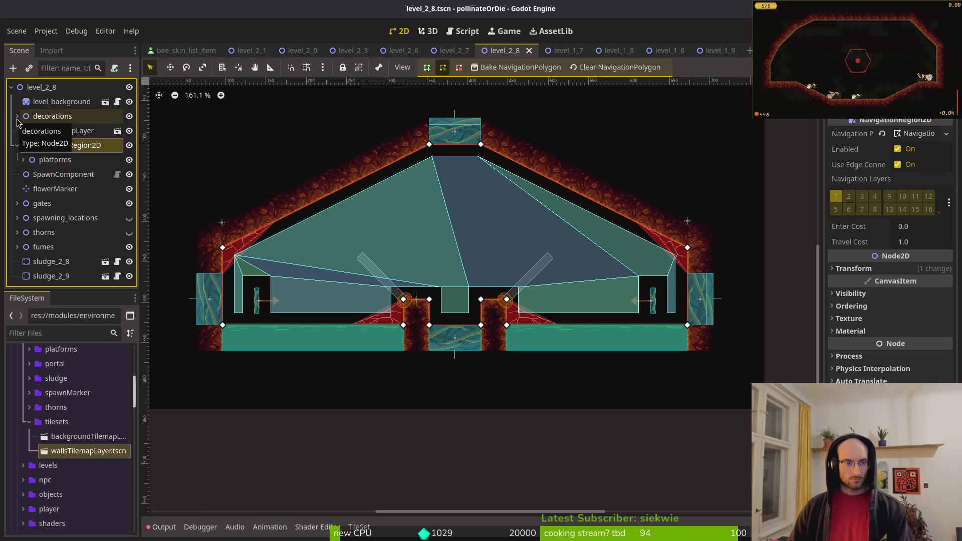
- Make the thorns group visible in the level_2_8 scene
left_click(17, 145)
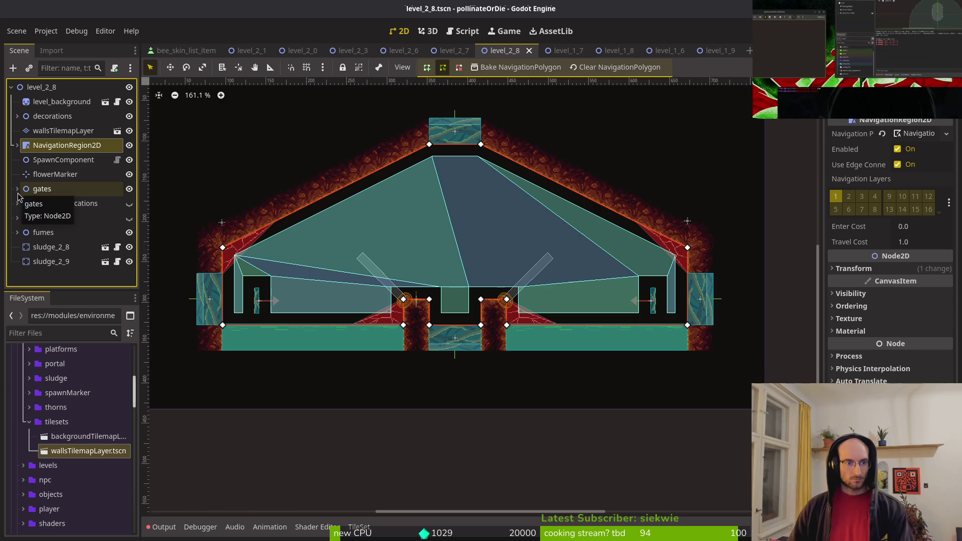
left_click(18, 219)
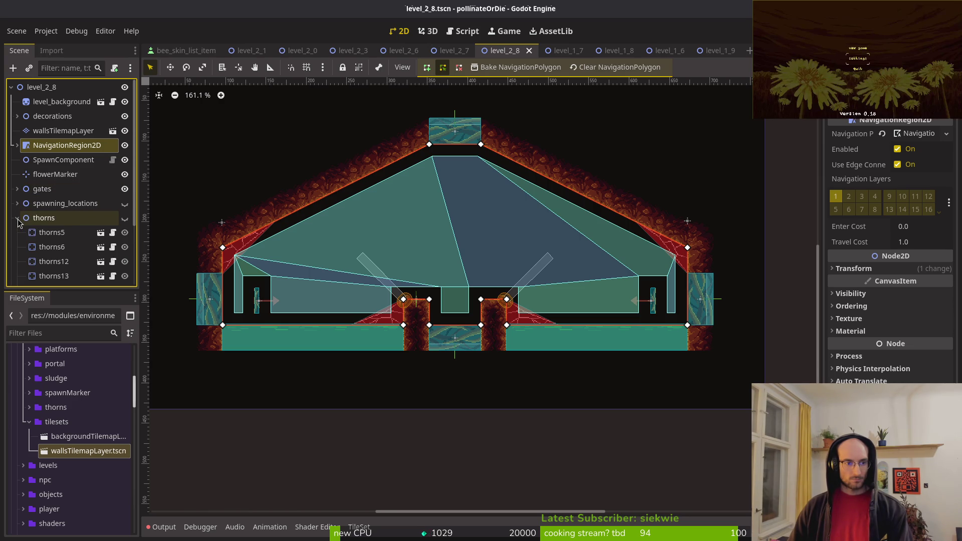
left_click(17, 219)
left_click(130, 219)
left_click(131, 219)
left_click(132, 220)
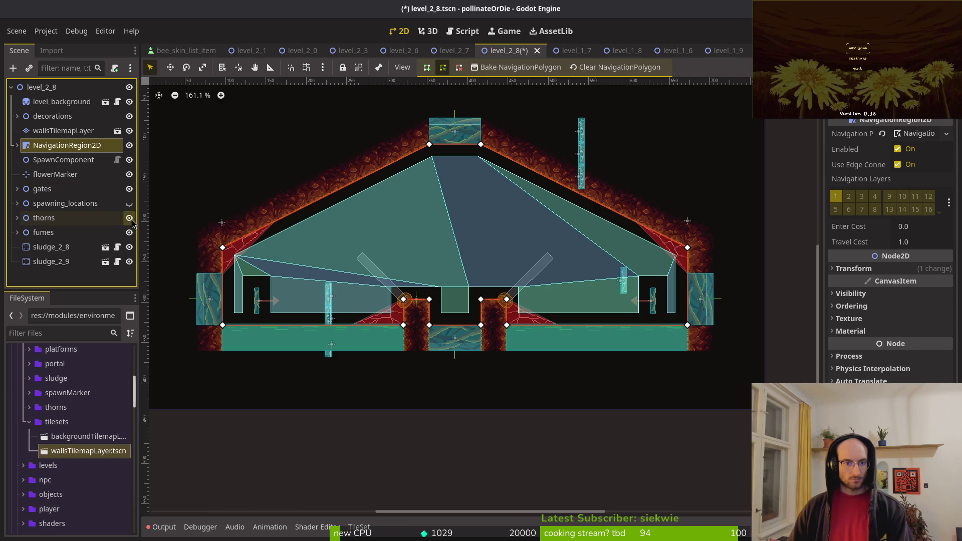
- Delete thorns12 through thorns27, keeping thorns5, thorns6 and thorns29
left_click(17, 219)
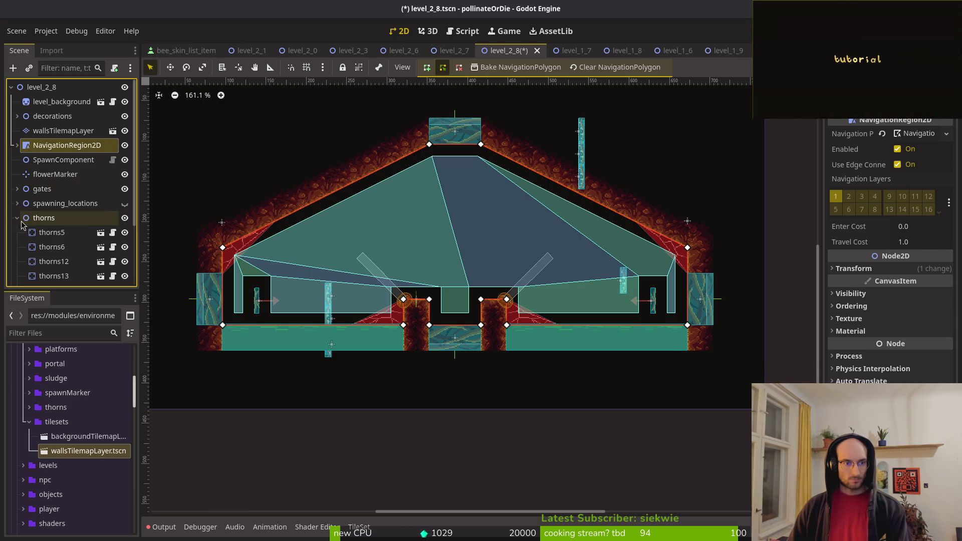
left_click(56, 233)
scroll(75, 241, "down", 2)
left_click(80, 235, "shift")
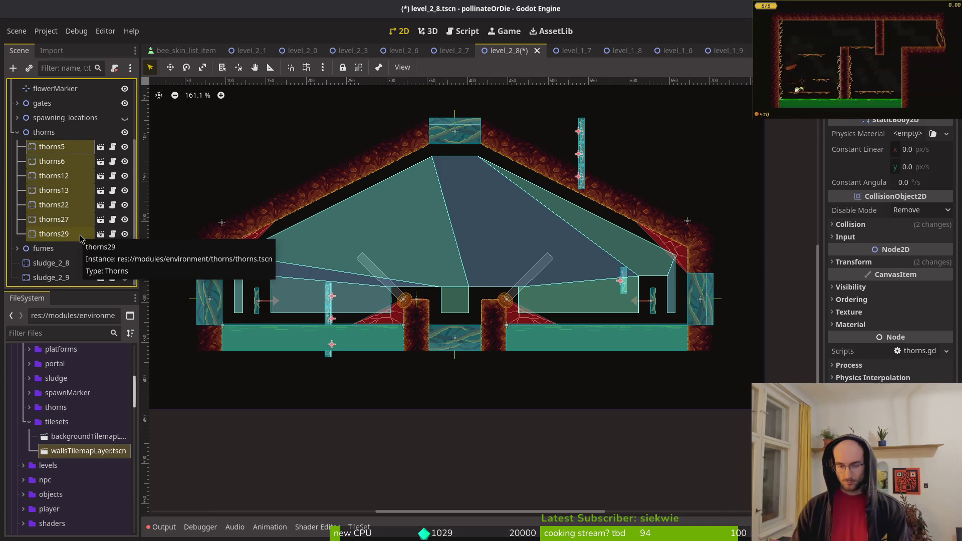
key("Delete")
key("Return")
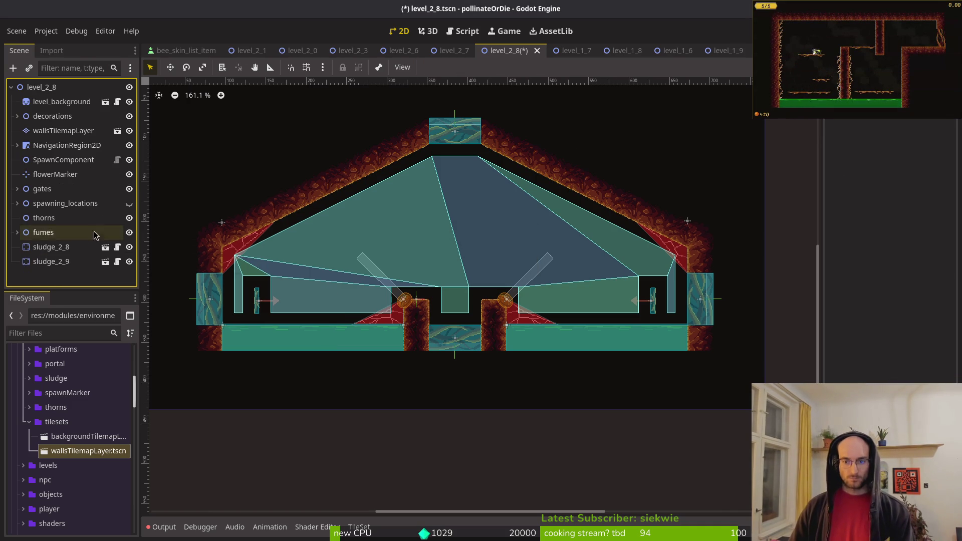
scroll(180, 245, "up", 4)
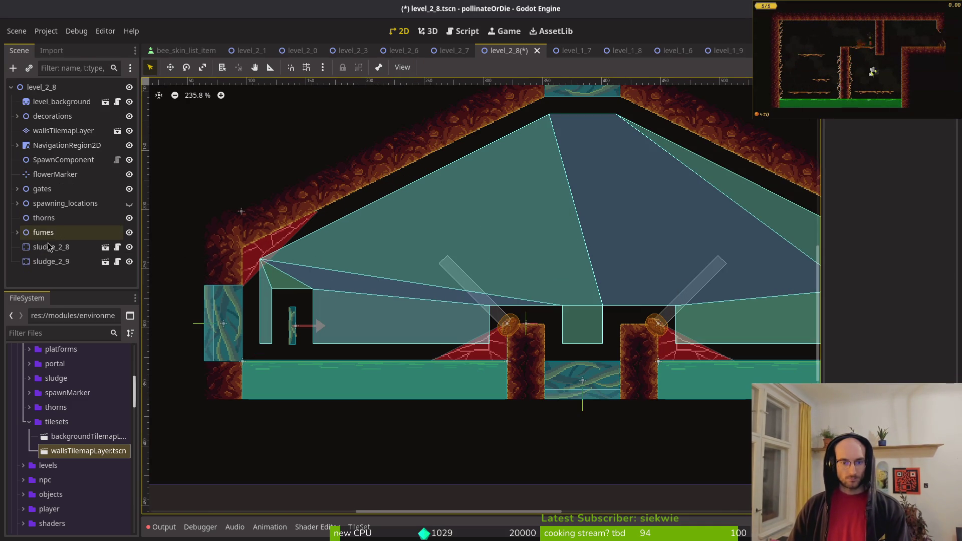
key("ctrl+z")
left_click(53, 219)
left_click(70, 175, "shift")
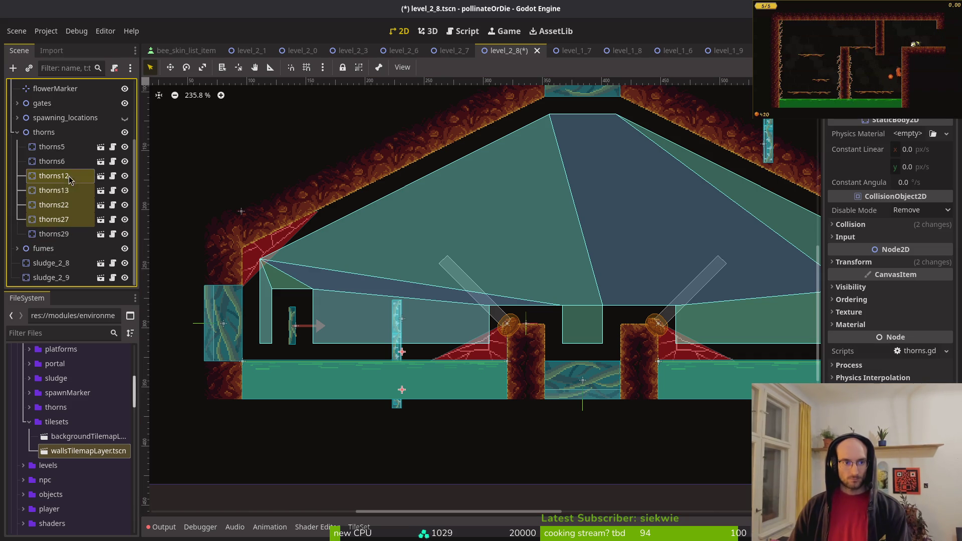
key("Delete")
key("Return")
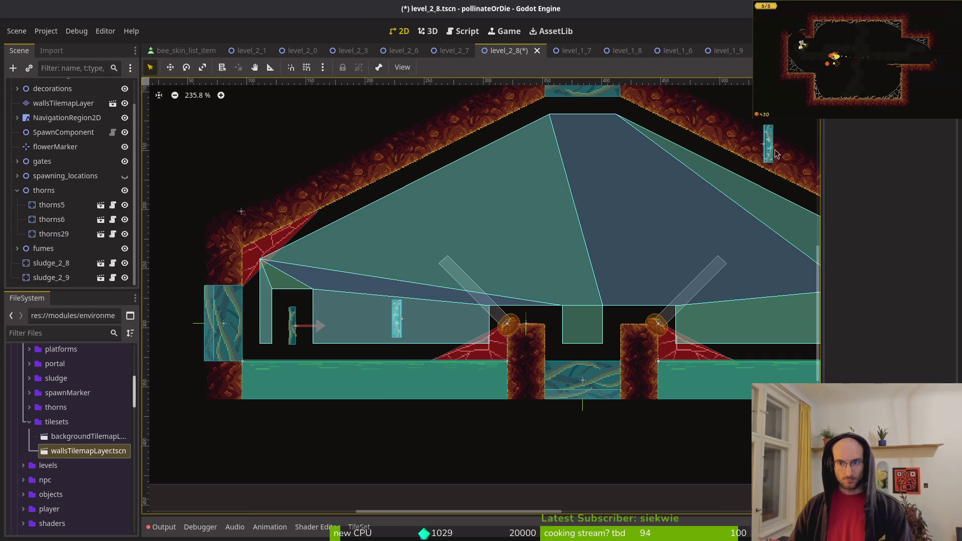
- Rotate thorns29 and thorns6 onto the two central pillar tops and save the scene
mouse_move(769, 147)
left_mouse_down()
mouse_move(652, 260)
mouse_move(615, 272)
mouse_move(637, 372)
left_mouse_up()
scroll(618, 281, "up", 5)
scroll(642, 367, "down", 1)
key("Escape")
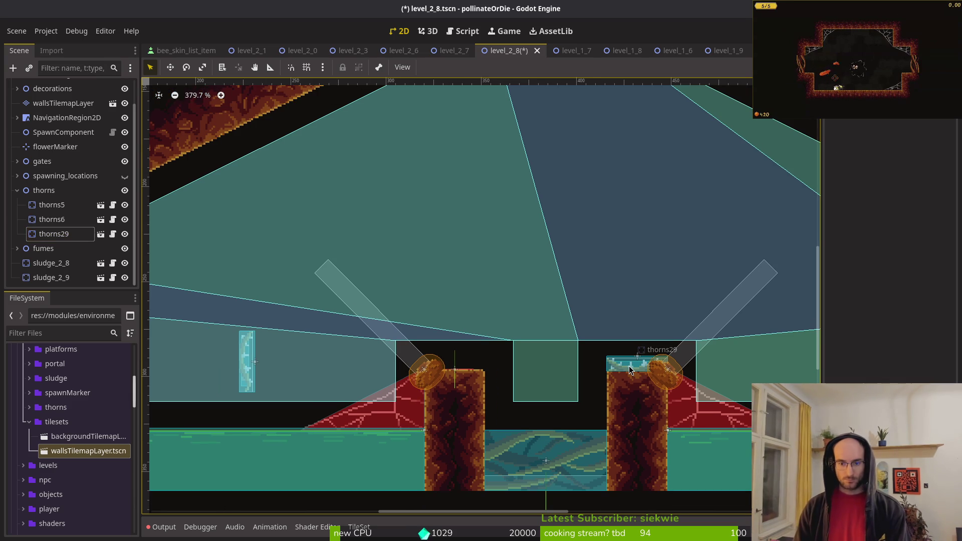
left_click(53, 220)
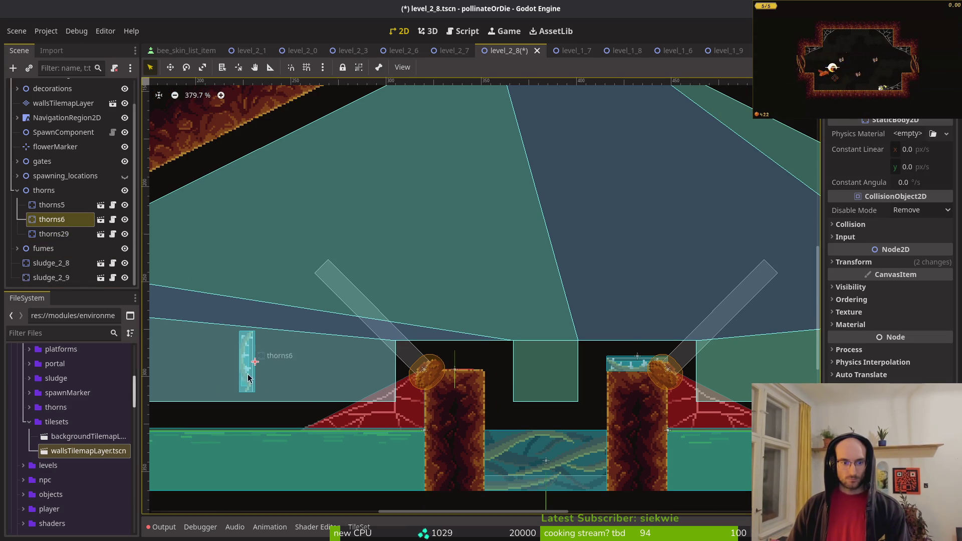
mouse_move(321, 384)
left_mouse_down()
mouse_move(516, 346)
mouse_move(494, 275)
mouse_move(492, 348)
mouse_move(447, 400)
left_mouse_up()
scroll(481, 341, "up", 3)
key("Escape")
key("ctrl+s")
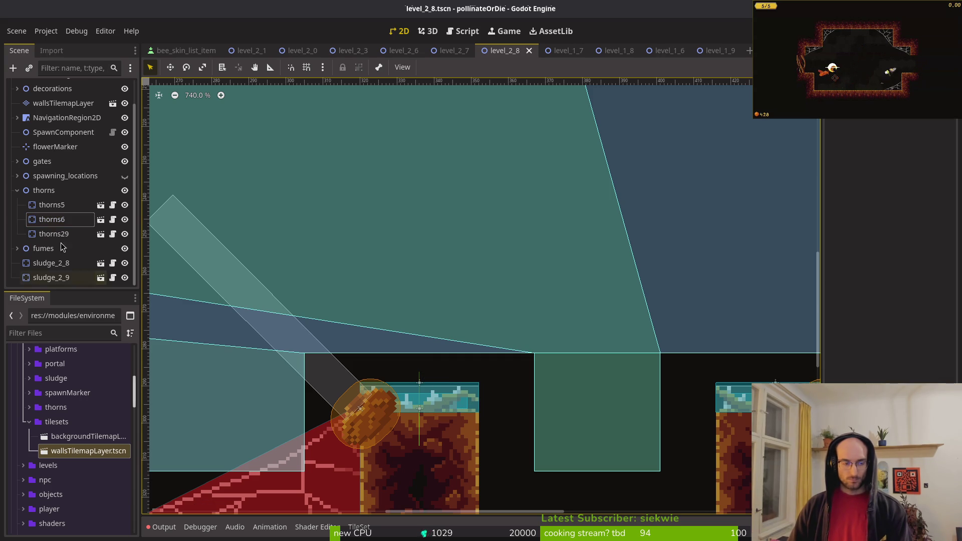
- Delete the leftover thorns5 node
left_click(53, 220)
left_click(53, 234)
left_click(51, 205)
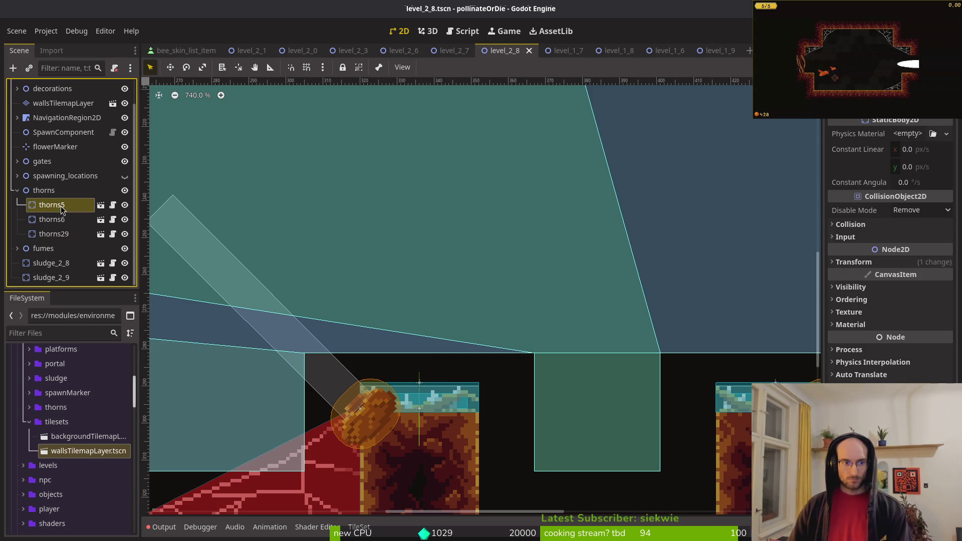
scroll(473, 236, "down", 2)
scroll(509, 261, "down", 5)
key("Delete")
key("Return")
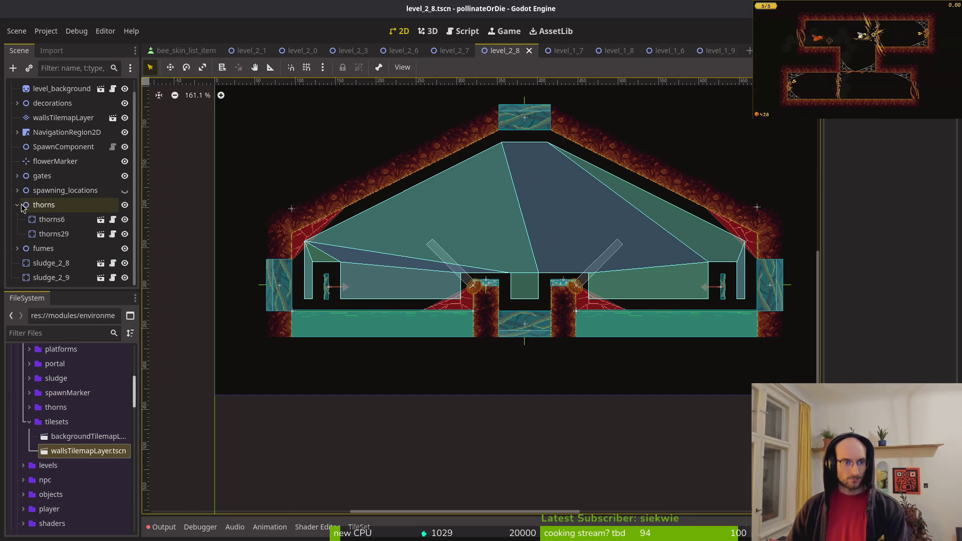
- Show the spawning_locations markers in the level and hide the wave2 markers
left_click(20, 205)
left_click(129, 206)
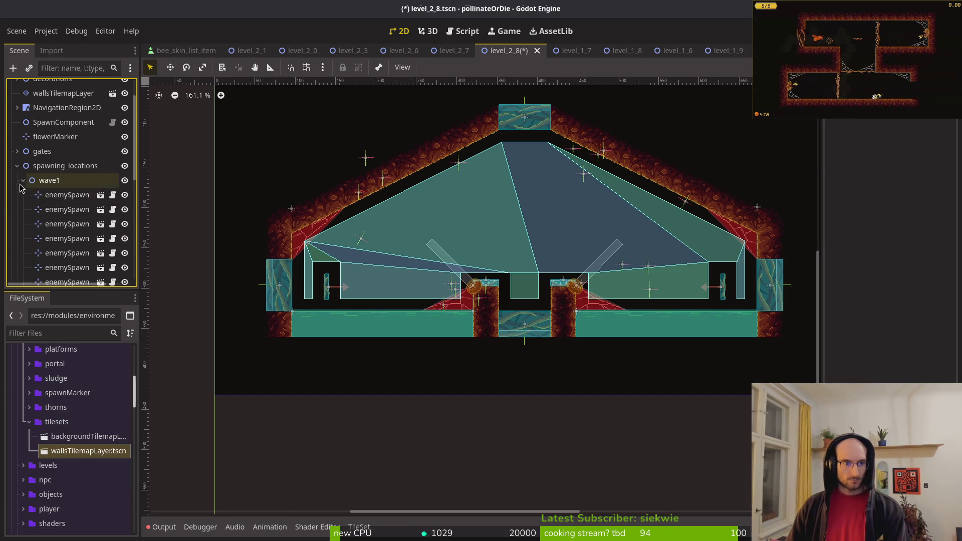
left_click(23, 205)
left_click(125, 219)
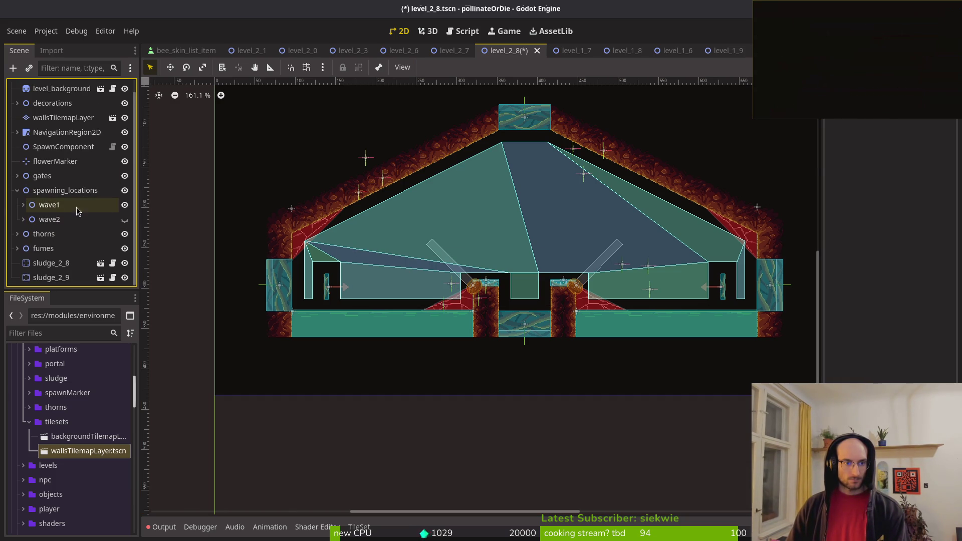
left_click(125, 209)
left_click(23, 205)
- Delete the extra wave1 enemySpawn markers until only one remains
left_click(65, 234)
scroll(70, 241, "down", 4)
left_click(71, 255, "shift")
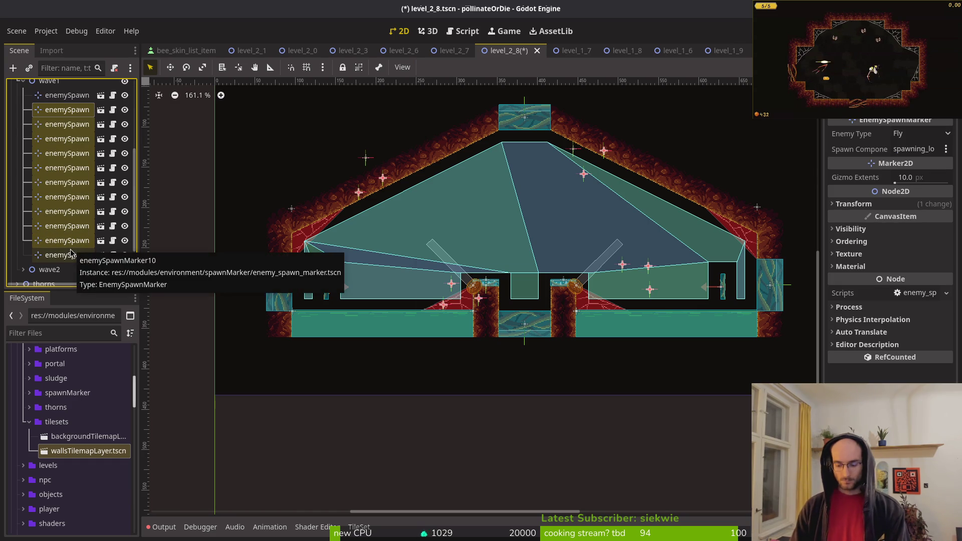
key("Delete")
key("Return")
left_click(58, 196)
left_click(70, 187, "shift")
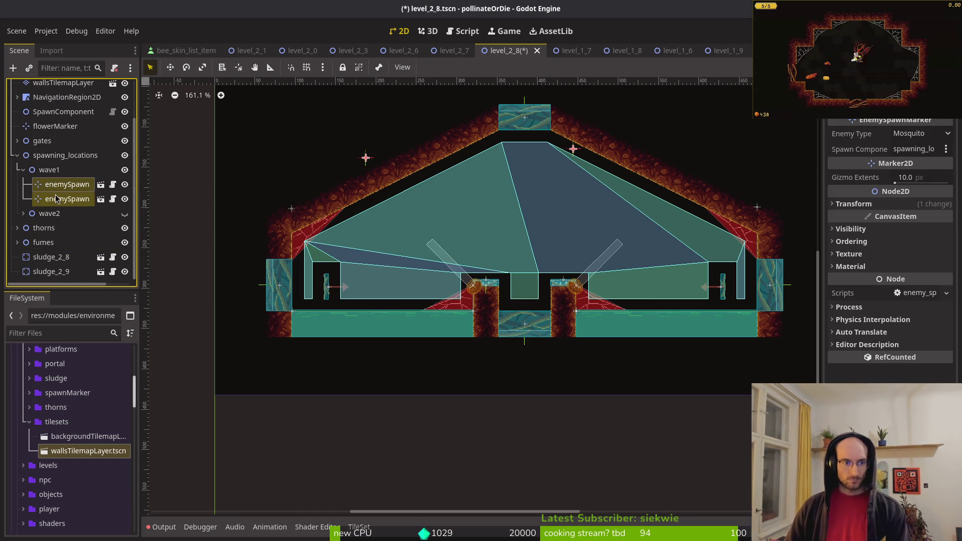
left_click(56, 199)
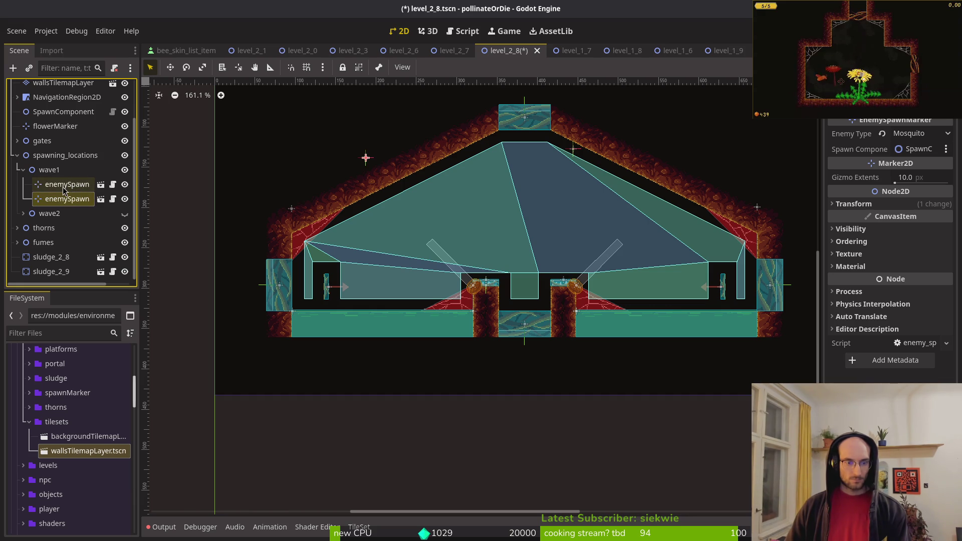
key("Delete")
key("Return")
scroll(506, 197, "up", 2)
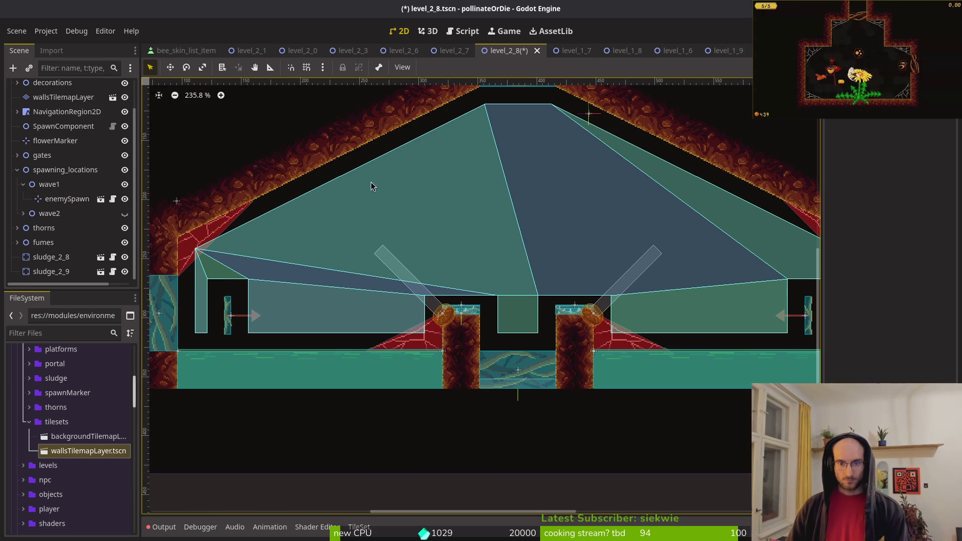
- Hide the NavigationRegion2D, save, and move the spawn marker to the chamber centre
scroll(75, 176, "up", 3)
left_click(125, 145)
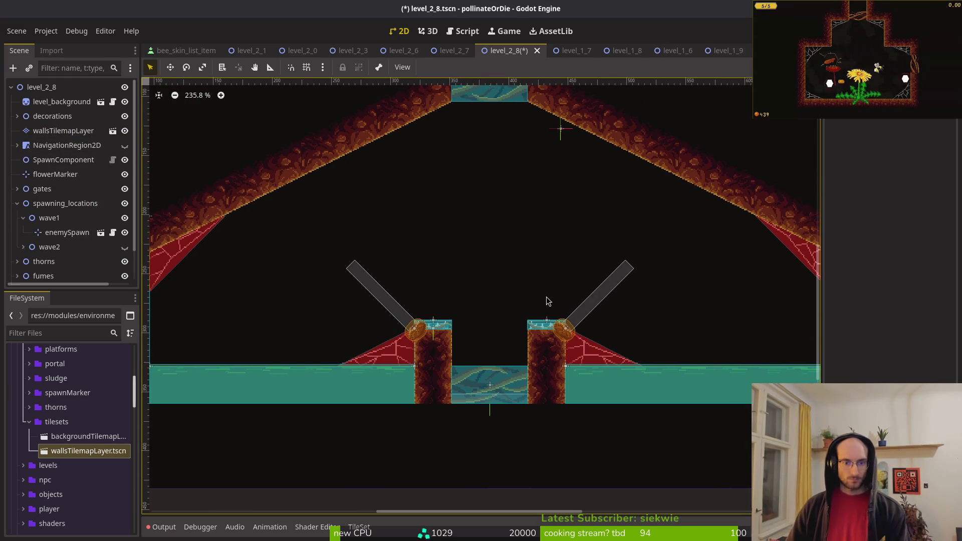
key("ctrl+s")
scroll(562, 261, "up", 3)
scroll(562, 261, "left", 2)
mouse_move(596, 202)
left_mouse_down()
mouse_move(518, 286)
mouse_move(527, 287)
left_mouse_up()
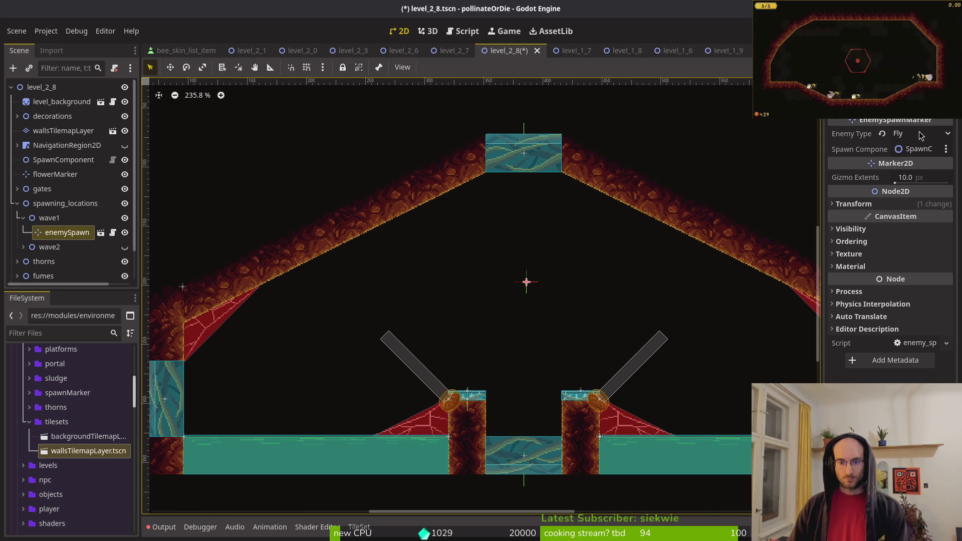
- Set the spawn marker's Enemy Type to Wasp
left_click(920, 134)
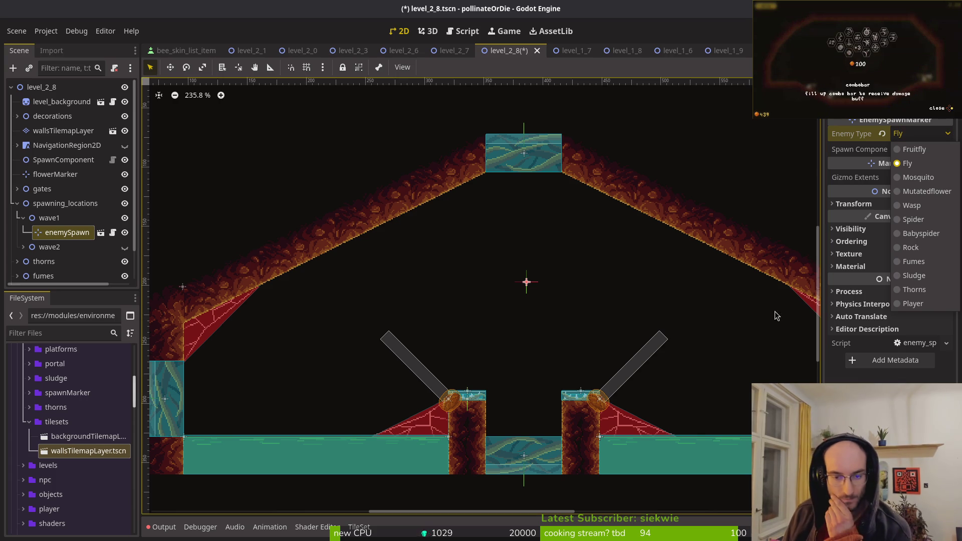
left_click(667, 327)
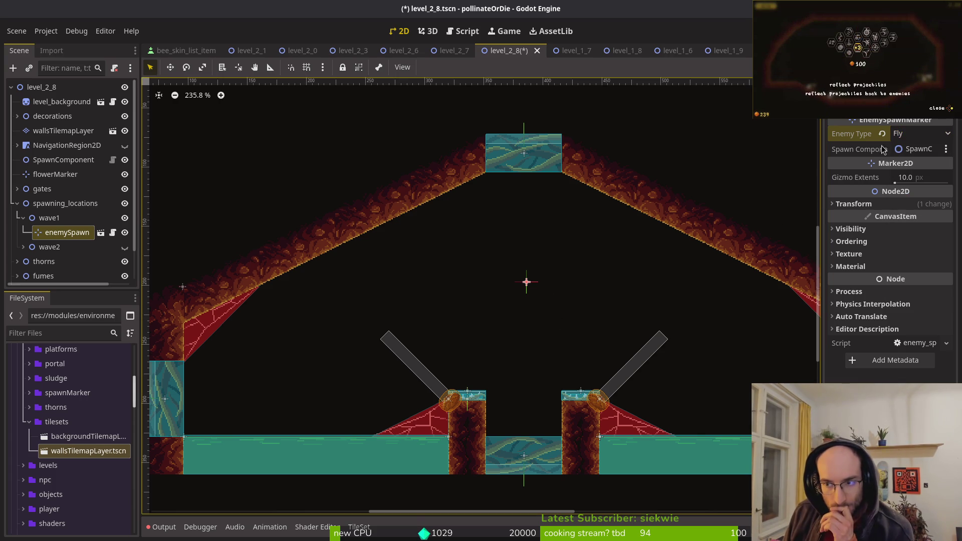
left_click(919, 134)
left_click(905, 207)
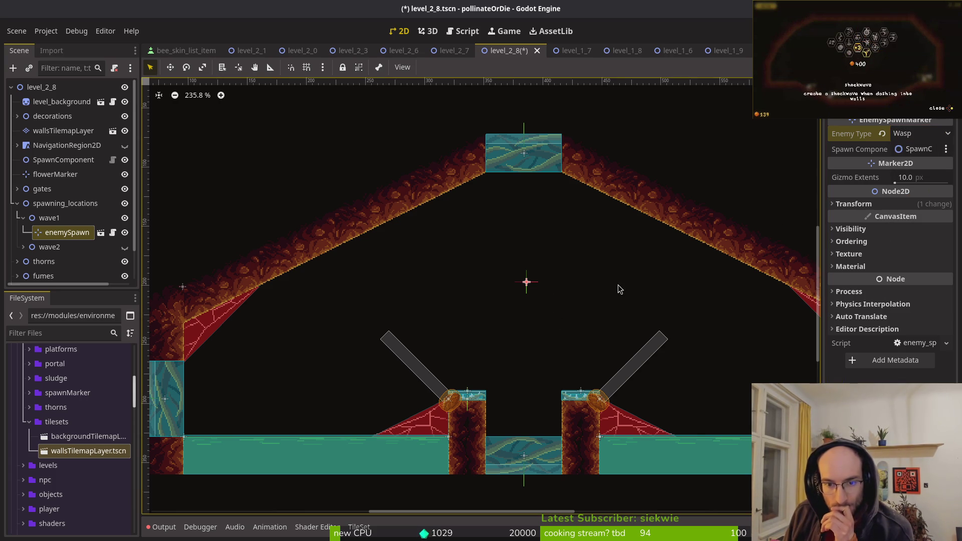
- Position the Wasp marker at x 384, y 200, save, and duplicate it
left_click(853, 204)
left_click(917, 219)
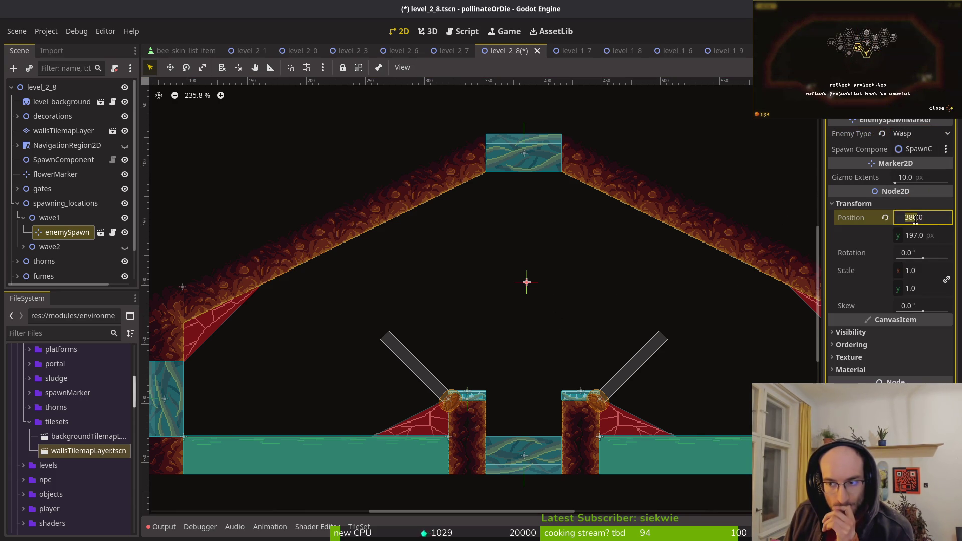
key("Right")
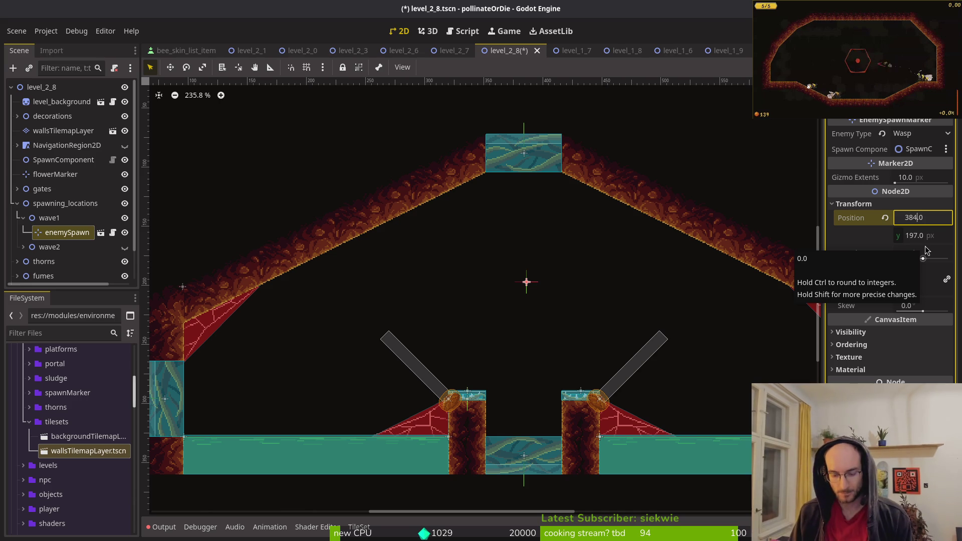
key("ctrl+s")
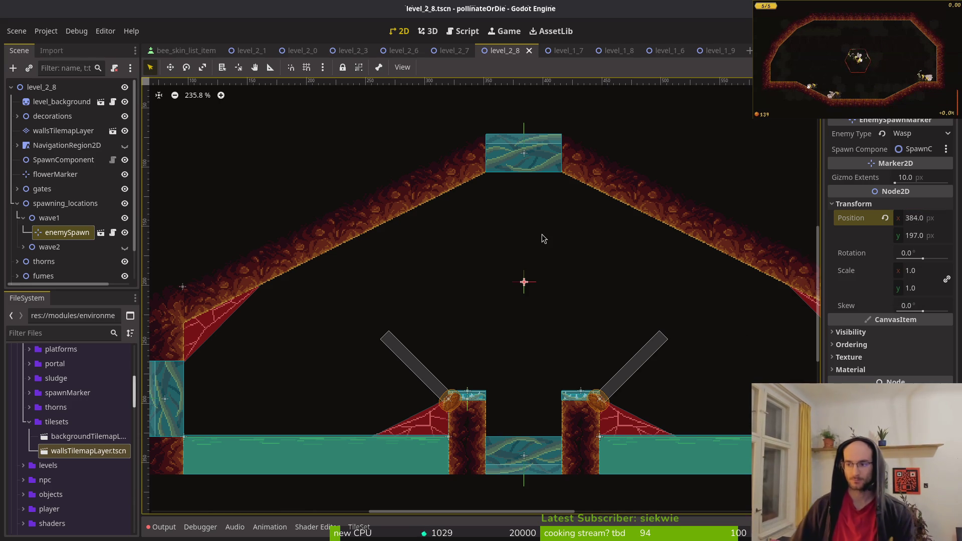
left_click_drag(510, 316, 470, 314)
left_click(917, 235)
key("BackSpace")
key("BackSpace")
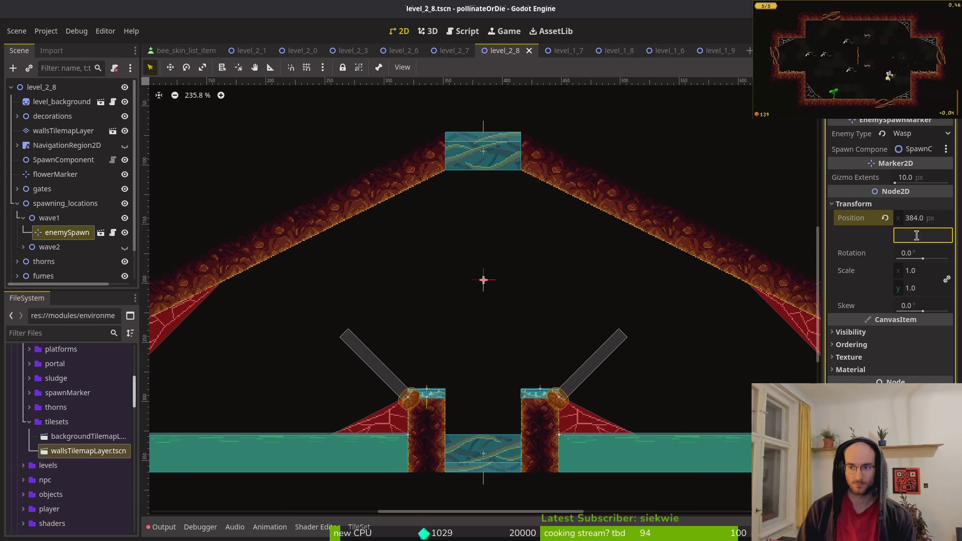
type("20")
key("Return")
scroll(464, 235, "down", 6)
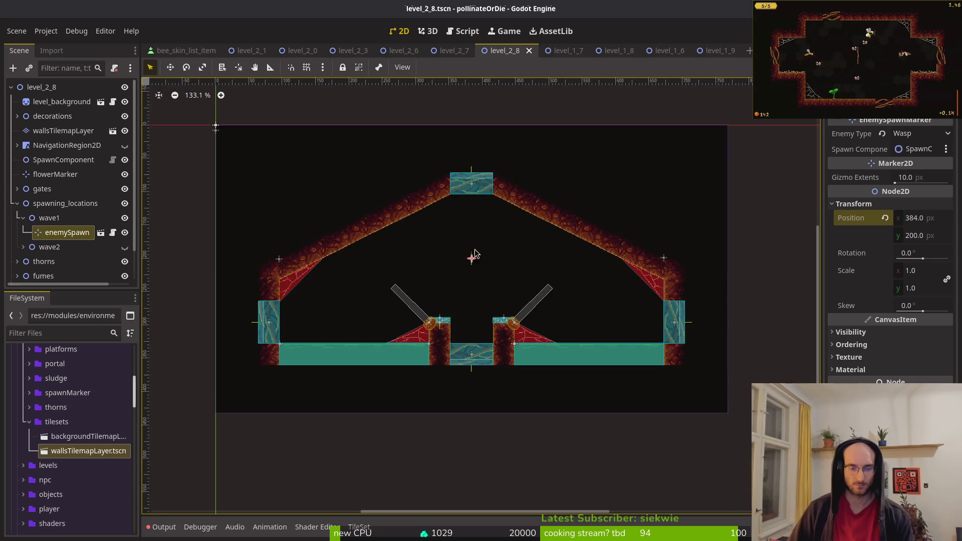
key("ctrl+d")
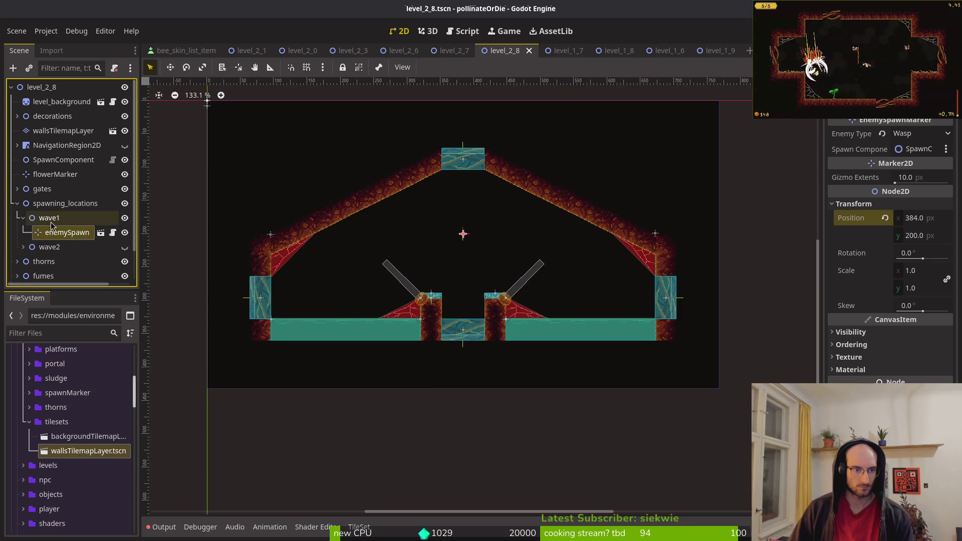
- Move the duplicated marker left as a Fruitfly and reposition enemySpawnMarker3
left_click_drag(465, 241, 416, 235)
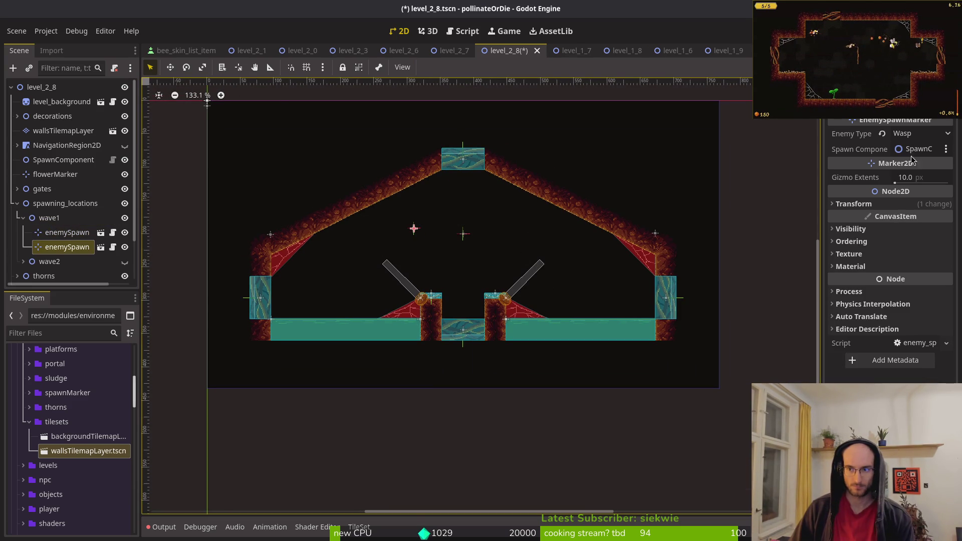
left_click(921, 133)
left_click(919, 163)
left_click(922, 133)
left_click(923, 173)
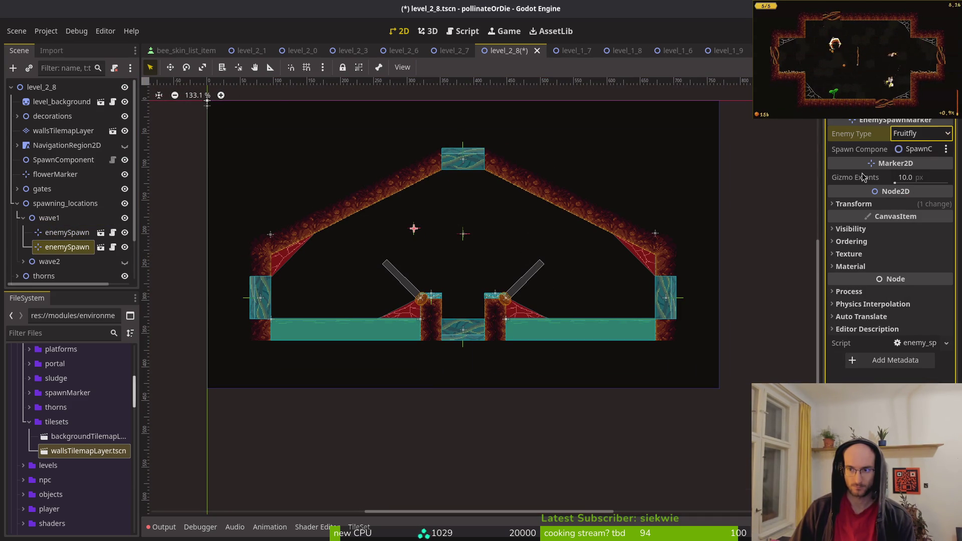
scroll(518, 240, "up", 3)
left_click_drag(317, 221, 368, 205)
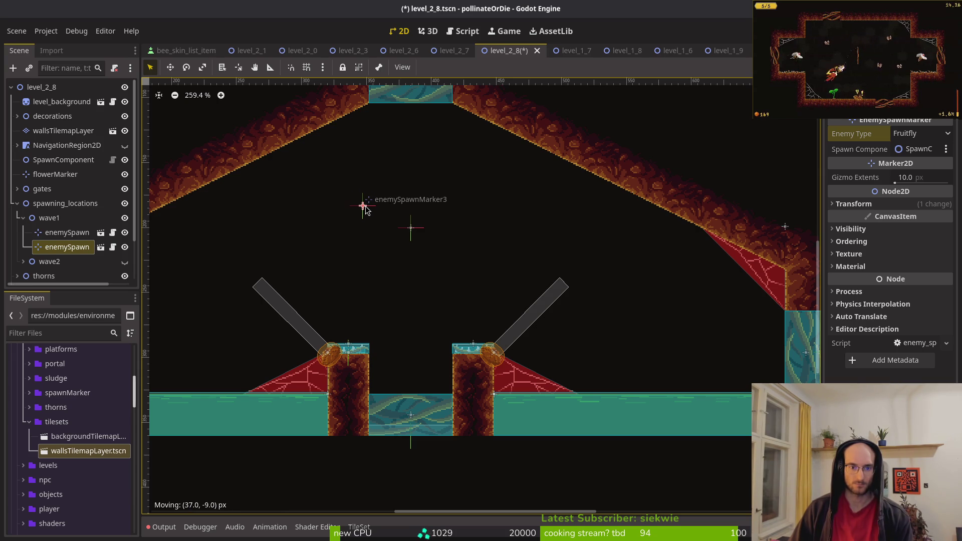
mouse_move(366, 206)
left_mouse_down()
mouse_move(384, 208)
mouse_move(372, 210)
mouse_move(381, 221)
left_mouse_up()
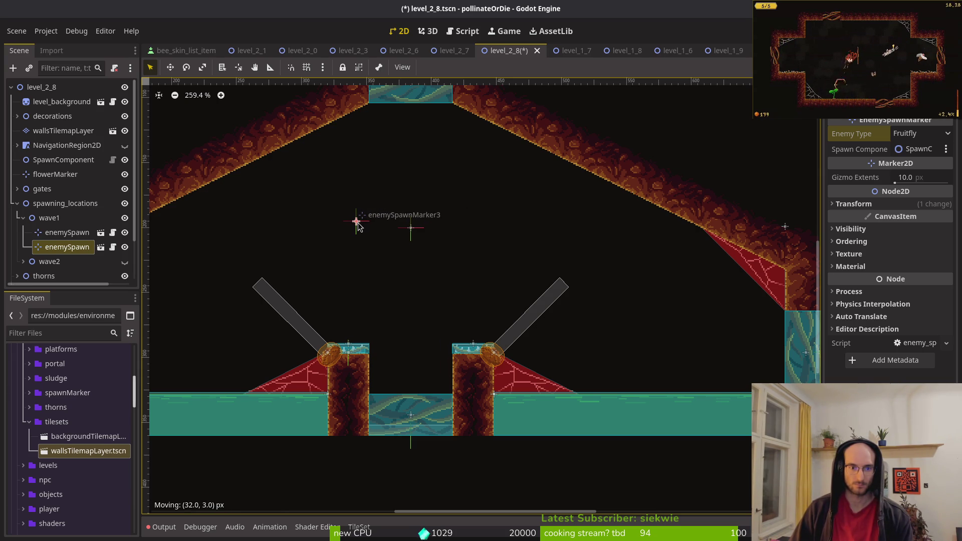
- Paste another wave1 spawn marker, arrange markers 3 and 4, and save
left_click(53, 218)
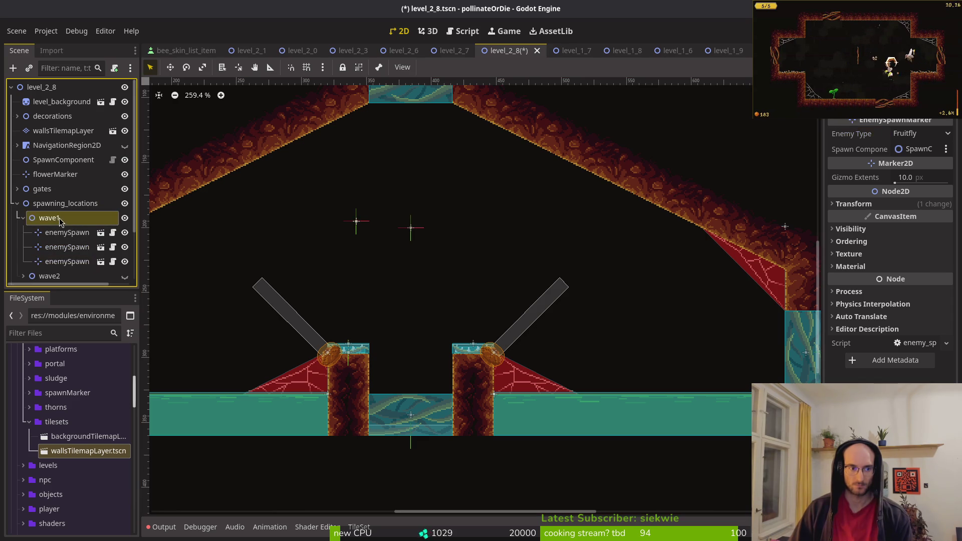
key("ctrl+v")
left_click_drag(379, 229, 406, 194)
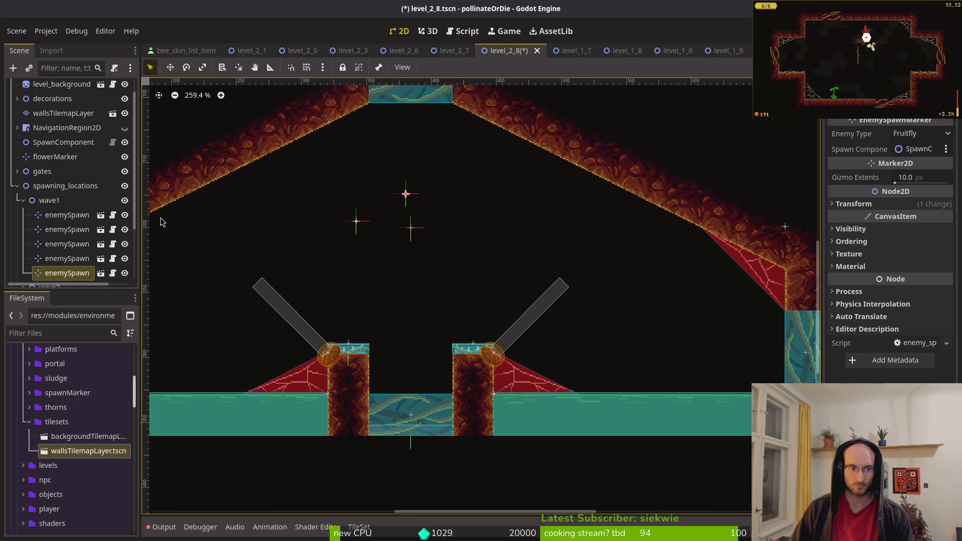
mouse_move(356, 221)
left_mouse_down()
mouse_move(399, 259)
mouse_move(463, 223)
left_mouse_up()
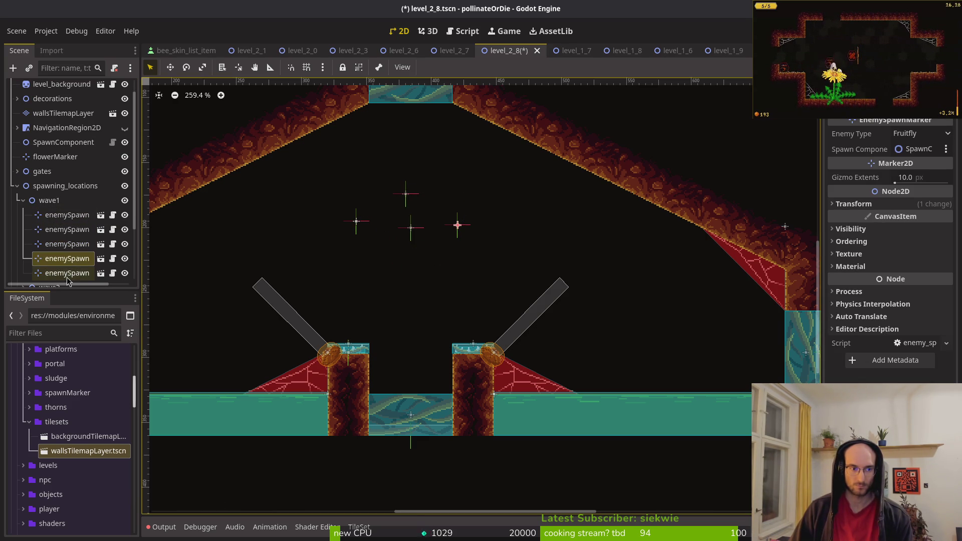
mouse_move(361, 226)
left_mouse_down()
mouse_move(399, 273)
mouse_move(415, 260)
mouse_move(430, 265)
left_mouse_up()
left_click_drag(357, 222, 362, 226)
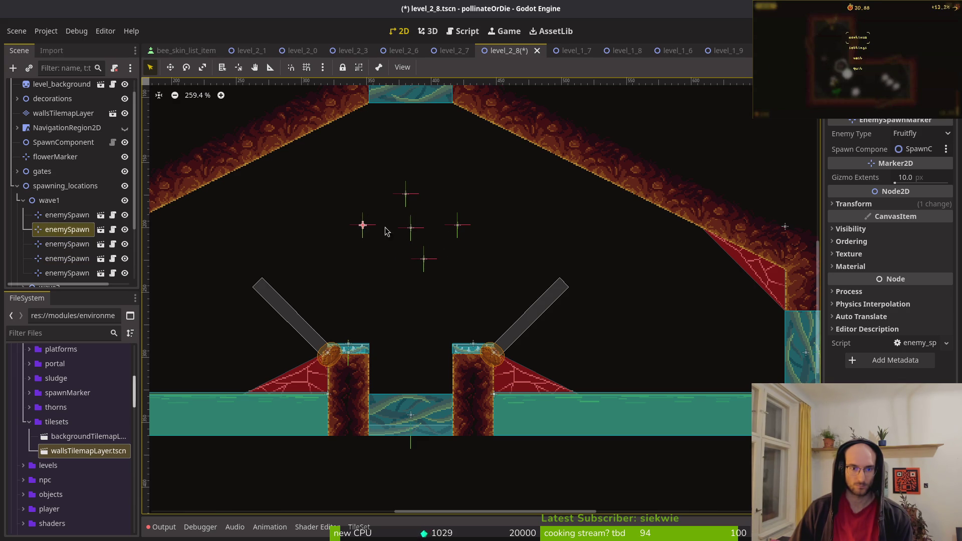
scroll(376, 231, "down", 2)
key("ctrl+s")
- Duplicate a wave1 marker twice, placing one left of the cluster and one on the right
left_click(69, 202)
left_click(25, 207)
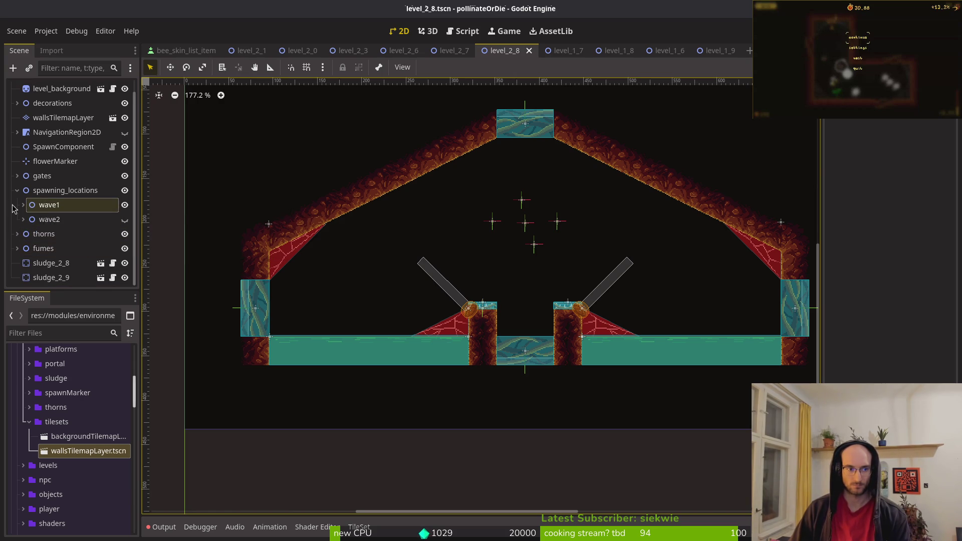
left_click(23, 205)
left_click(68, 249)
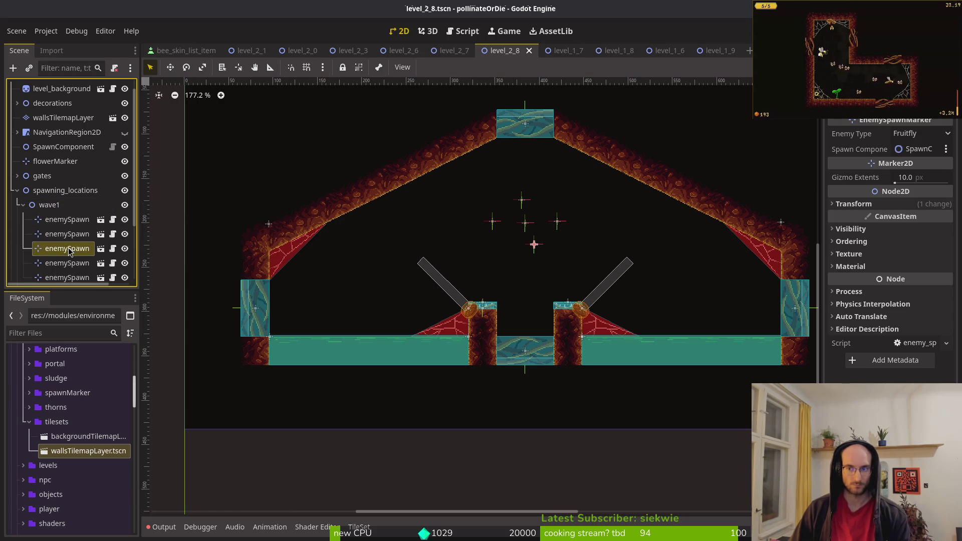
key("ctrl+d")
scroll(486, 206, "up", 2)
left_click_drag(558, 265, 359, 255)
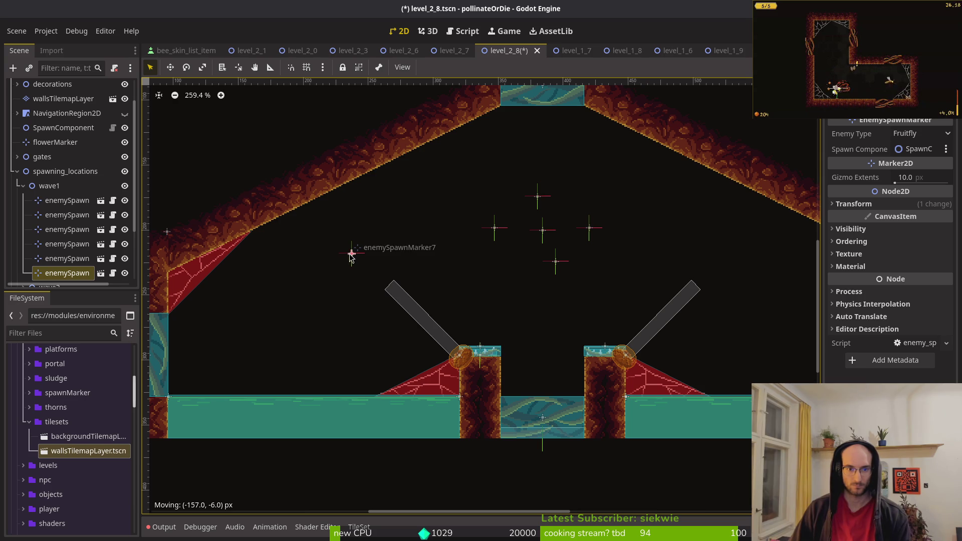
left_click(555, 262)
key("ctrl+d")
left_click_drag(556, 261, 761, 269)
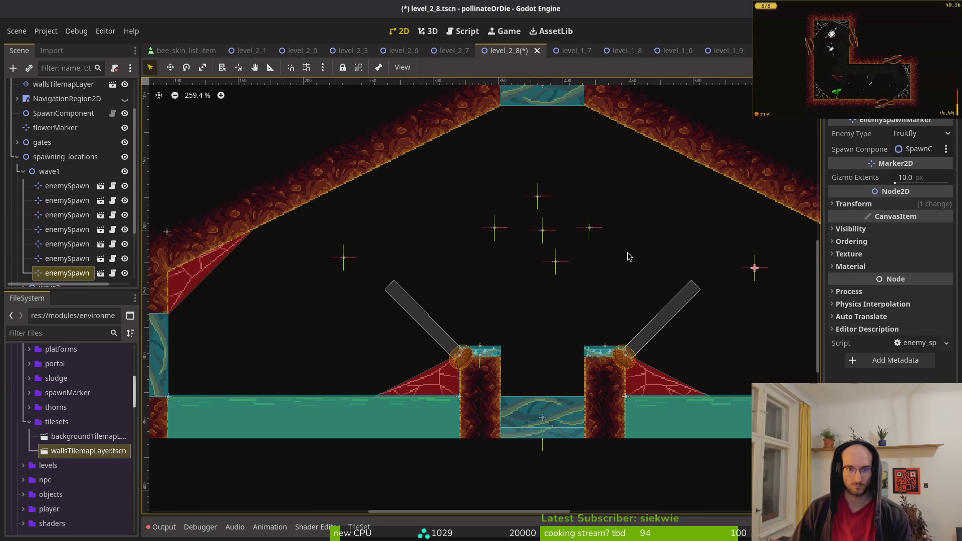
- Move enemySpawnMarker9 to the lower right and make it a Fly
left_click_drag(659, 265, 540, 241)
left_click(424, 206)
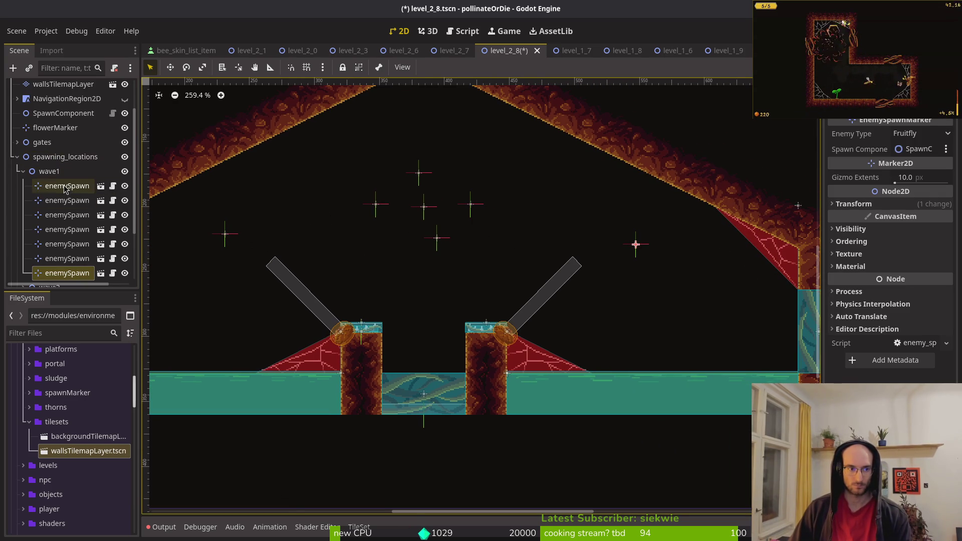
left_click(415, 210)
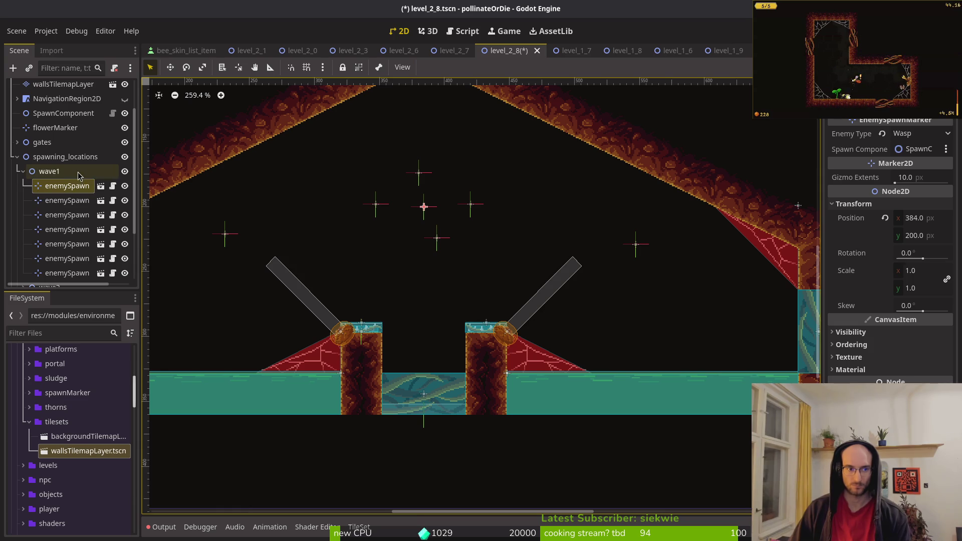
mouse_move(428, 210)
left_mouse_down()
mouse_move(702, 322)
mouse_move(713, 314)
mouse_move(679, 317)
left_mouse_up()
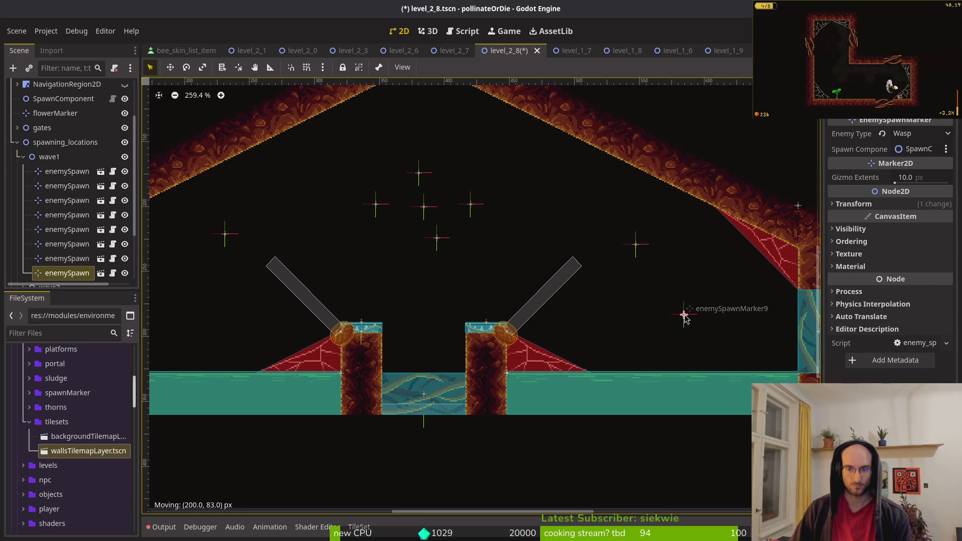
scroll(406, 284, "left", 5)
left_click(924, 133)
left_click(907, 163)
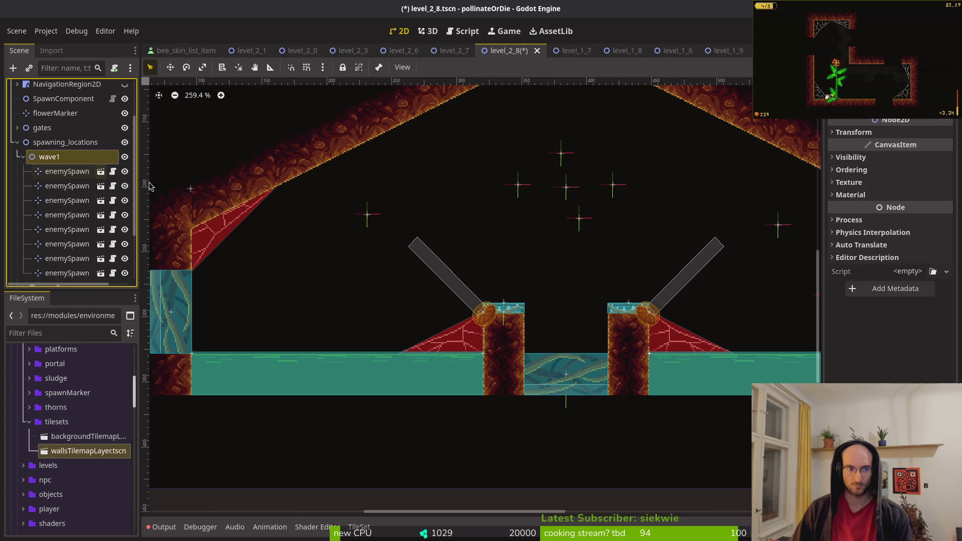
- Move enemySpawnMarker10 to the left side of the chamber and save the level
scroll(100, 155, "down", 1)
scroll(473, 251, "right", 3)
left_click_drag(753, 291, 253, 289)
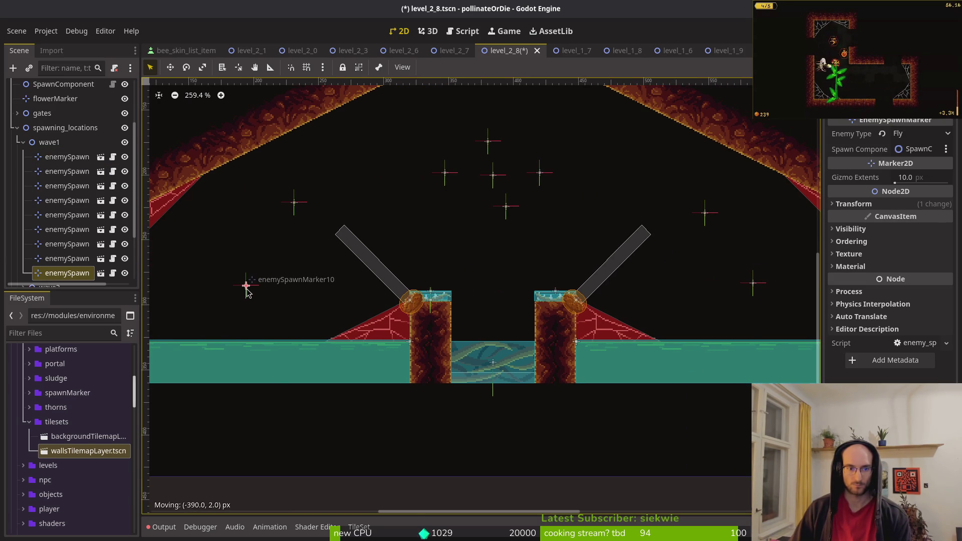
scroll(337, 251, "down", 5)
left_click(376, 252)
key("ctrl+s")
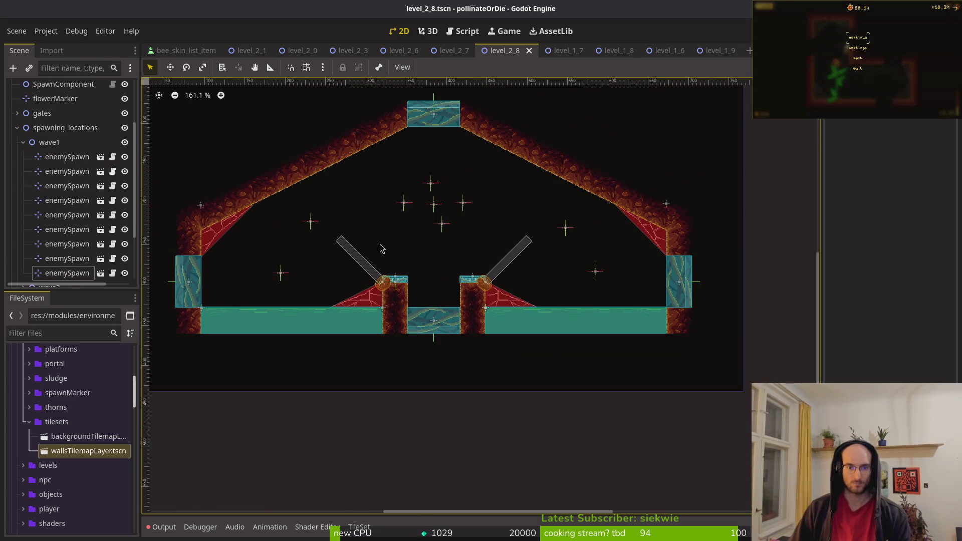
scroll(312, 267, "up", 4)
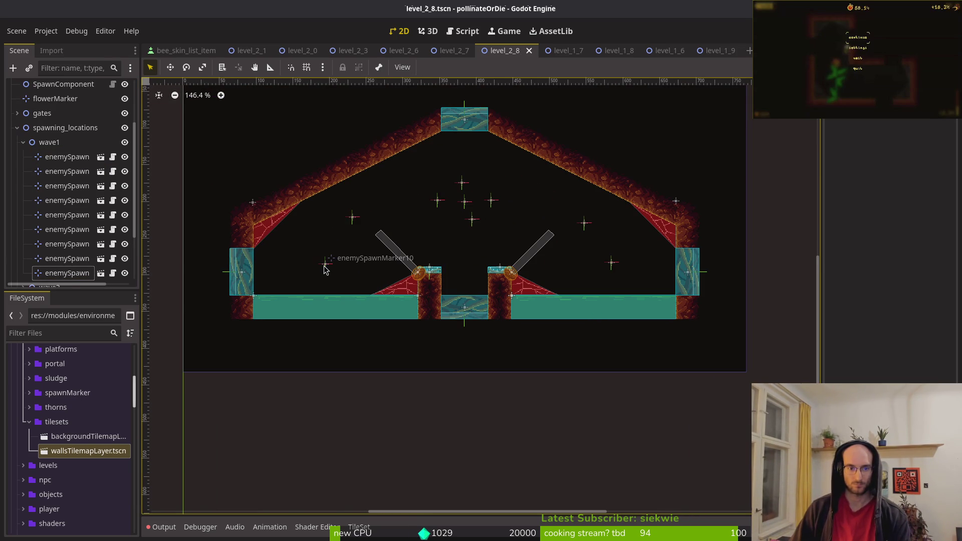
left_click(49, 142)
left_click(23, 143)
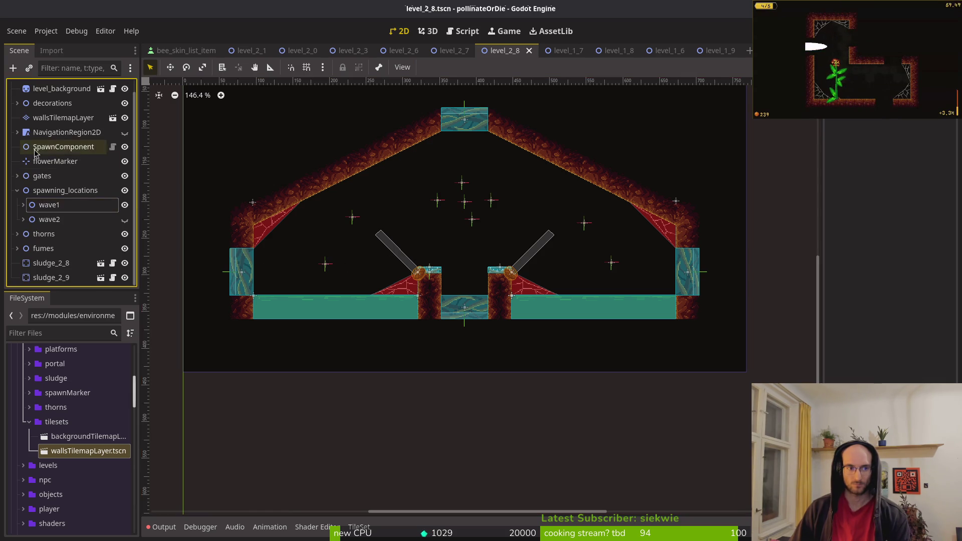
- Hide wave1's markers and delete all but one of the wave2 spawn markers
left_click(126, 205)
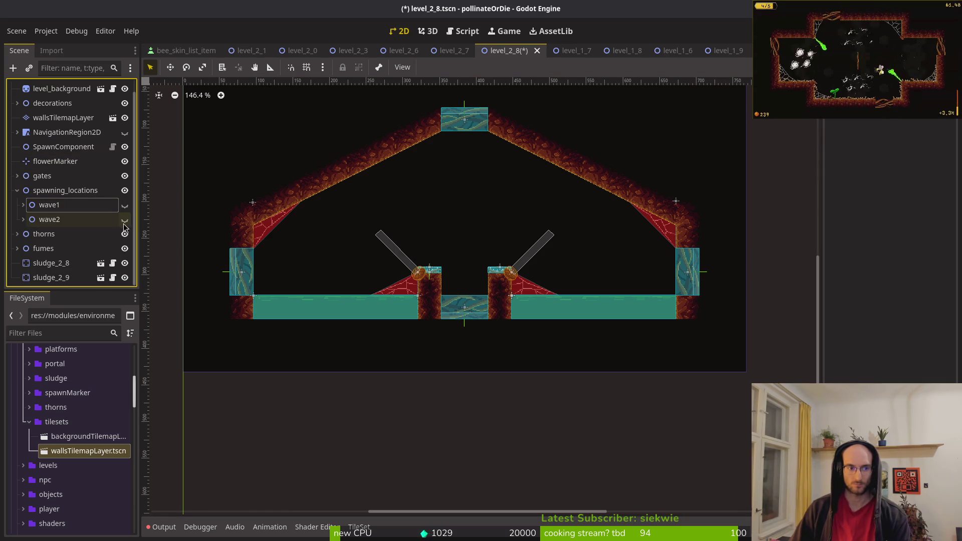
left_click(23, 220)
left_click(60, 248)
scroll(60, 216, "down", 3)
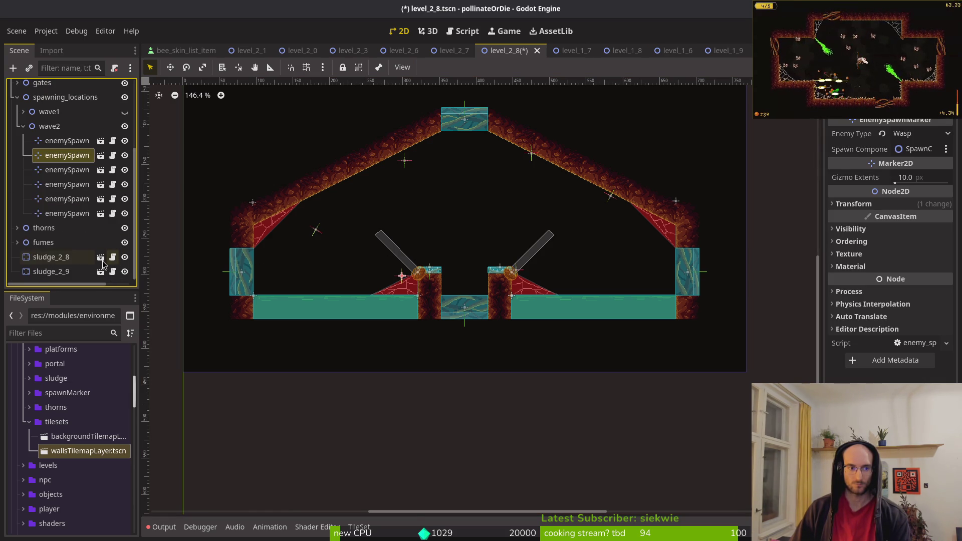
left_click(60, 213, "shift")
key("Delete")
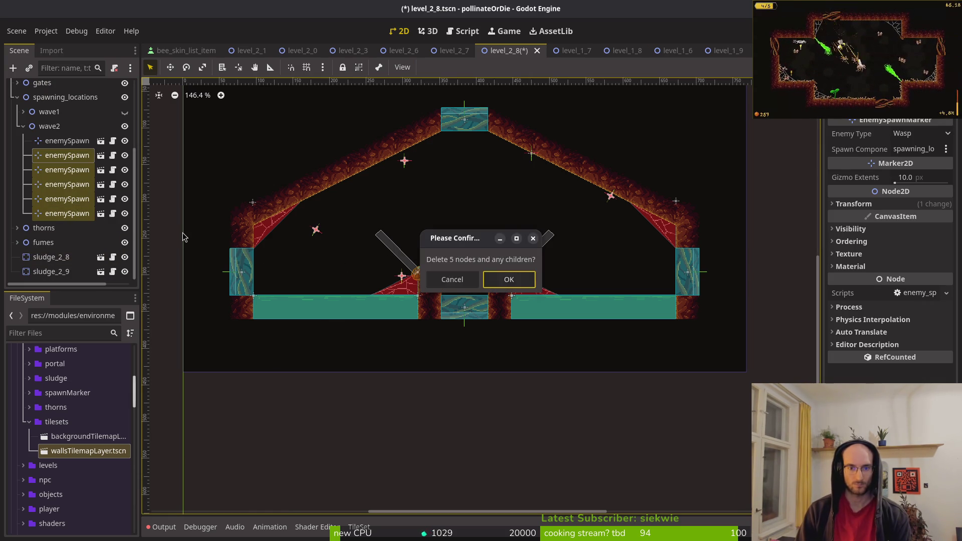
key("Return")
- Move the remaining wave2 marker off the right slope and place a copy on the left
left_click(65, 212)
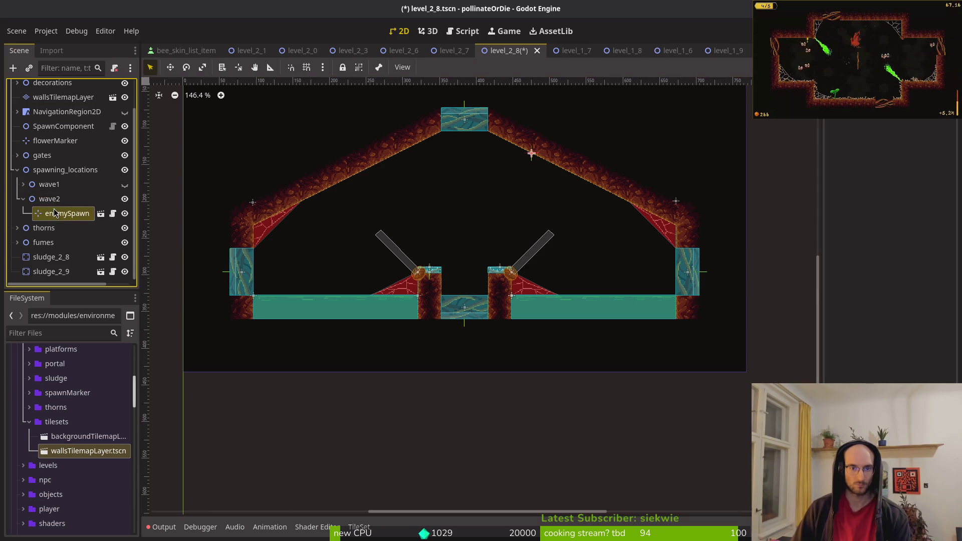
scroll(494, 198, "up", 2)
mouse_move(551, 140)
left_mouse_down()
mouse_move(509, 178)
mouse_move(454, 199)
mouse_move(674, 253)
mouse_move(665, 290)
left_mouse_up()
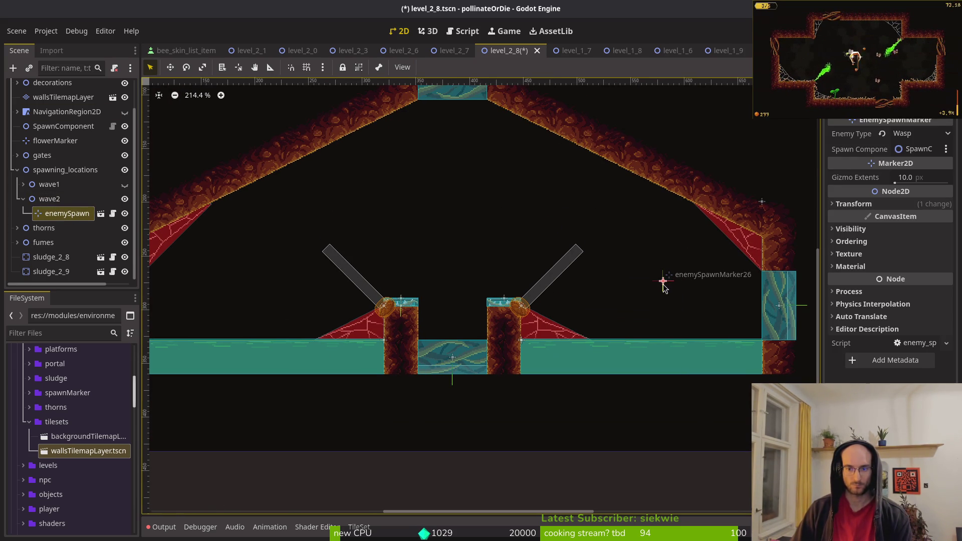
key("ctrl+d")
left_click_drag(663, 282, 233, 291)
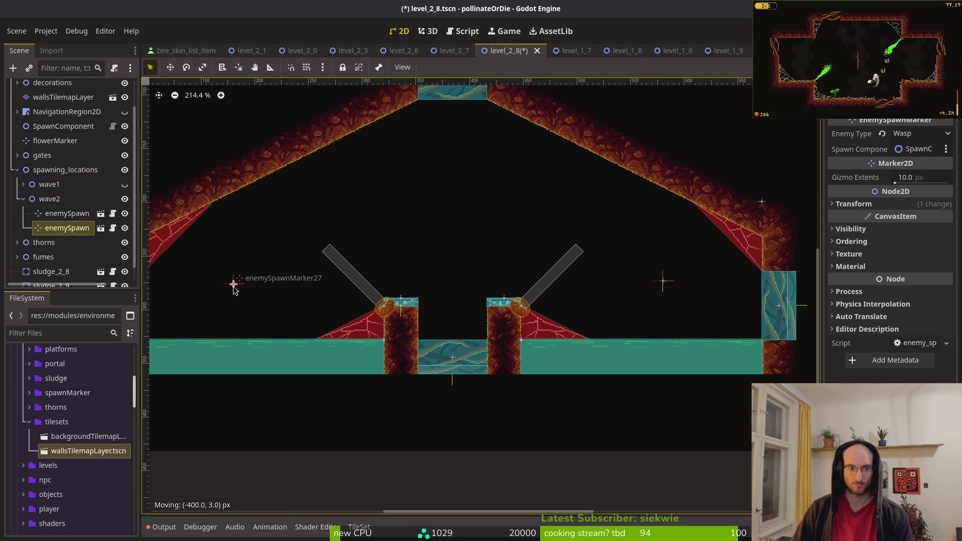
- Shift enemySpawnMarker28 slightly up-left and make it a Fruitfly
double_click(55, 200)
left_click(23, 219)
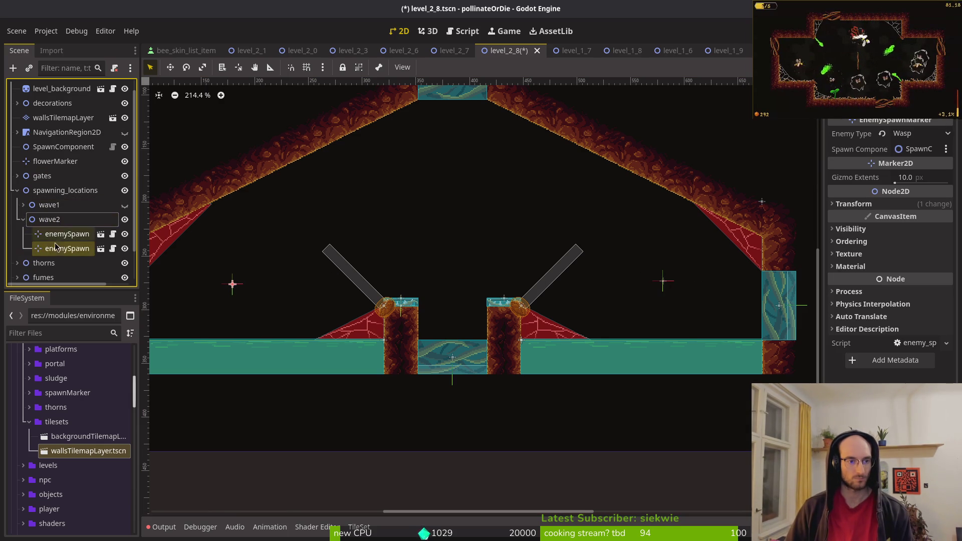
left_click(234, 285)
mouse_move(234, 288)
left_mouse_down()
mouse_move(258, 279)
mouse_move(257, 267)
mouse_move(213, 258)
left_mouse_up()
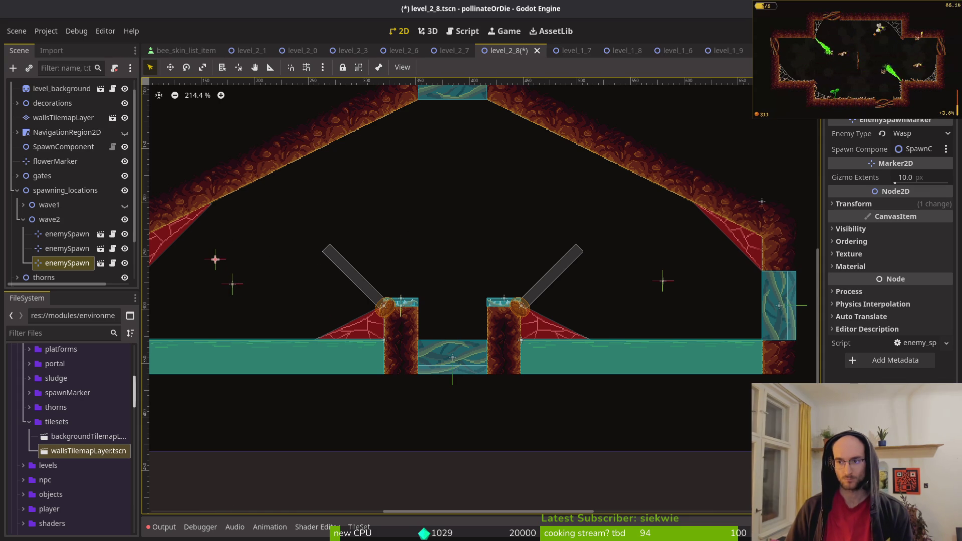
left_click(914, 134)
left_click(908, 165)
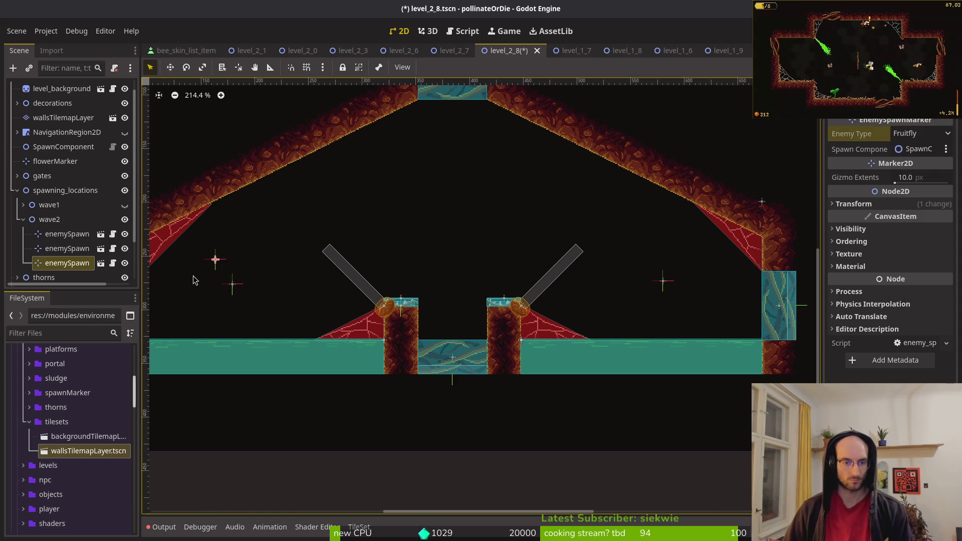
- Duplicate Fruitfly markers to the right side and above the pillars in the upper middle
key("ctrl+d")
mouse_move(216, 260)
left_mouse_down()
mouse_move(407, 275)
mouse_move(692, 266)
mouse_move(704, 298)
left_mouse_up()
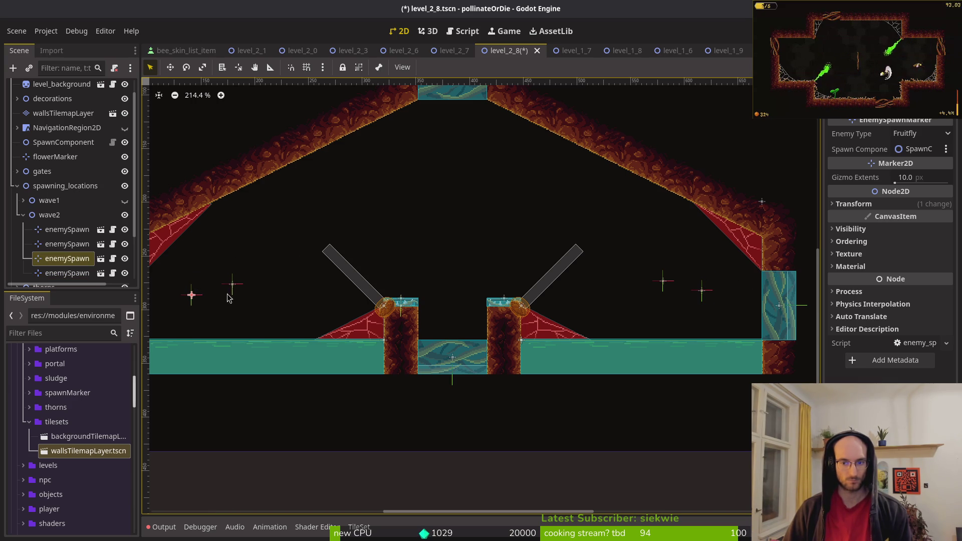
left_click(64, 273)
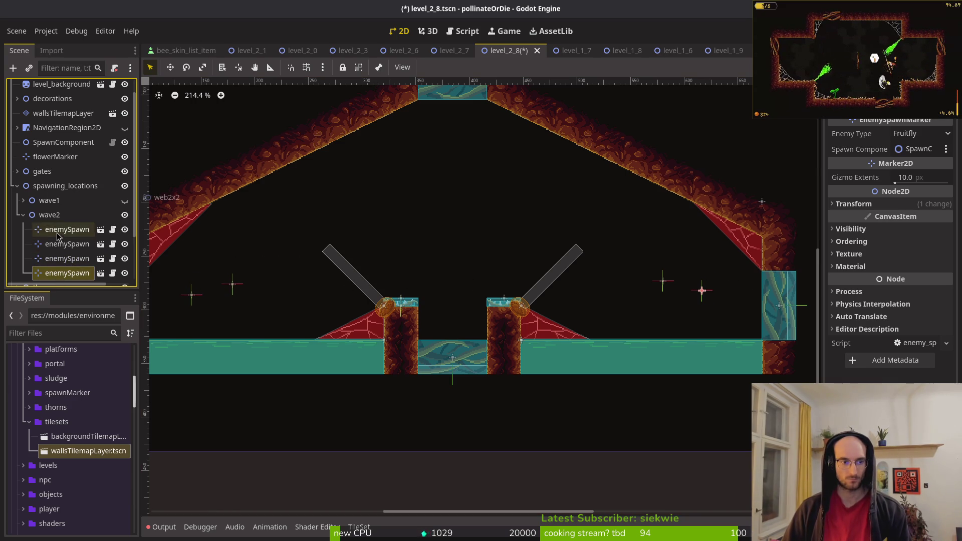
key("ctrl+d")
mouse_move(704, 298)
left_mouse_down()
mouse_move(460, 211)
mouse_move(460, 194)
mouse_move(434, 167)
mouse_move(438, 261)
mouse_move(416, 261)
mouse_move(407, 220)
mouse_move(456, 194)
left_mouse_up()
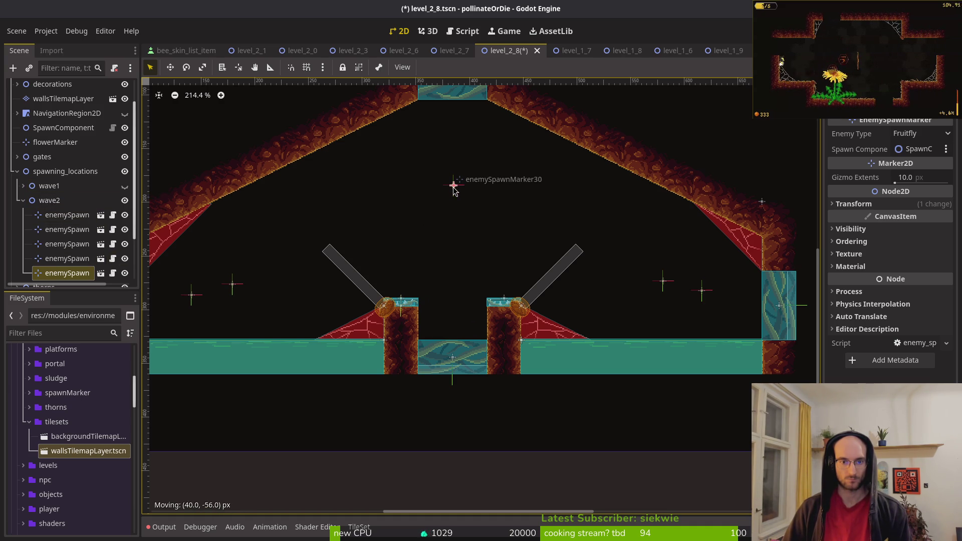
- Duplicate three more wave2 spawn markers and spread markers 31–34 around the chamber
scroll(72, 196, "down", 1)
key("ctrl+d")
left_click_drag(454, 186, 420, 224)
left_click_drag(453, 189, 483, 227)
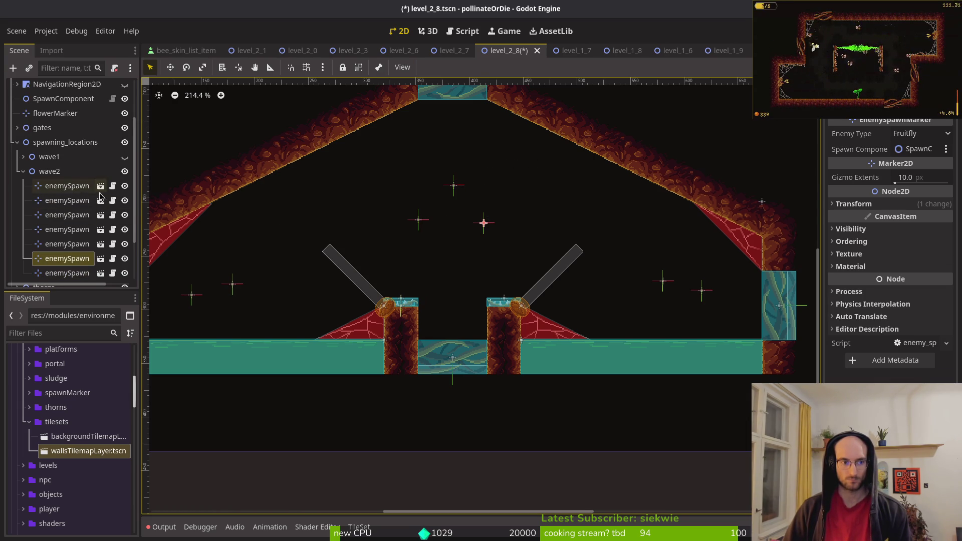
key("ctrl+d")
mouse_move(484, 223)
left_mouse_down()
mouse_move(481, 160)
mouse_move(522, 179)
left_mouse_up()
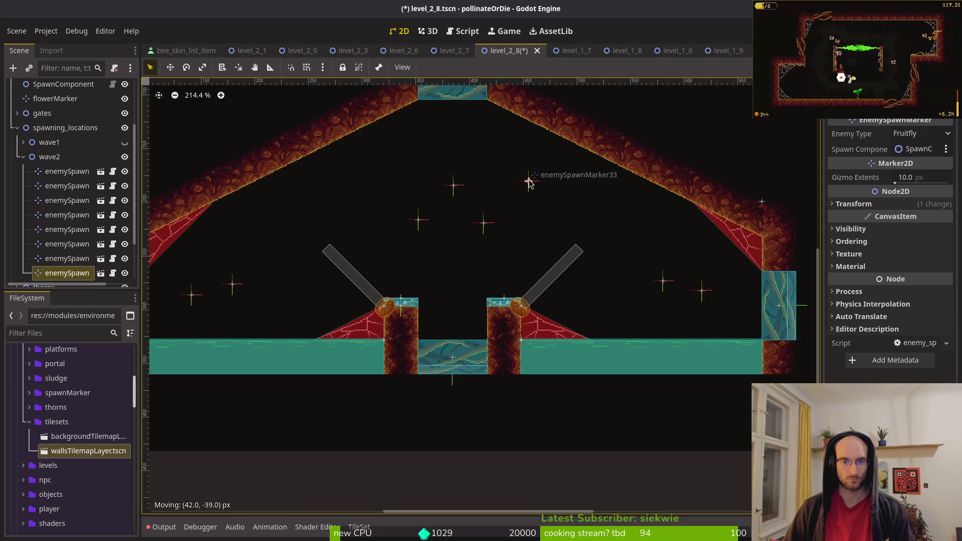
left_click(483, 223)
key("ctrl+d")
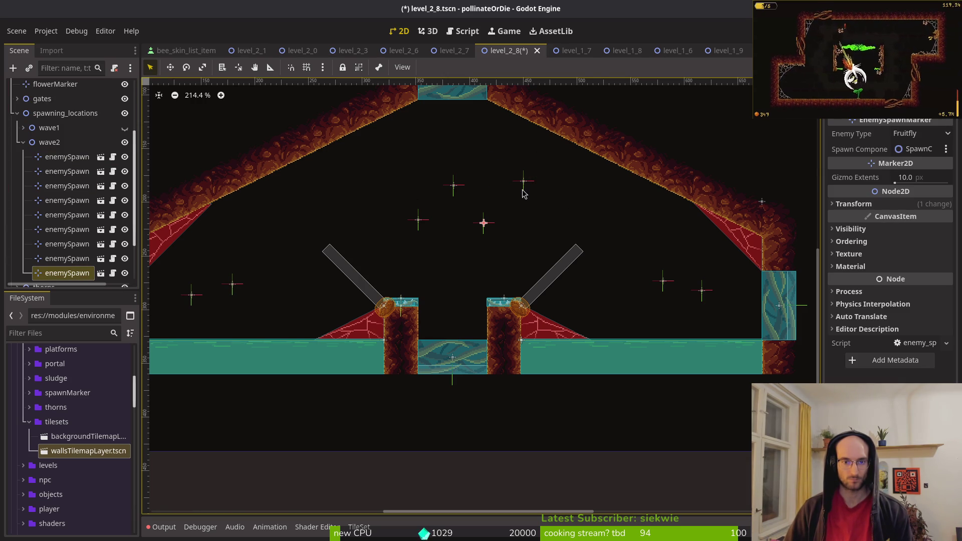
mouse_move(485, 227)
left_mouse_down()
mouse_move(350, 183)
mouse_move(378, 180)
mouse_move(368, 190)
left_mouse_up()
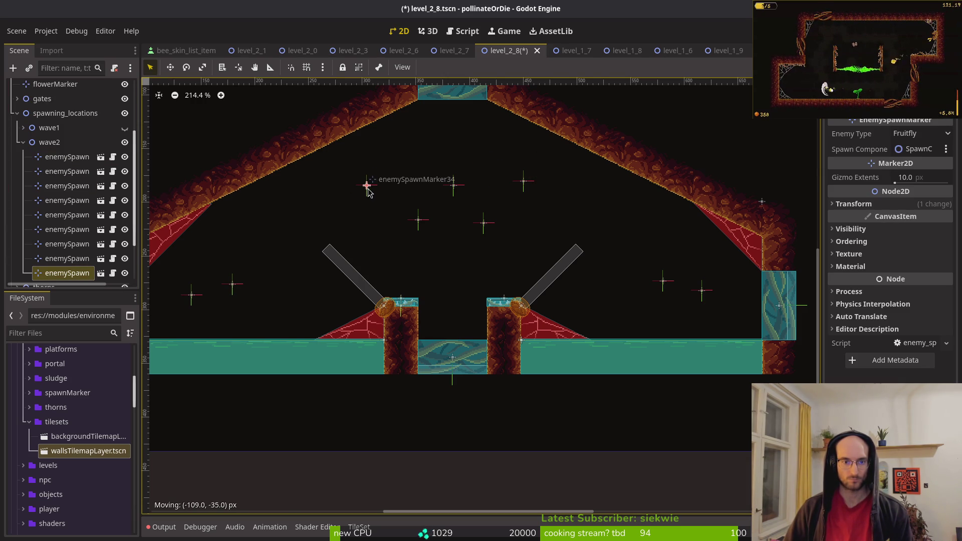
left_click_drag(526, 186, 560, 191)
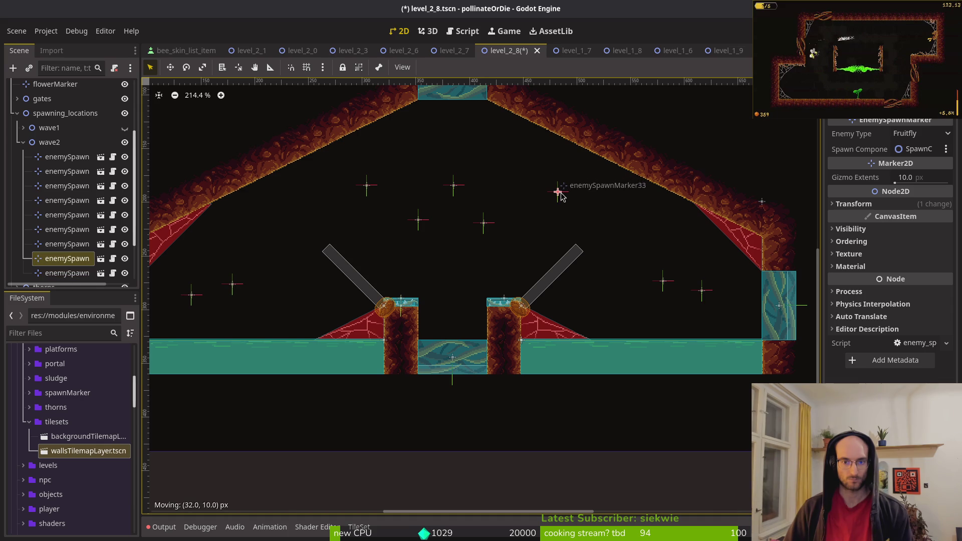
mouse_move(366, 187)
left_mouse_down()
mouse_move(317, 196)
mouse_move(331, 204)
left_mouse_up()
left_click_drag(557, 196, 577, 203)
- Set enemySpawnMarker33 and enemySpawnMarker34 to spawn Mosquitoes, and lower marker 32 slightly
left_click(916, 134)
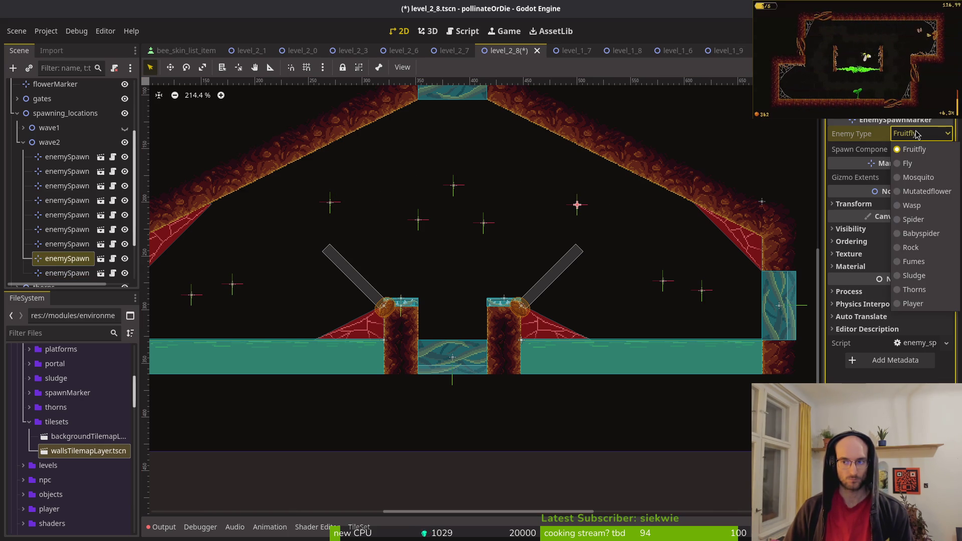
left_click(919, 178)
left_click(330, 203)
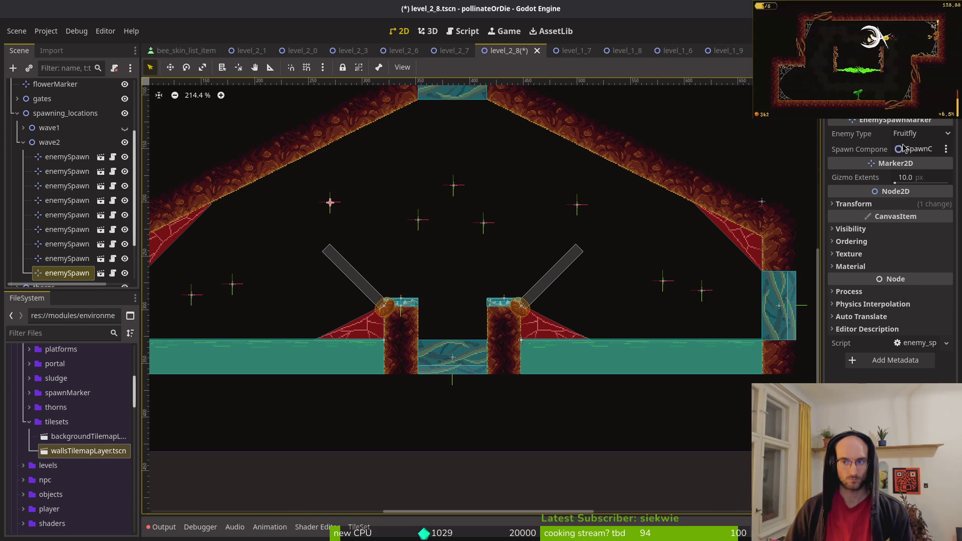
left_click(922, 134)
left_click(918, 177)
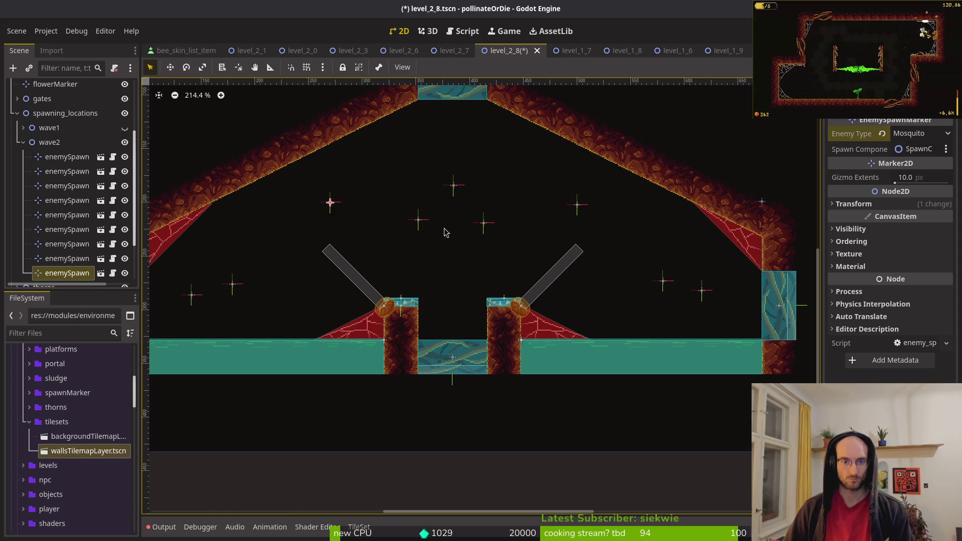
left_click_drag(418, 221, 419, 231)
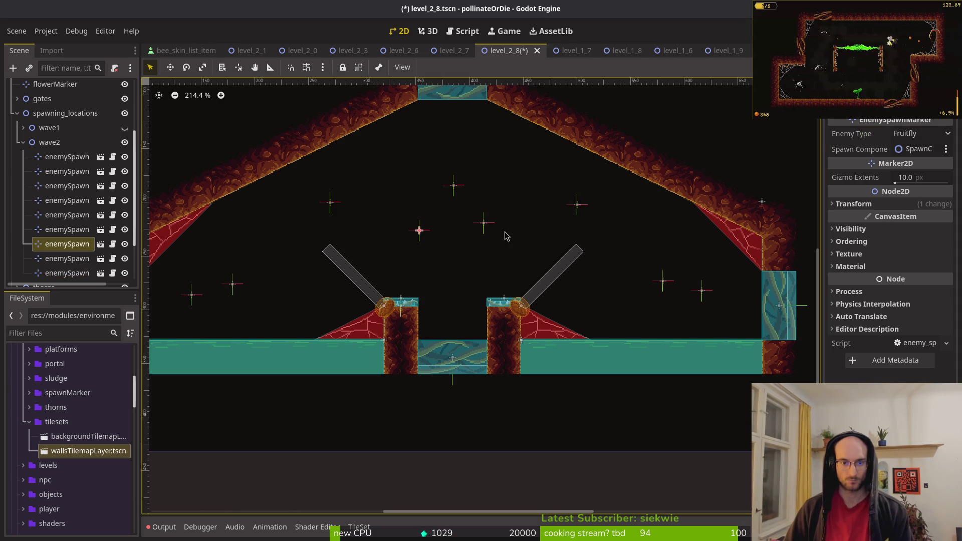
- Make spawn markers 31, 32 and 30 Mosquito spawns as well, then save the scene
left_click(484, 224)
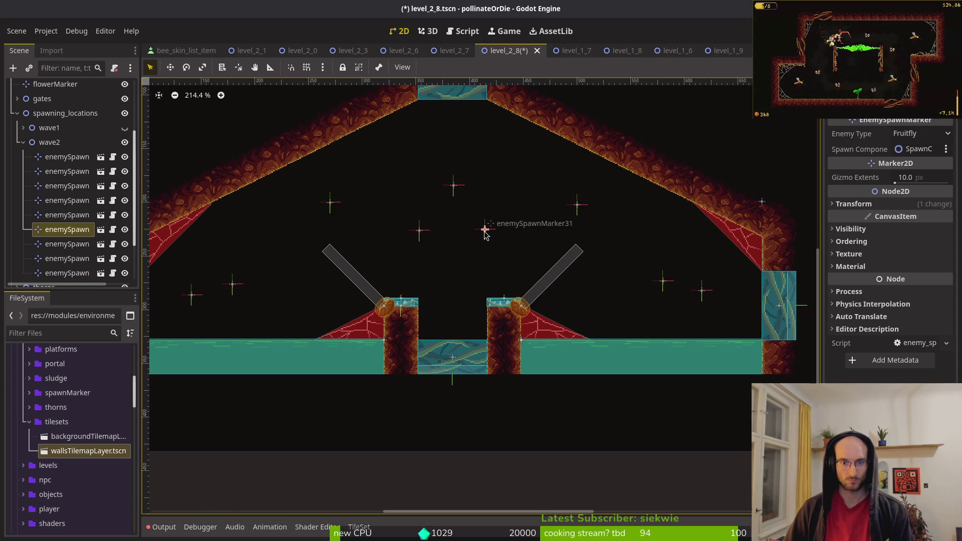
left_click(897, 138)
left_click(910, 176)
left_click(419, 231)
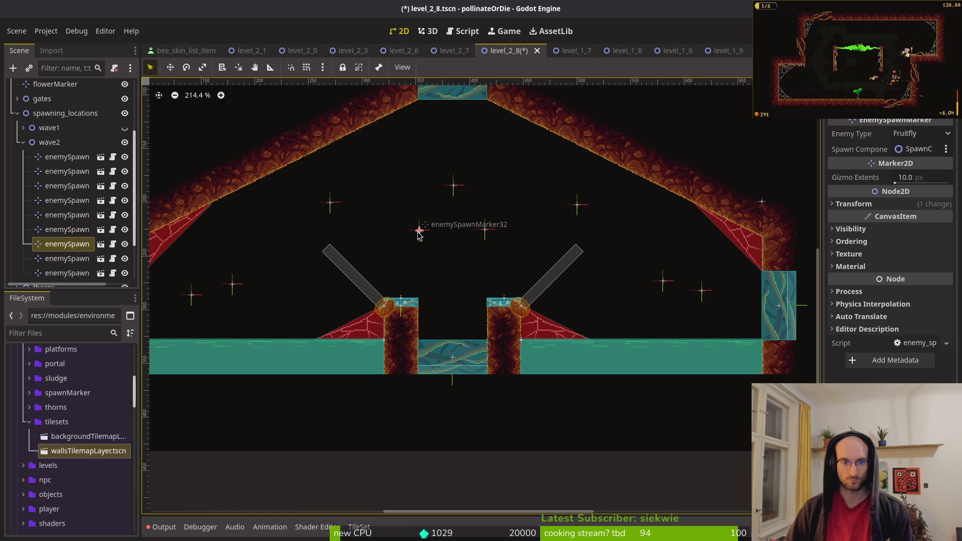
left_click(905, 136)
left_click(910, 177)
left_click(453, 187)
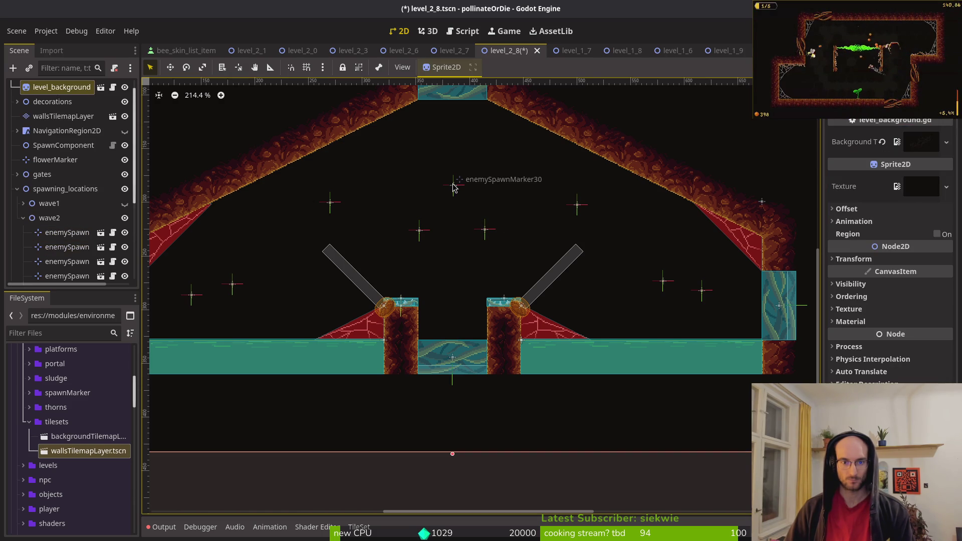
left_click(454, 188)
left_click(921, 134)
left_click(910, 177)
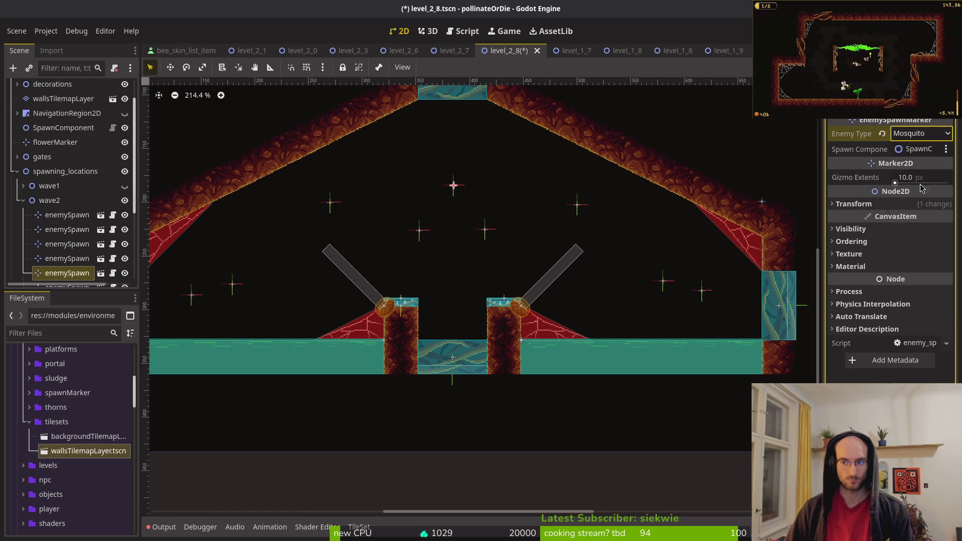
left_click(599, 314)
key("ctrl+s")
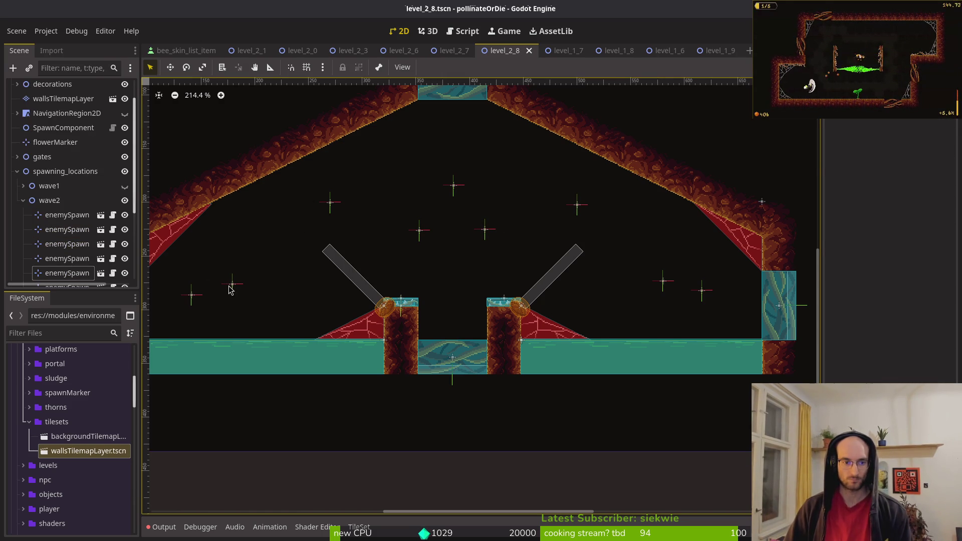
- Move one lower-left spawn marker up near the left slope and another to the right side
left_click(232, 285)
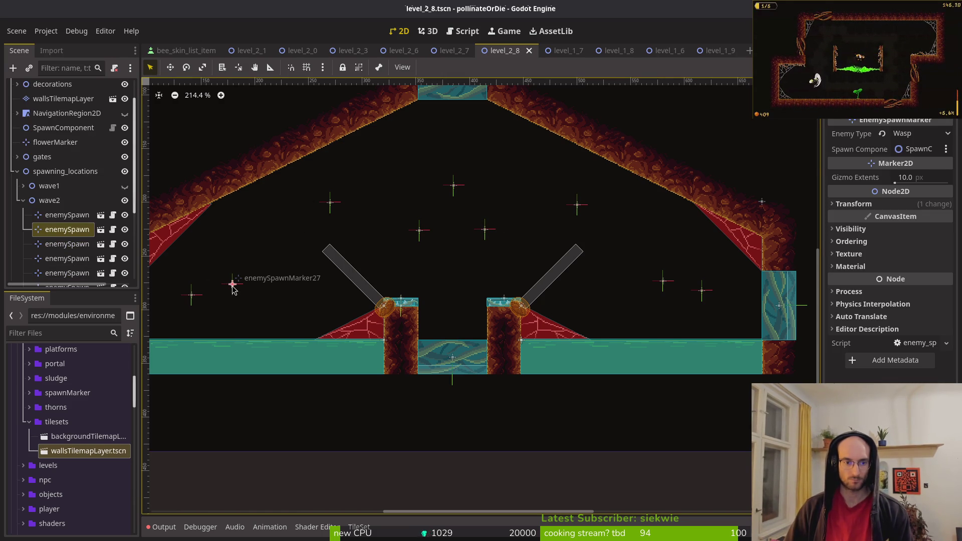
left_click(191, 296)
left_click(193, 298)
left_click_drag(194, 300, 207, 265)
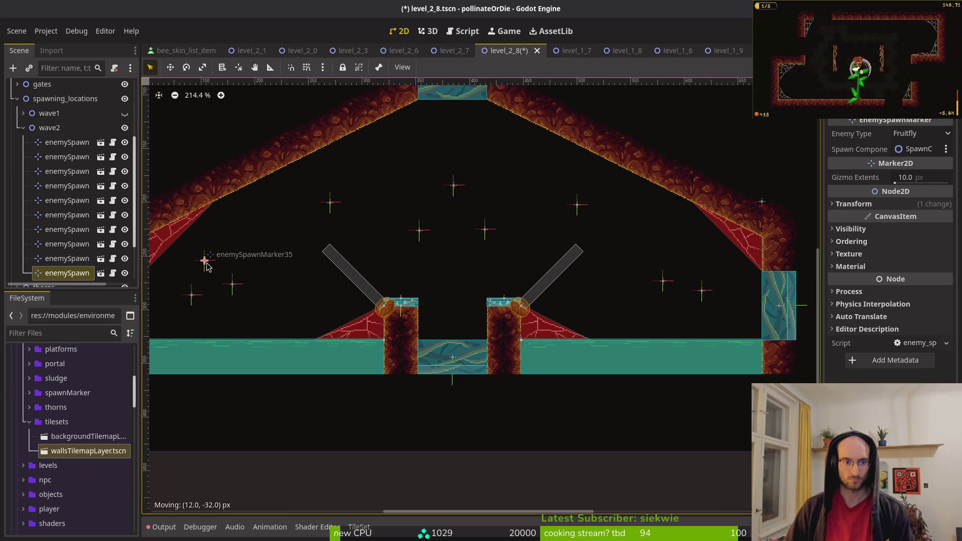
left_click(192, 296)
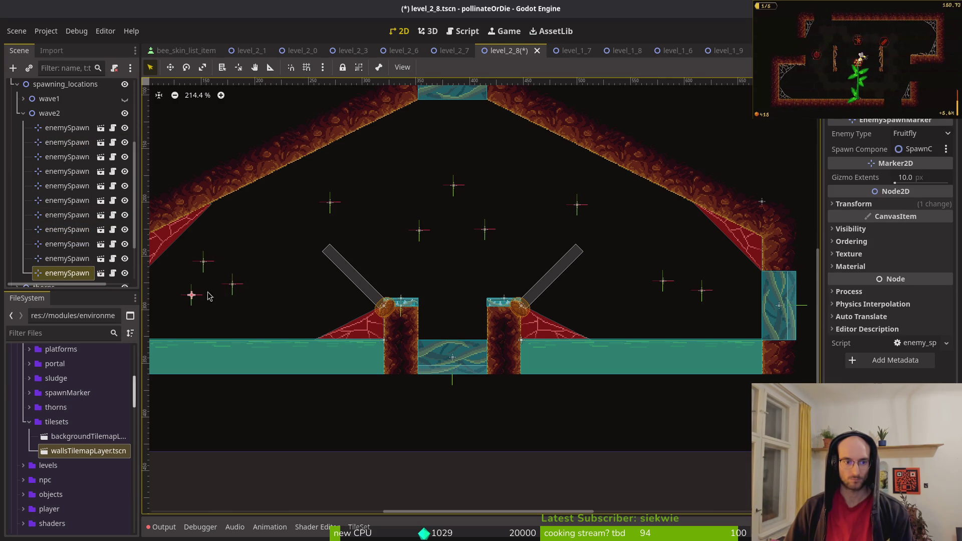
mouse_move(196, 298)
left_mouse_down()
mouse_move(284, 307)
mouse_move(726, 269)
left_mouse_up()
- Save the scene, show wave1's spawn markers and collapse wave2's marker list
scroll(702, 293, "down", 4)
key("Escape")
key("ctrl+s")
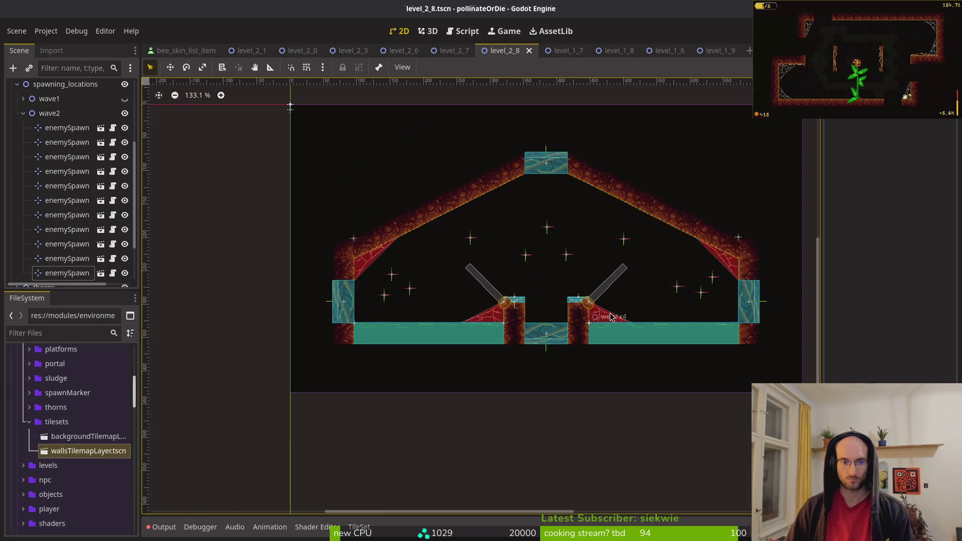
scroll(90, 244, "up", 5)
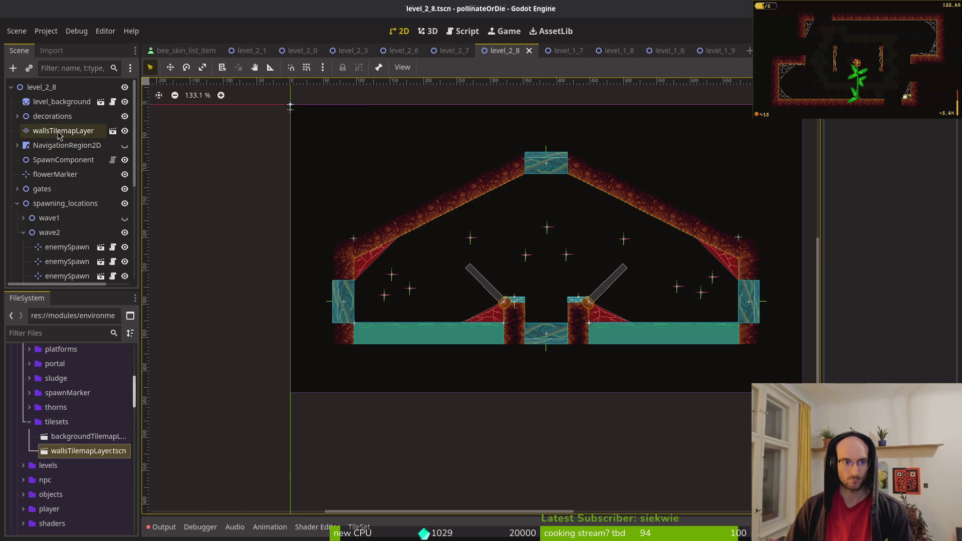
left_click(125, 218)
left_click(23, 232)
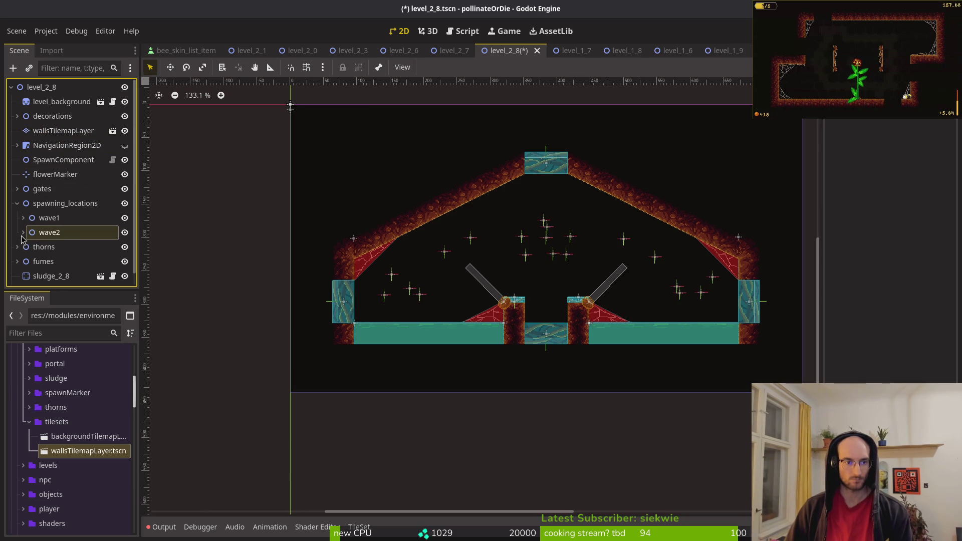
- Make the NavigationRegion2D area visible and nudge a left-side spawn marker slightly right
left_click(125, 150)
left_click(122, 149)
left_click(123, 149)
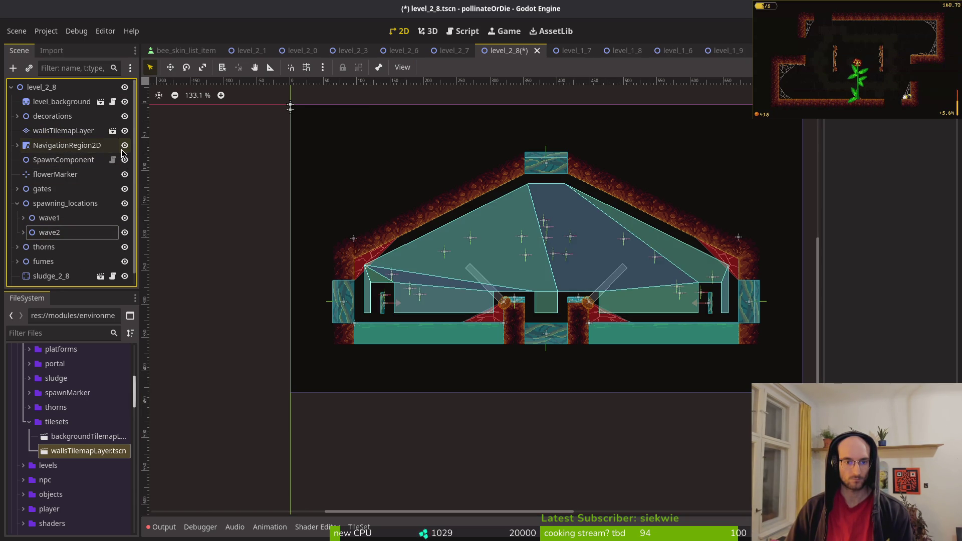
left_click(122, 150)
left_click(122, 150)
left_click(123, 151)
scroll(393, 291, "up", 6)
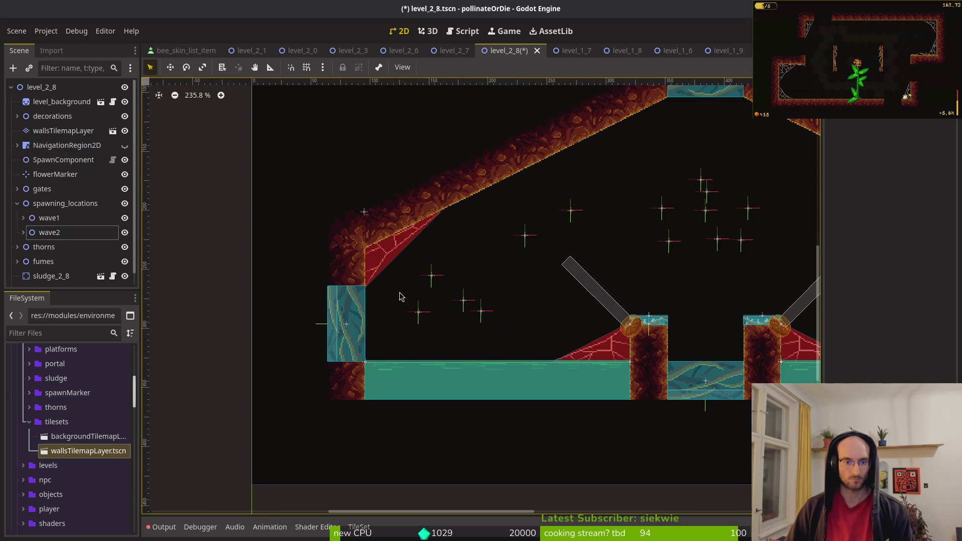
left_click_drag(416, 313, 429, 313)
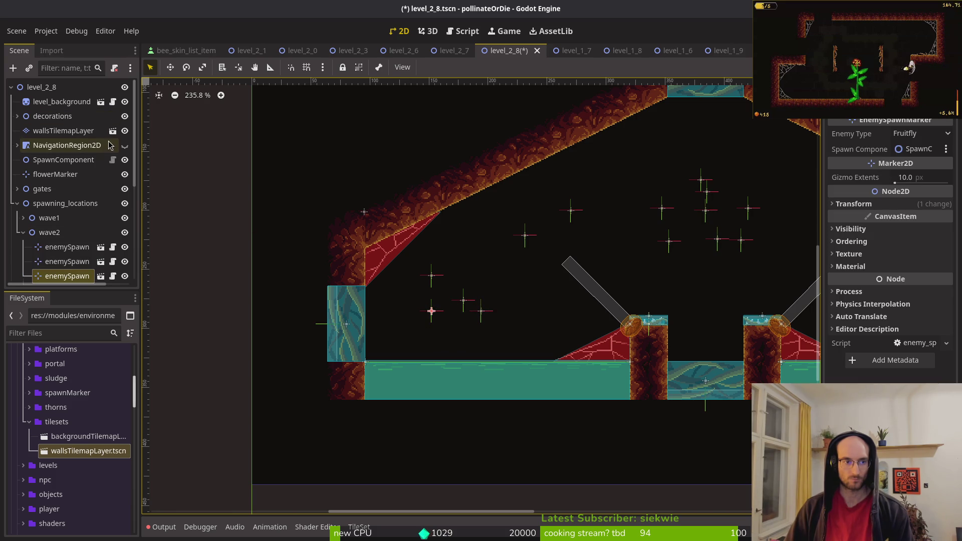
left_click(125, 146)
left_click_drag(528, 320, 349, 295)
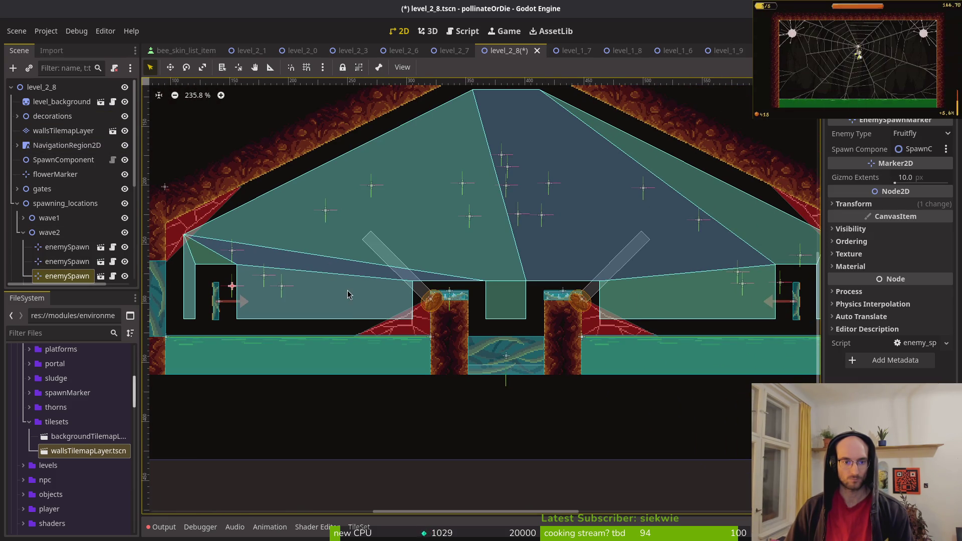
- Collapse the spawning_locations group and select the level_2_8 root node
scroll(495, 300, "down", 3)
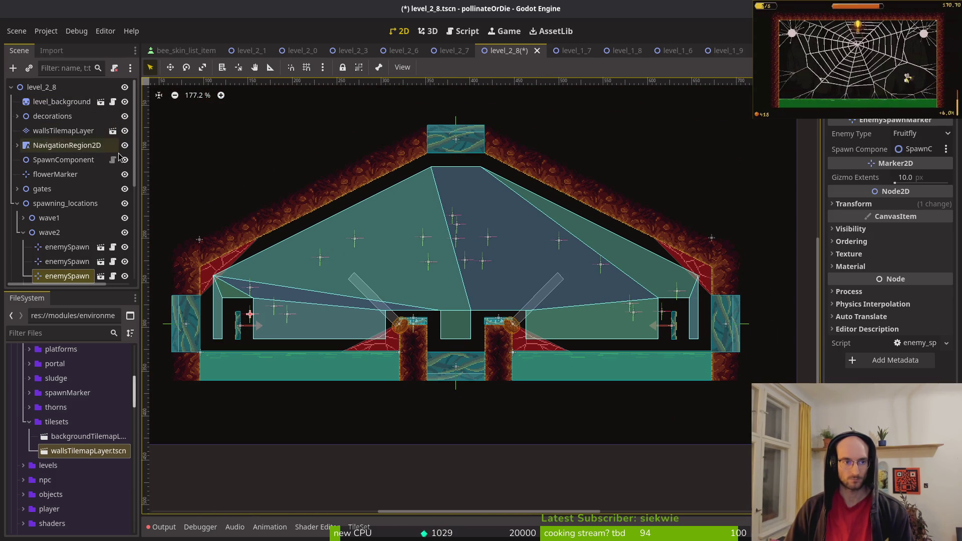
left_click(23, 232)
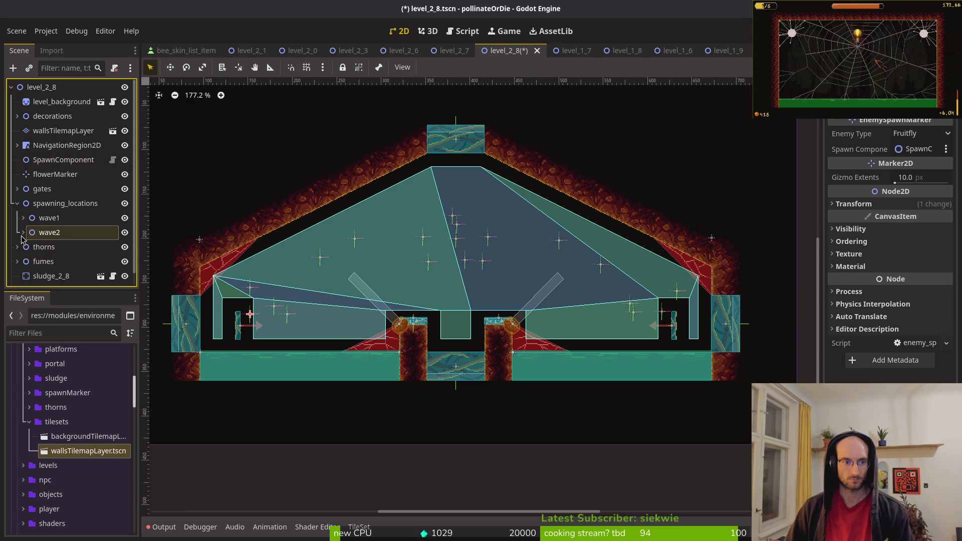
left_click(17, 203)
left_click(102, 88)
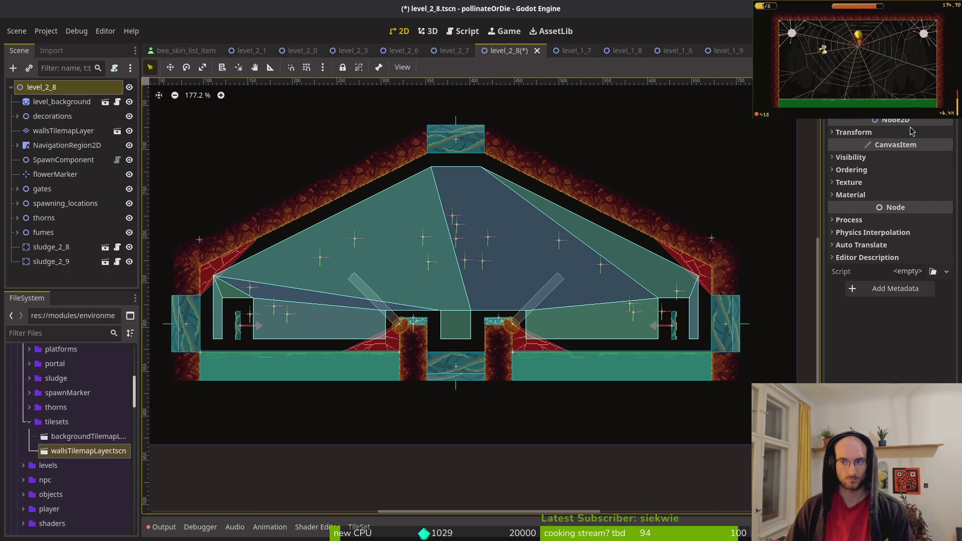
- Attach the shared levels/level.gd script to the level_2_8 root node
left_click(114, 68)
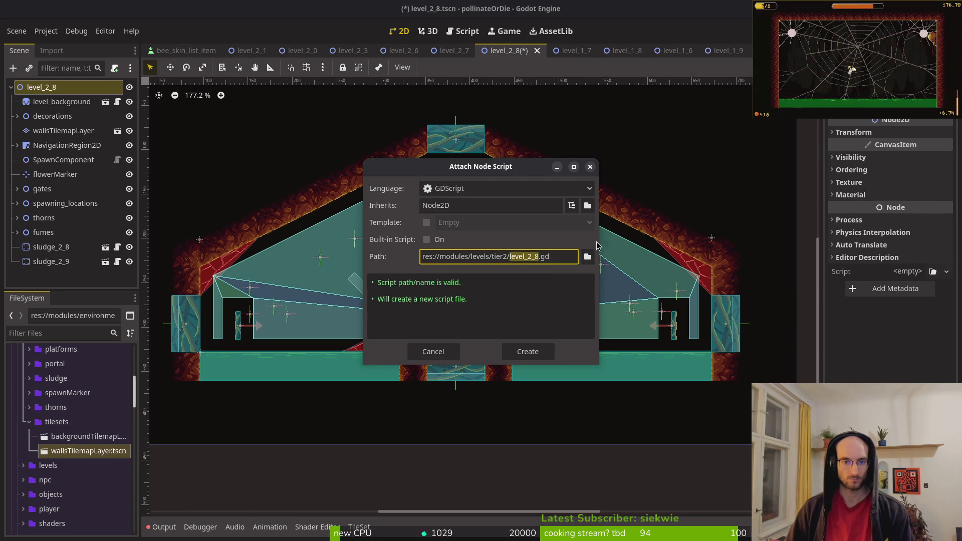
left_click(587, 252)
left_click(254, 107)
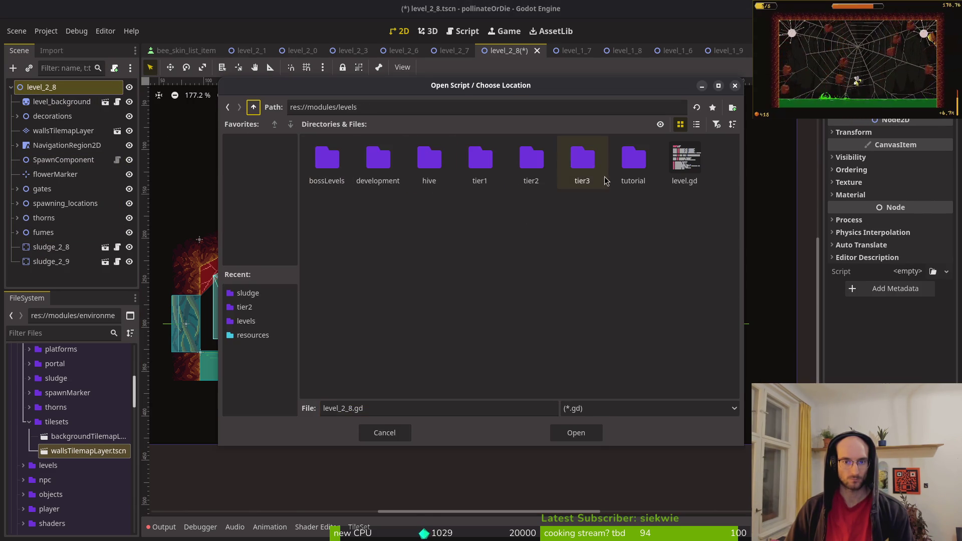
left_click(684, 159)
left_click(576, 433)
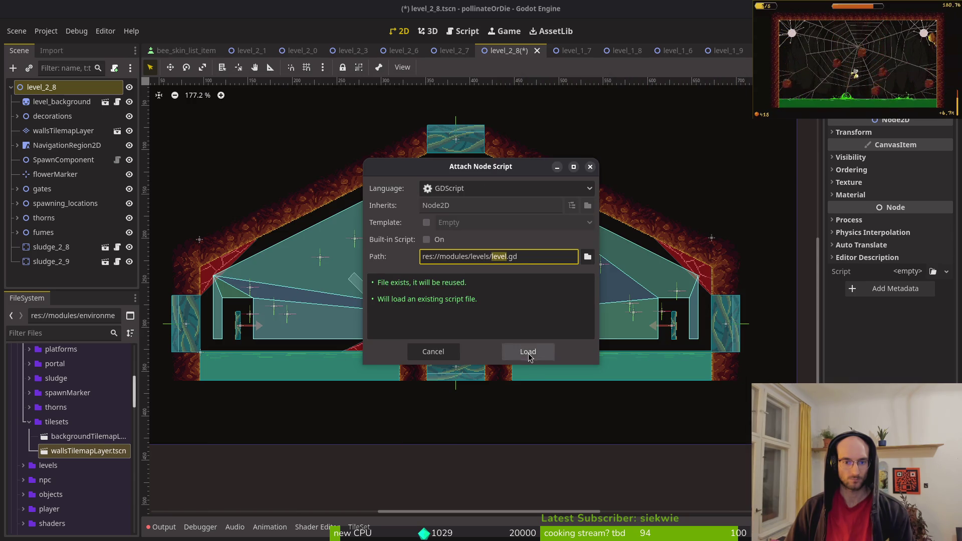
left_click(528, 351)
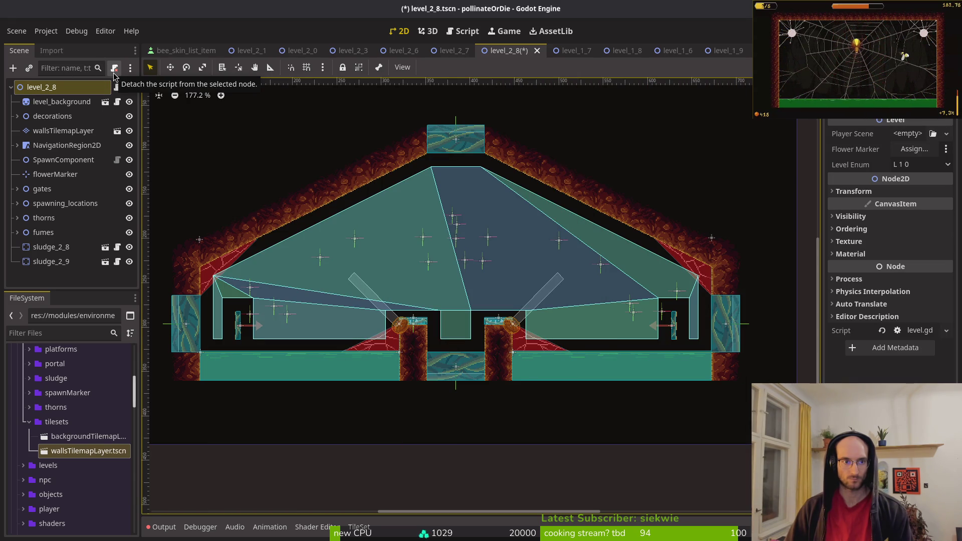
- Create a new tier2/level_2_8.gd script inheriting Level for the root node
right_click(82, 86)
left_click(151, 238)
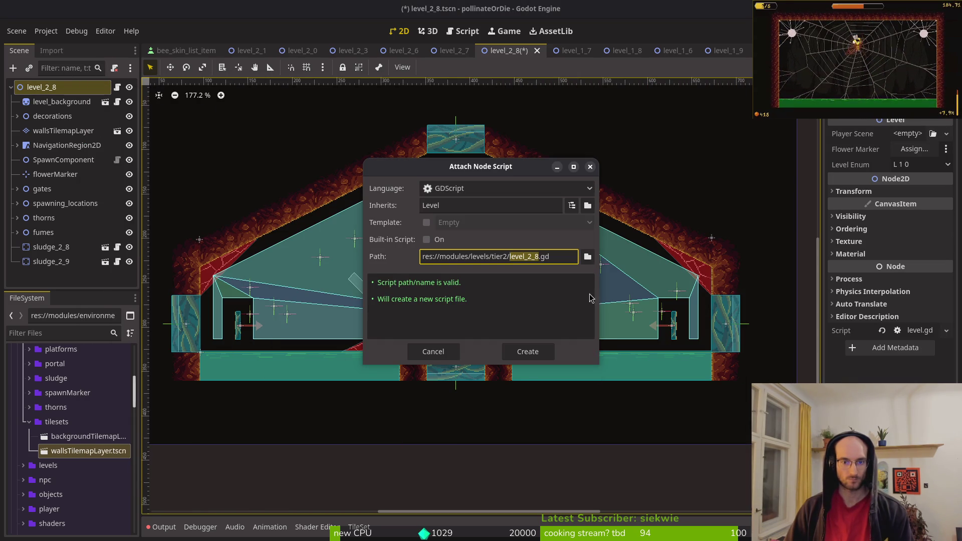
left_click(528, 352)
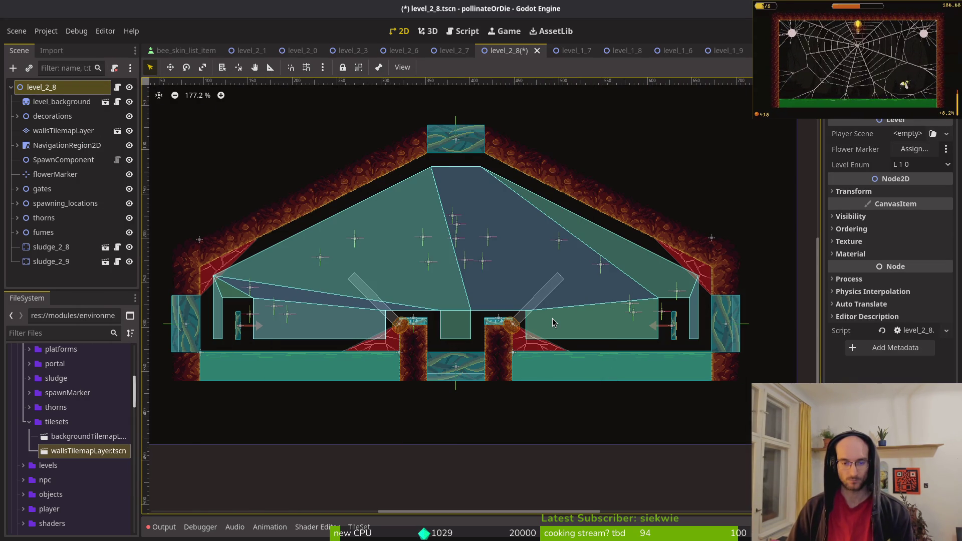
- Open level_2_7.gd in Vim through the Telescope file finder
key("super+2")
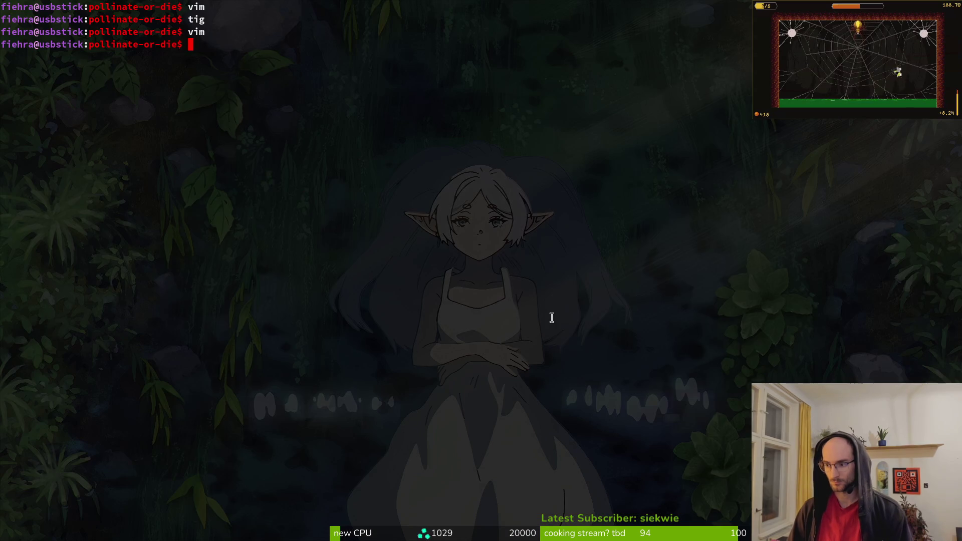
type("vim")
key("Return")
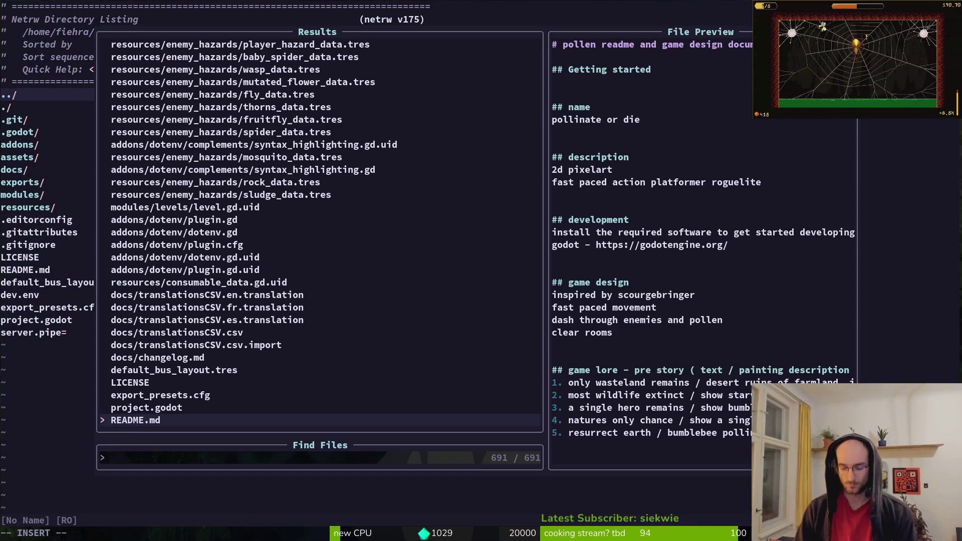
type("leve")
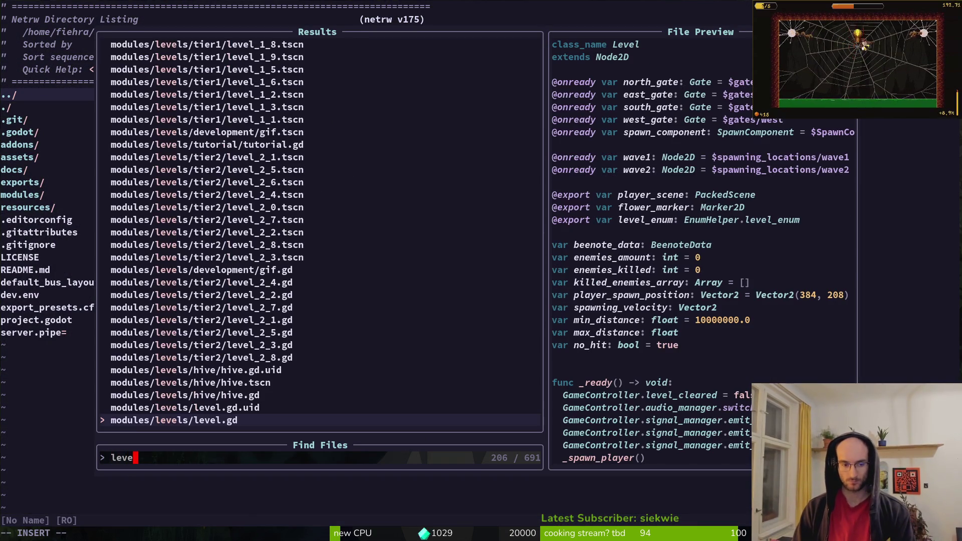
type("l_2_7")
key("Return")
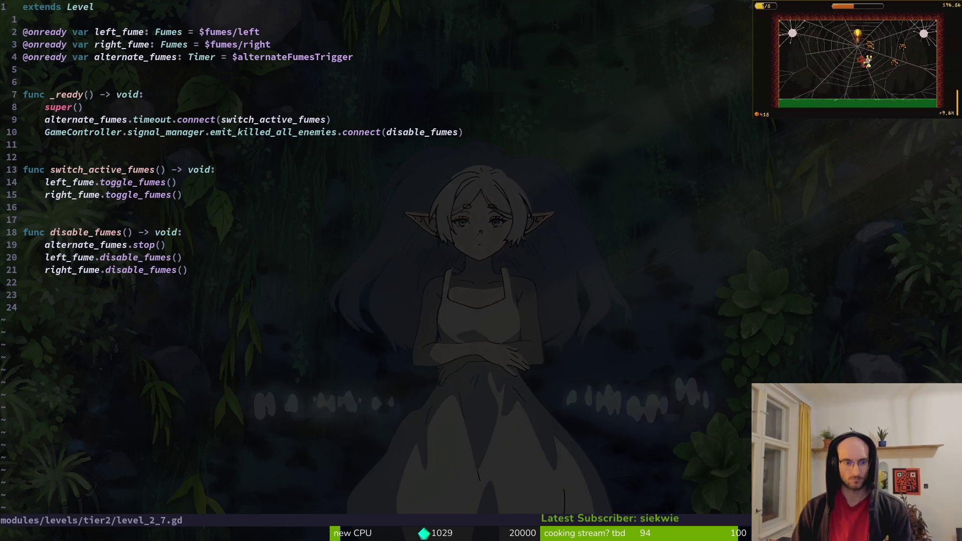
- Remove level_2_7.gd's trailing blank line and yank the whole script
key("shift+v")
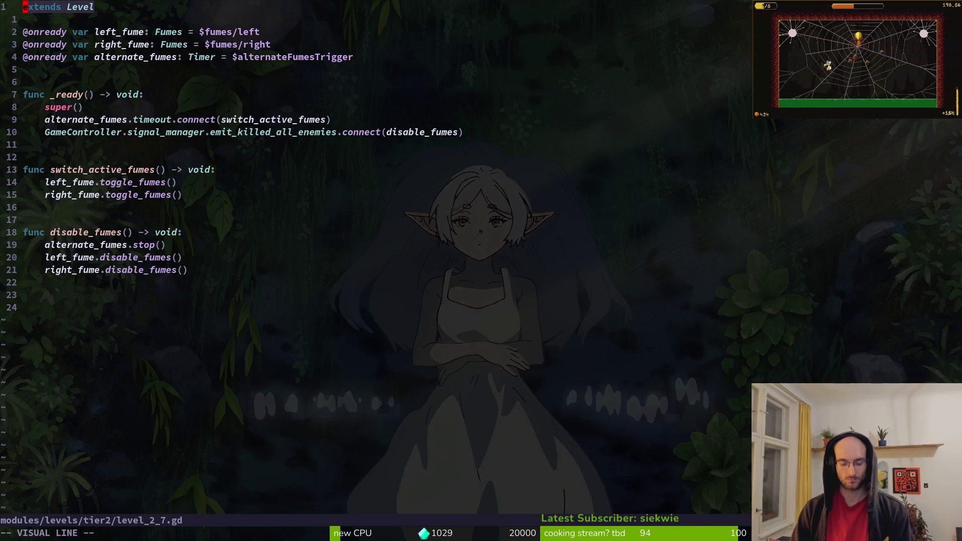
key("Escape")
key("G")
key("o")
key("Escape")
key("d")
key("d")
key("g")
key("g")
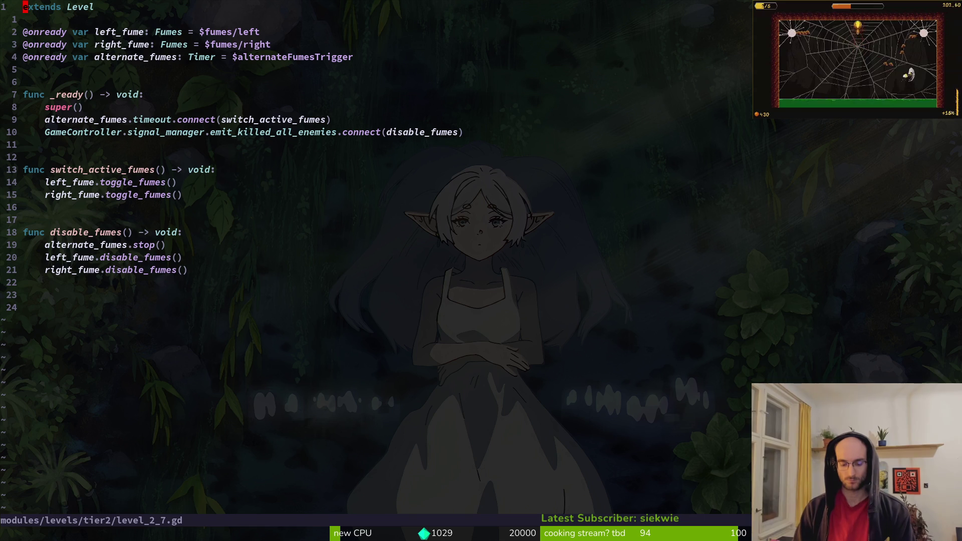
key("shift+v")
key("shift+g")
key("y")
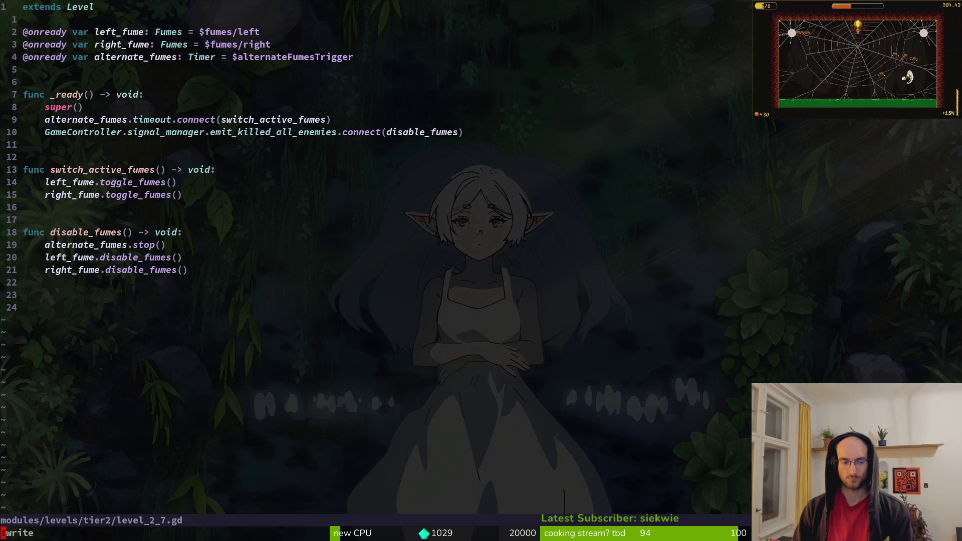
- Open level_2_8.gd and paste the copied level_2_7 code into it
key("space")
key("f")
key("f")
type("28")
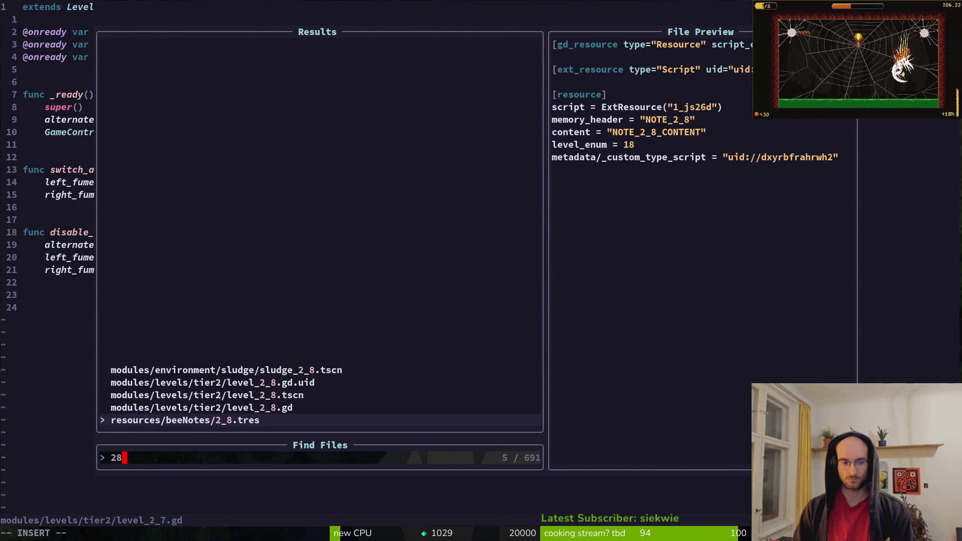
key("Return")
key("space")
key("f")
key("f")
type("28")
key("Up")
key("Return")
key("P")
- Delete the duplicated extends Level line and save level_2_8.gd with :w
key("j")
key("d")
key("d")
type(":write")
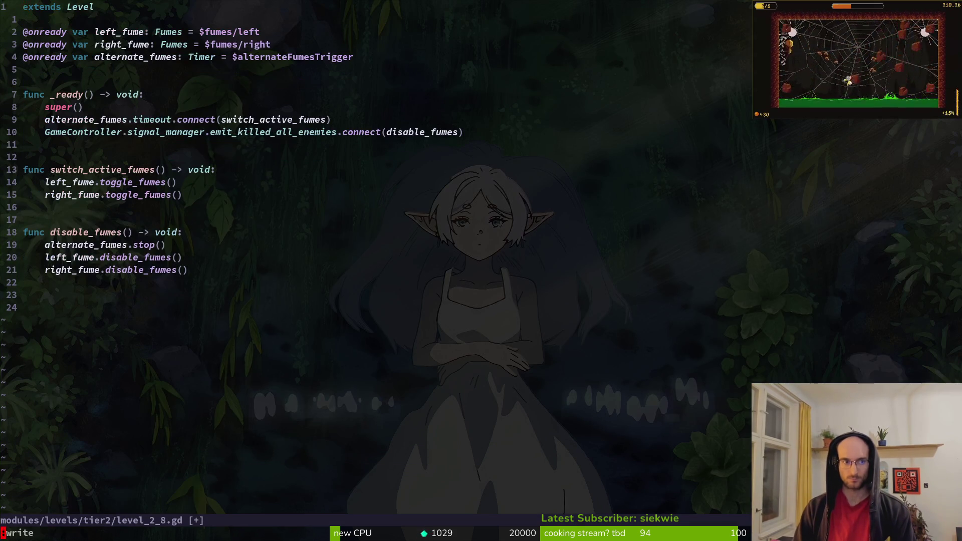
key("Return")
key("alt+Tab")
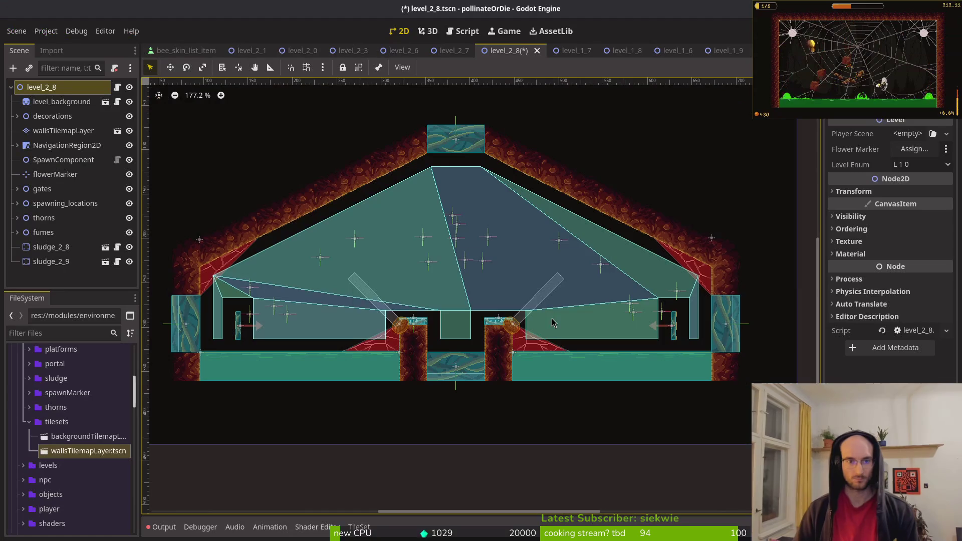
- Save level_2_8, close the level_1_9 scene tab and reopen recently closed scenes
key("ctrl+s")
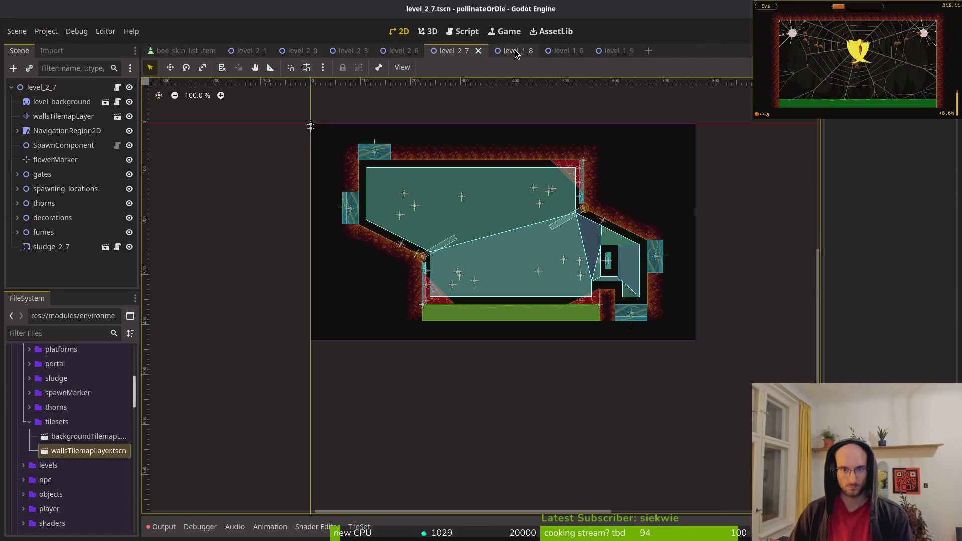
middle_click(516, 49)
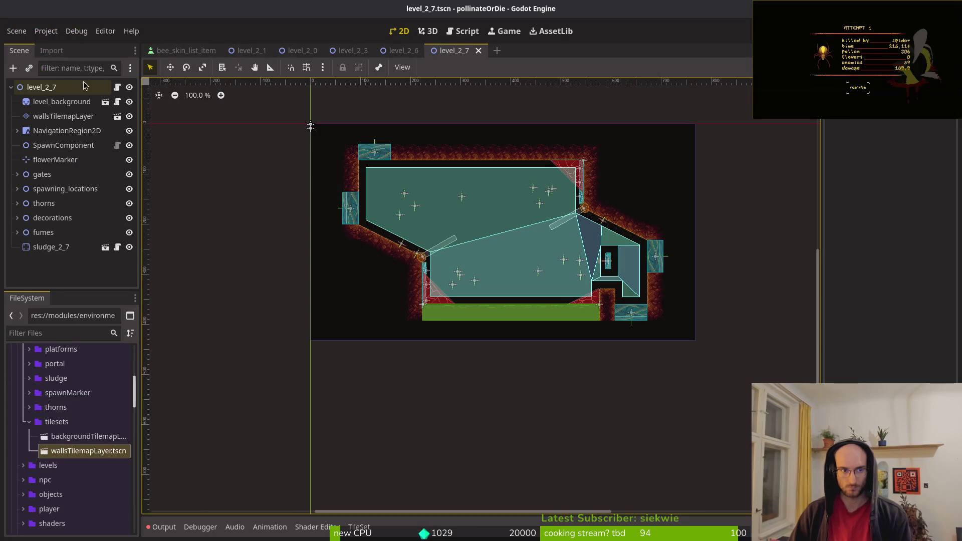
key("ctrl+shift+t")
key("ctrl+shift+t")
key("ctrl+shift+t")
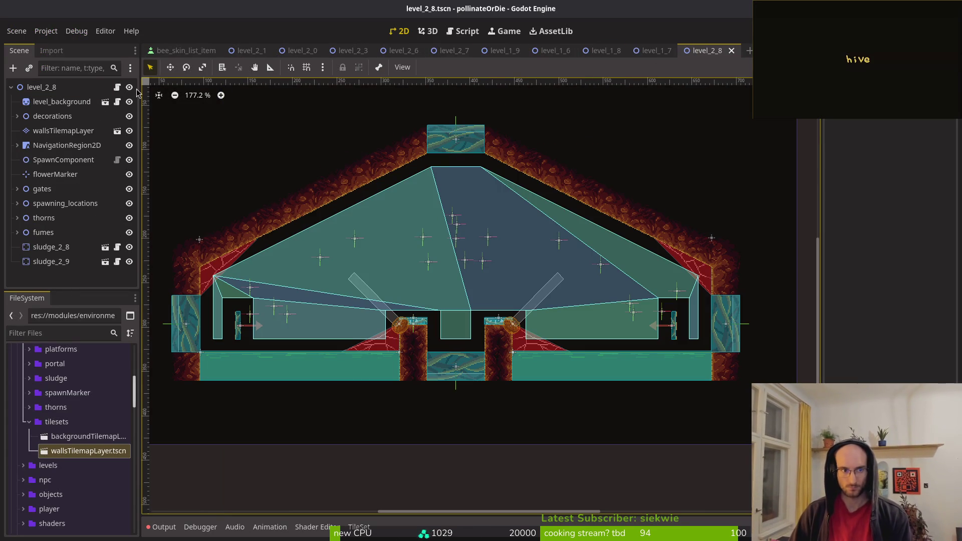
- Detach the script from the level_2_8 root node, then undo the detachment
right_click(75, 89)
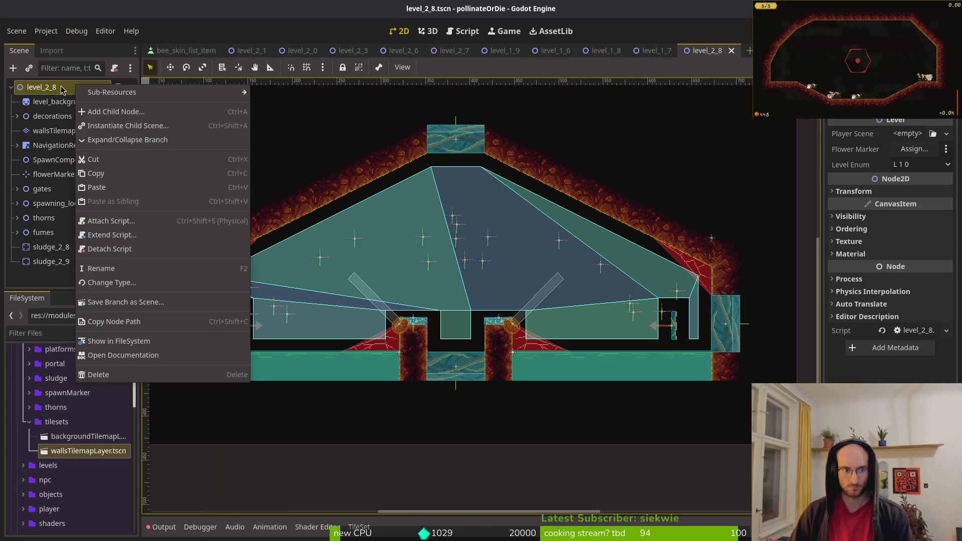
left_click(135, 250)
right_click(54, 88)
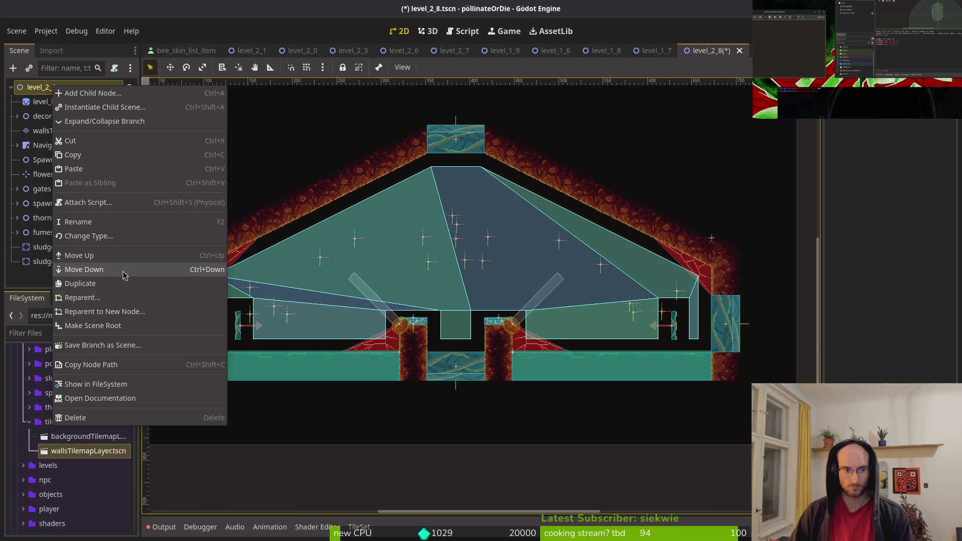
key("Escape")
key("ctrl+z")
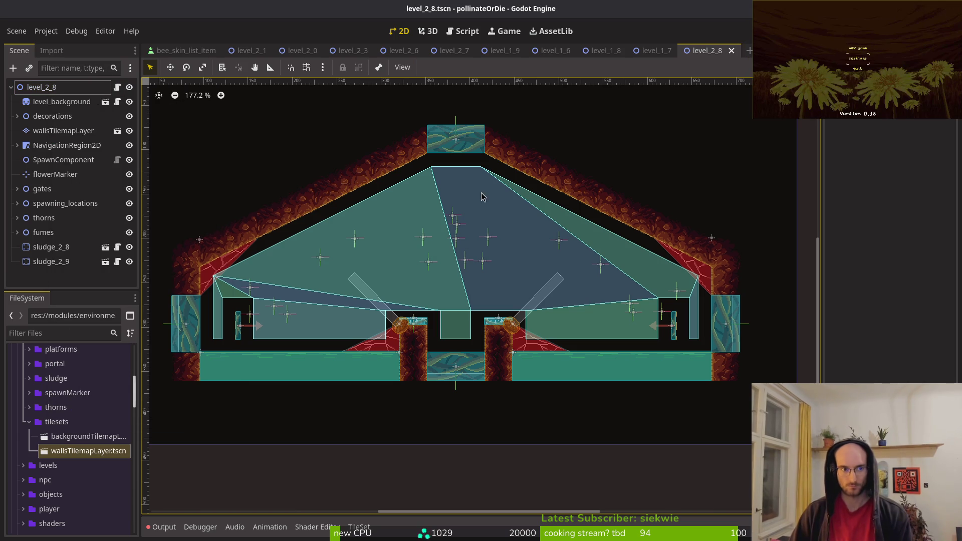
key("Return")
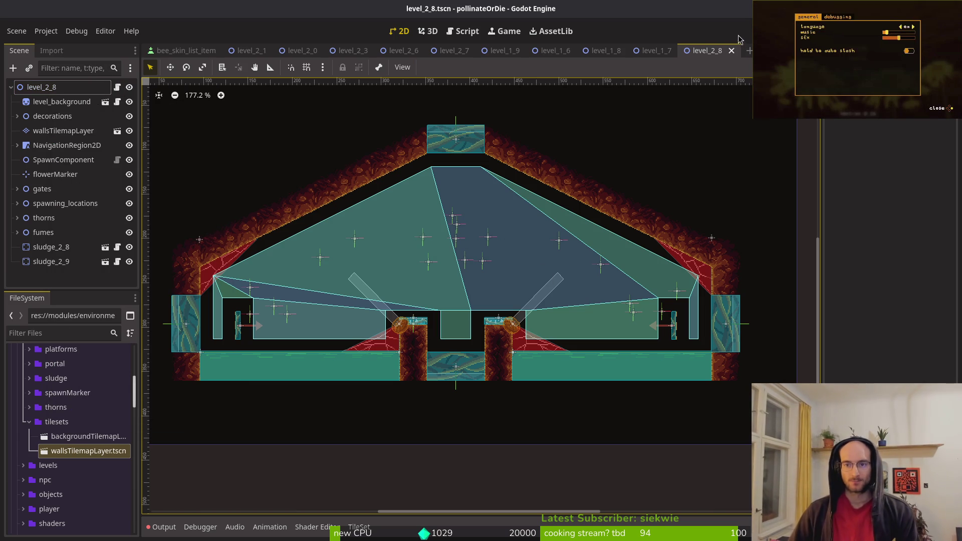
- Start a new empty scene with a 2D Node as its root
left_click(17, 31)
left_click(30, 45)
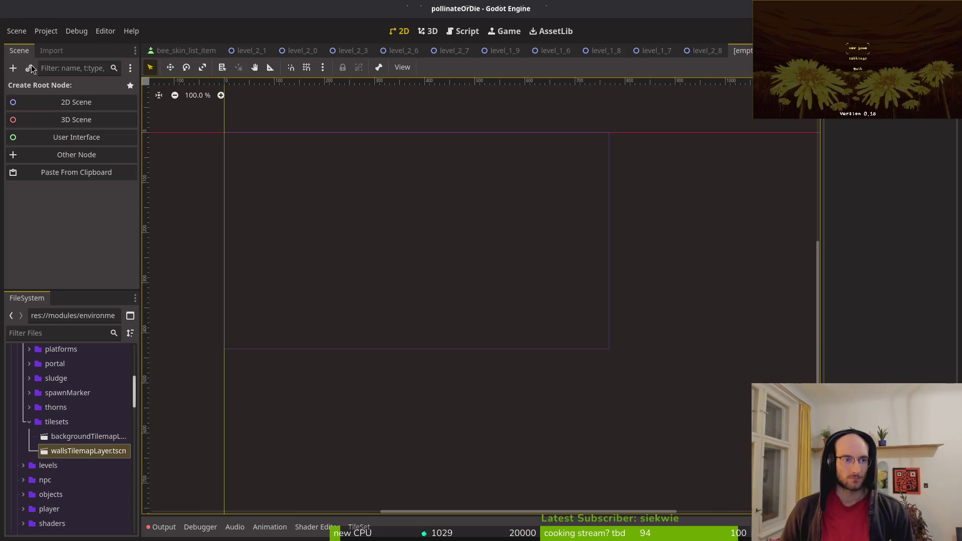
left_click(59, 103)
- Give level_2_8's root Player Scene player.tscn, Flower Marker flowerMarker, Level Enum L 2 8, and save
left_click(626, 50)
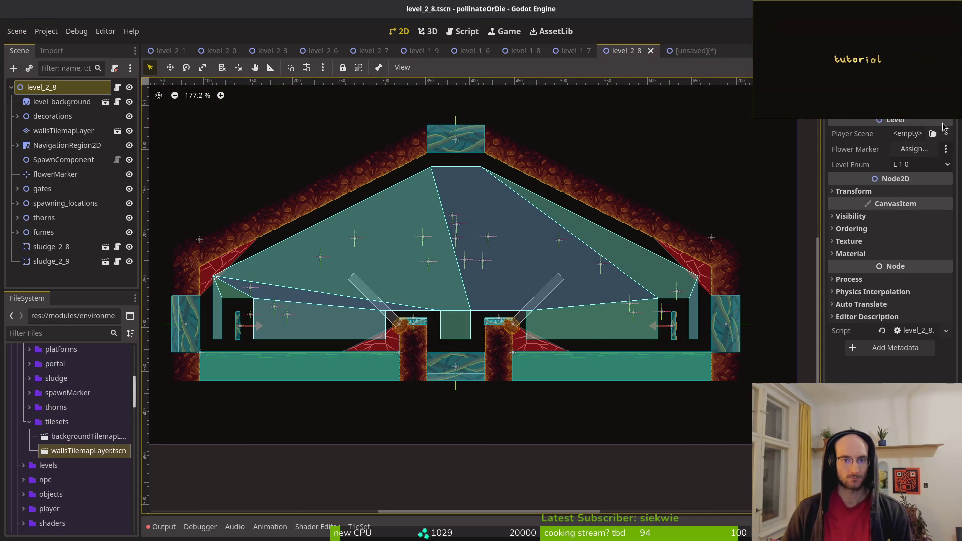
left_click(901, 137)
left_click(907, 183)
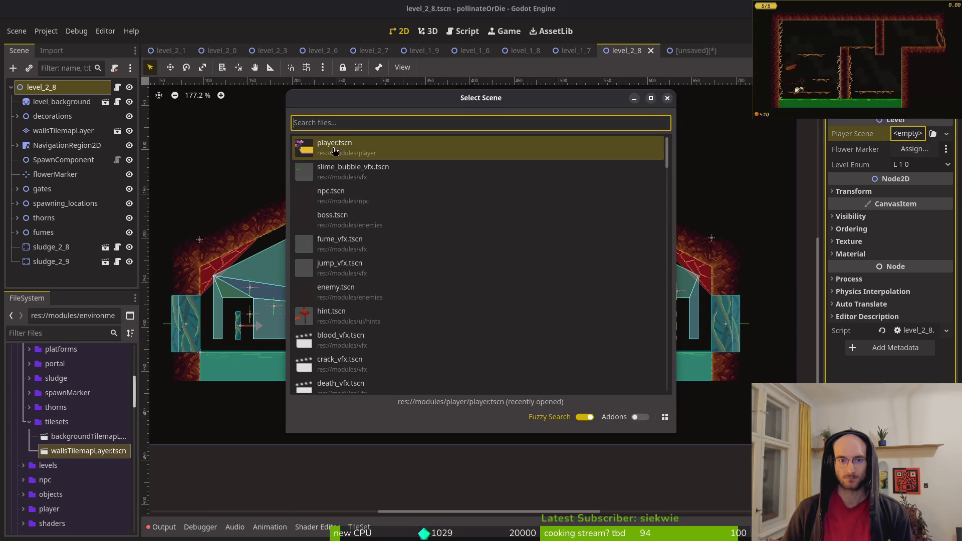
double_click(344, 150)
left_click(915, 165)
left_click(447, 157)
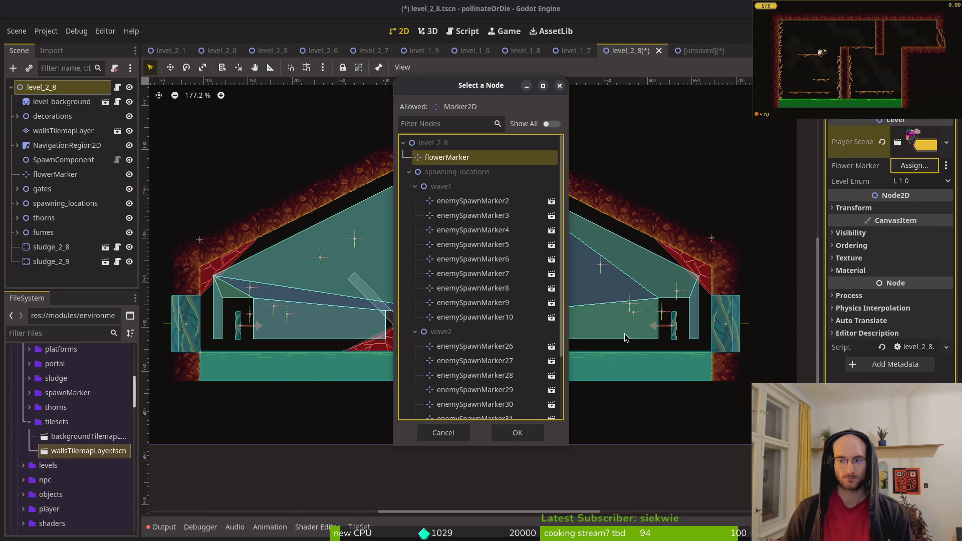
left_click(518, 432)
left_click(922, 181)
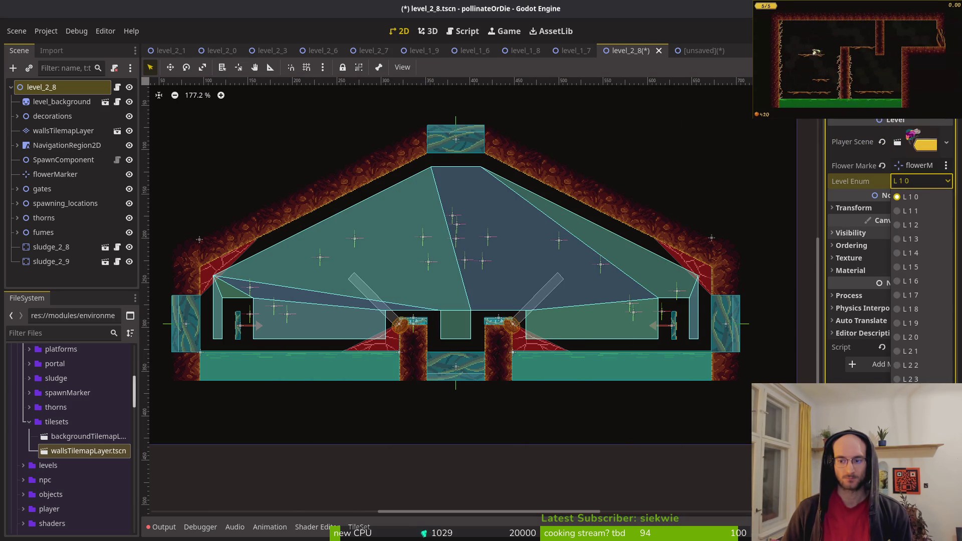
left_click(922, 214)
key("ctrl+s")
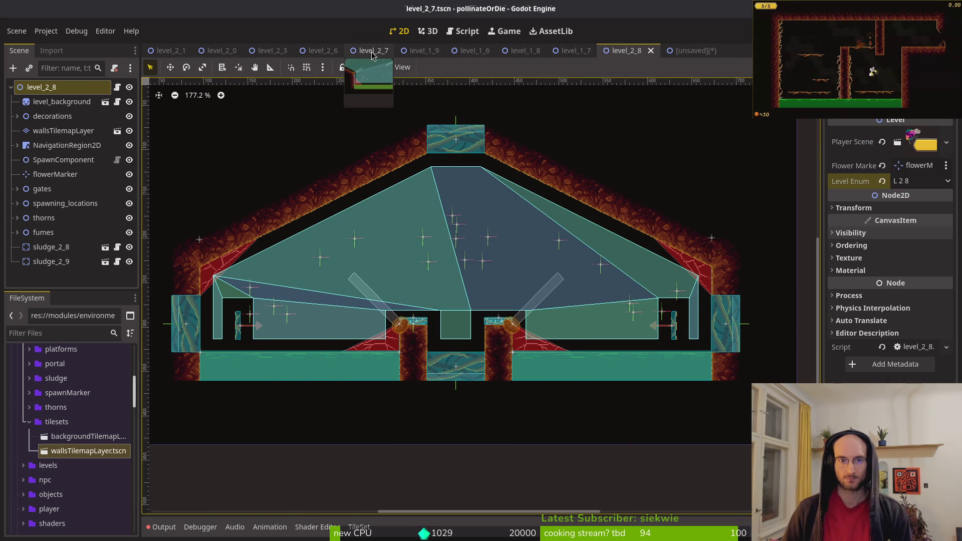
left_click(373, 51)
left_click(41, 86)
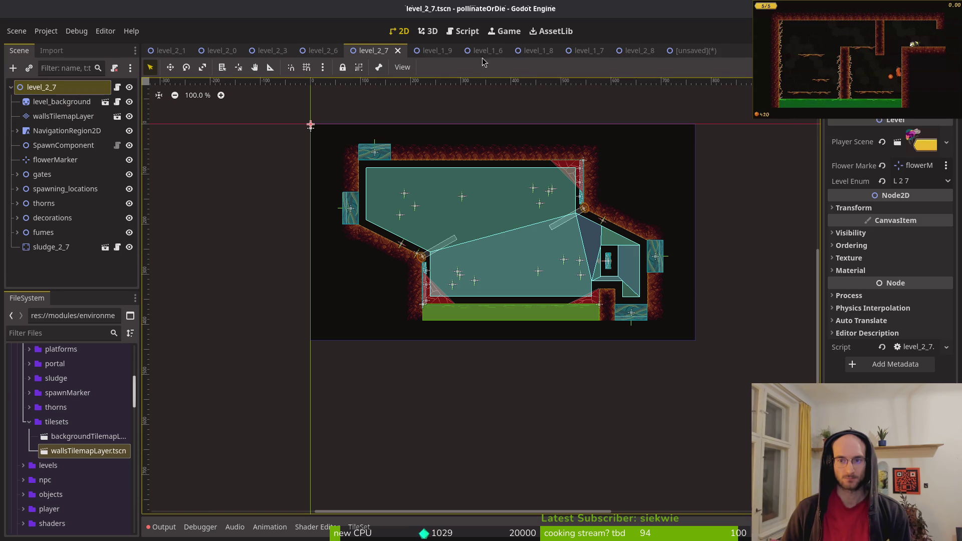
- Rename the new scene's Node2D root to level_2_9
left_click(694, 51)
left_click(96, 89)
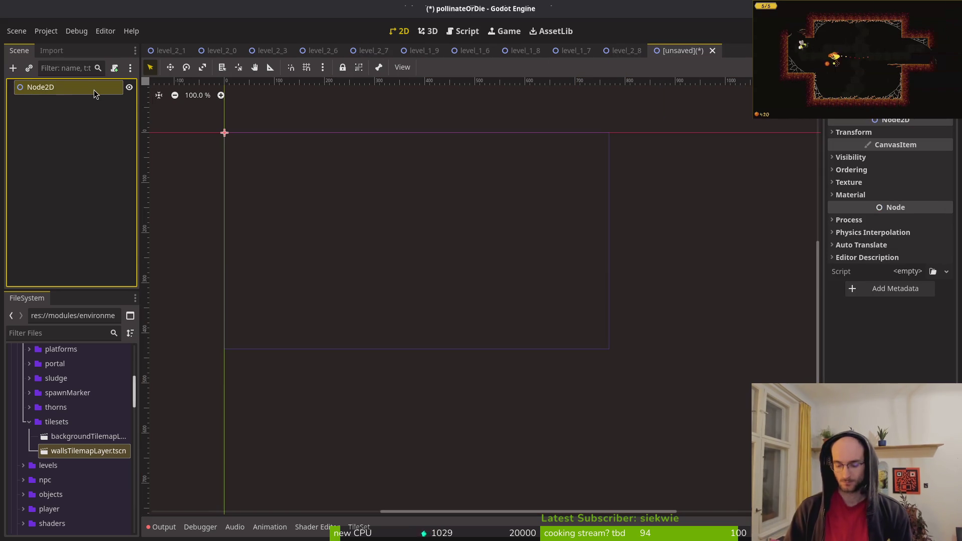
double_click(95, 90)
type("level_2")
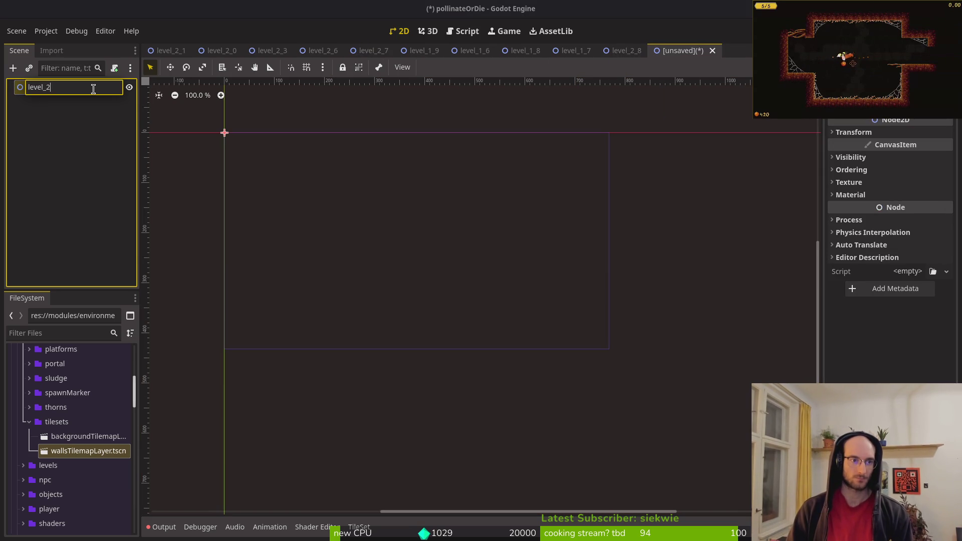
key("Return")
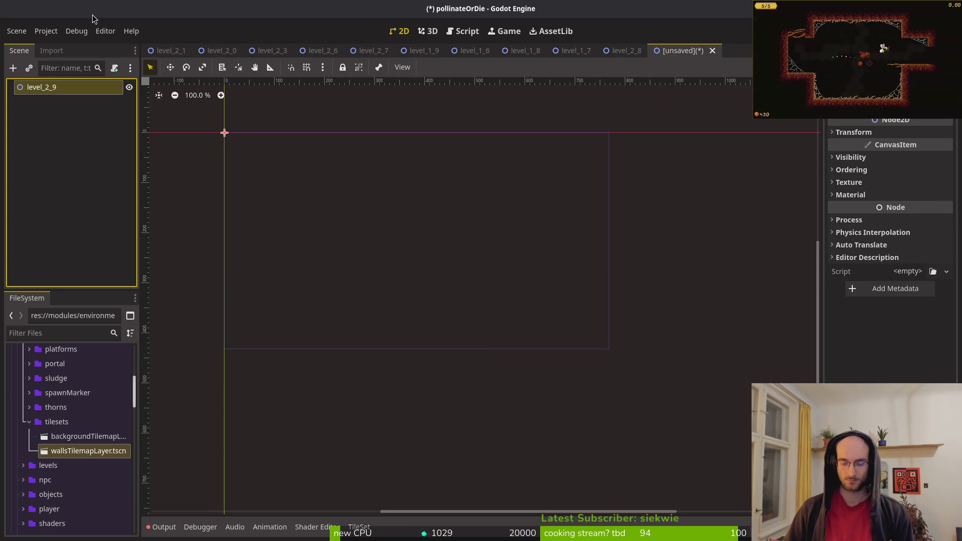
- Save the scene as level_2_9.tscn in res://modules/levels/tier2
key("ctrl+s")
left_click(254, 107)
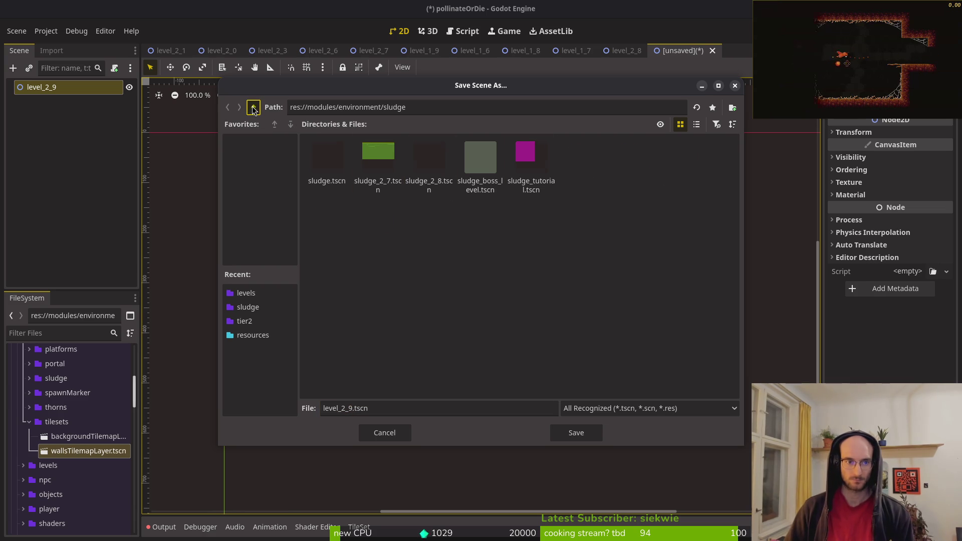
left_click(254, 108)
double_click(481, 160)
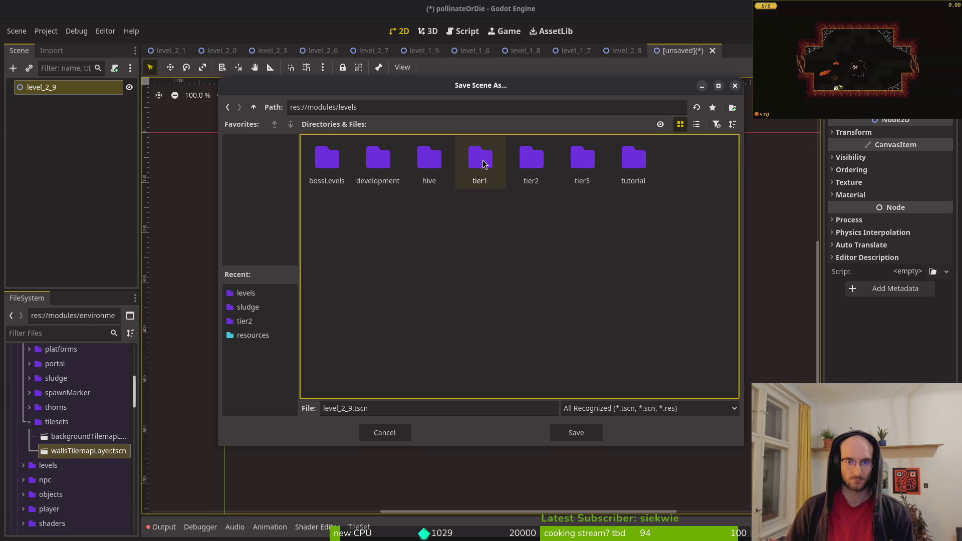
double_click(579, 160)
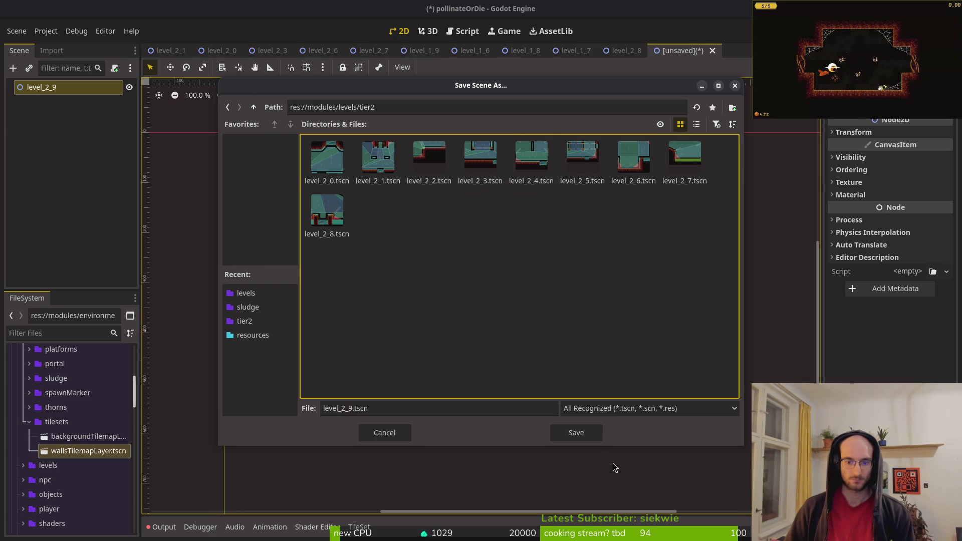
left_click(577, 433)
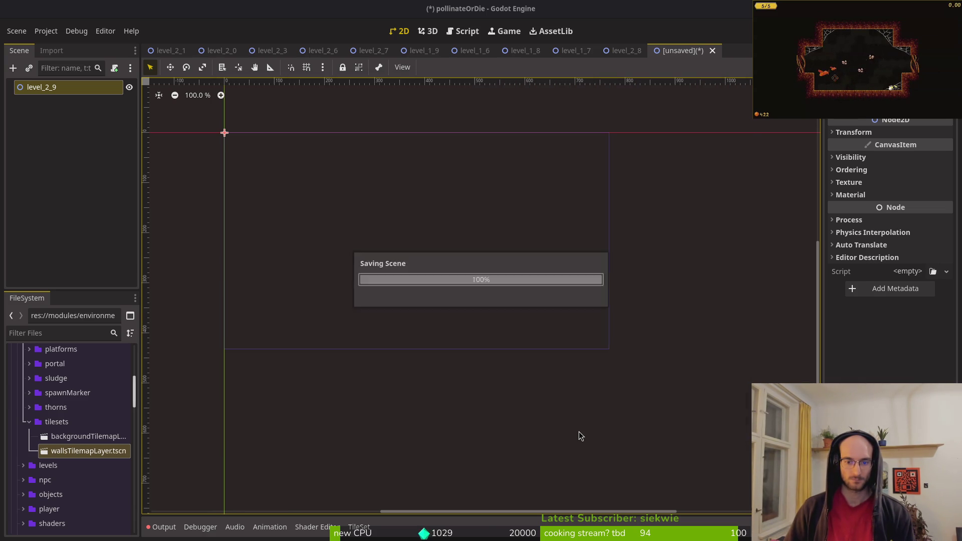
left_click(626, 54)
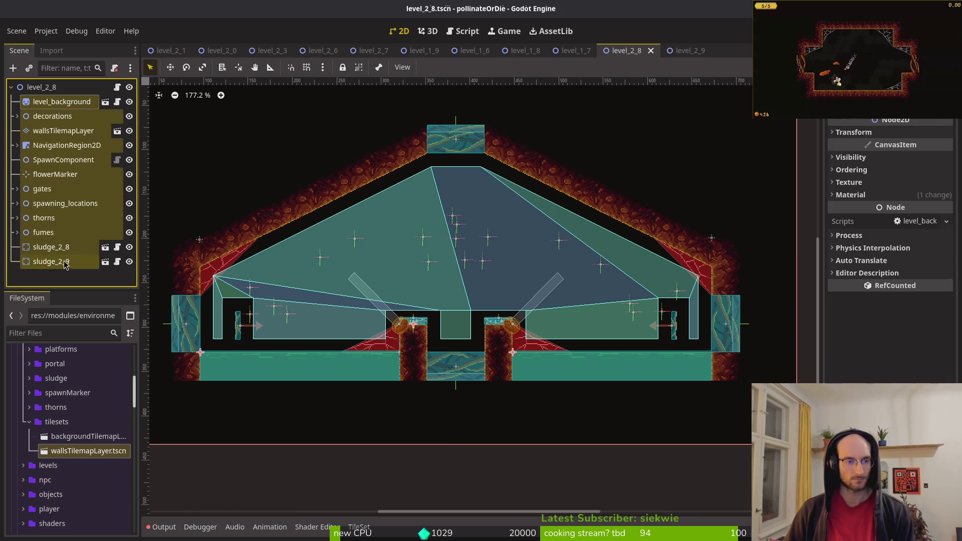
- Paste level_2_8's nodes into level_2_9 and collapse the navigation, gates, spawn, thorns and fumes groups
left_click(687, 51)
left_click(63, 206)
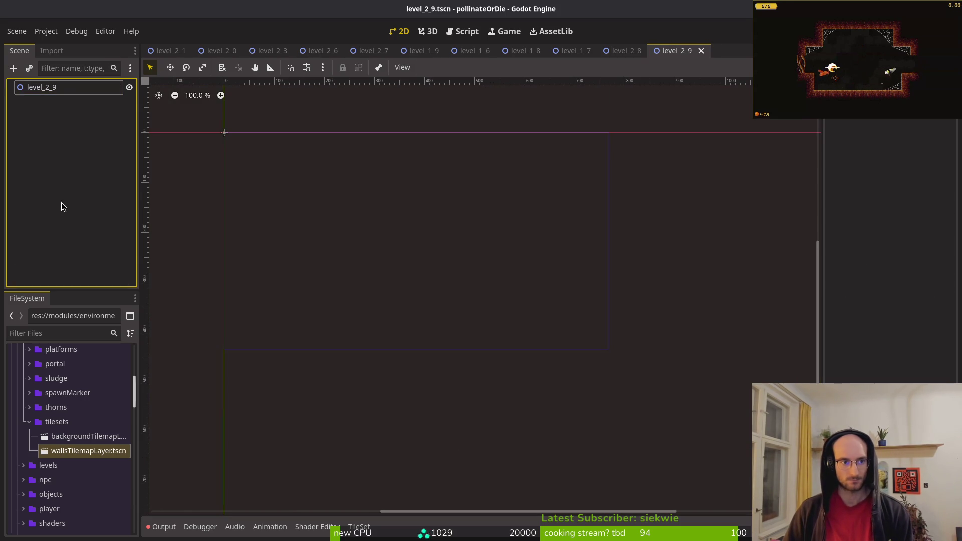
key("ctrl+v")
left_click(17, 145)
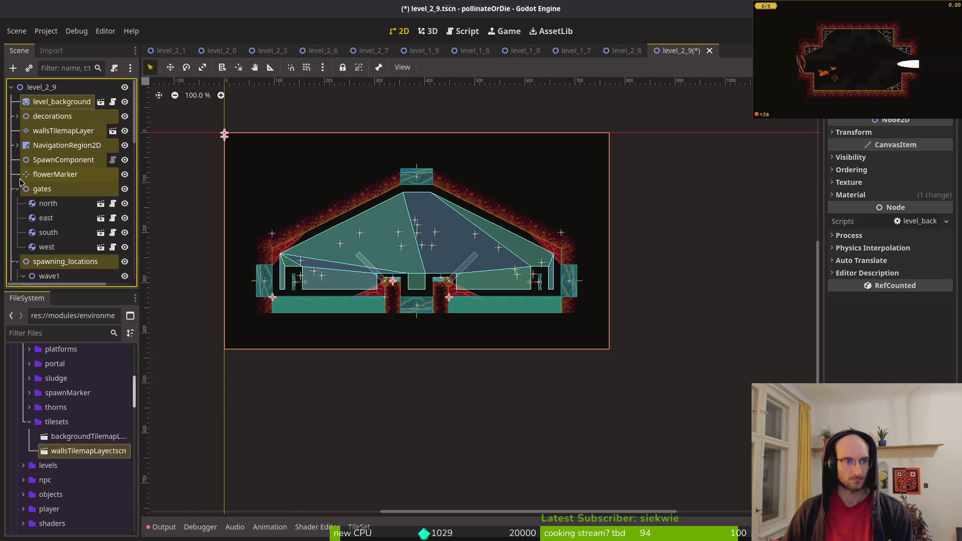
left_click(17, 189)
left_click(17, 203)
left_click(17, 218)
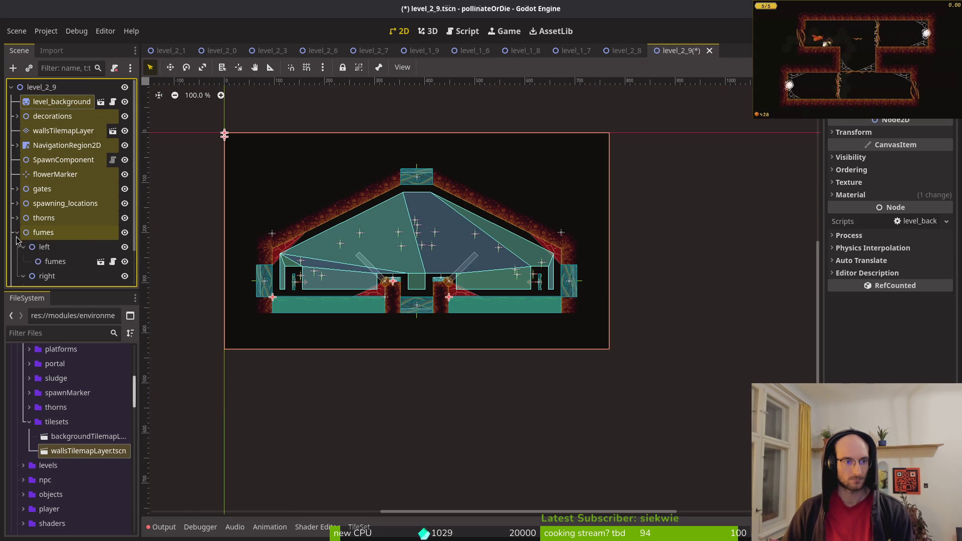
left_click(17, 233)
left_click(59, 279)
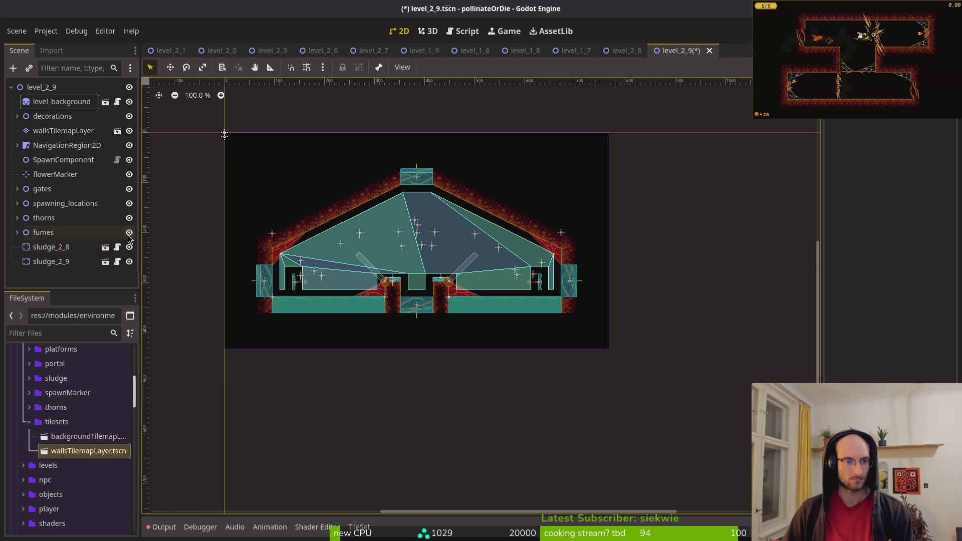
- Hide the spawning_locations, gates and NavigationRegion2D nodes
left_click(130, 204)
left_click(130, 189)
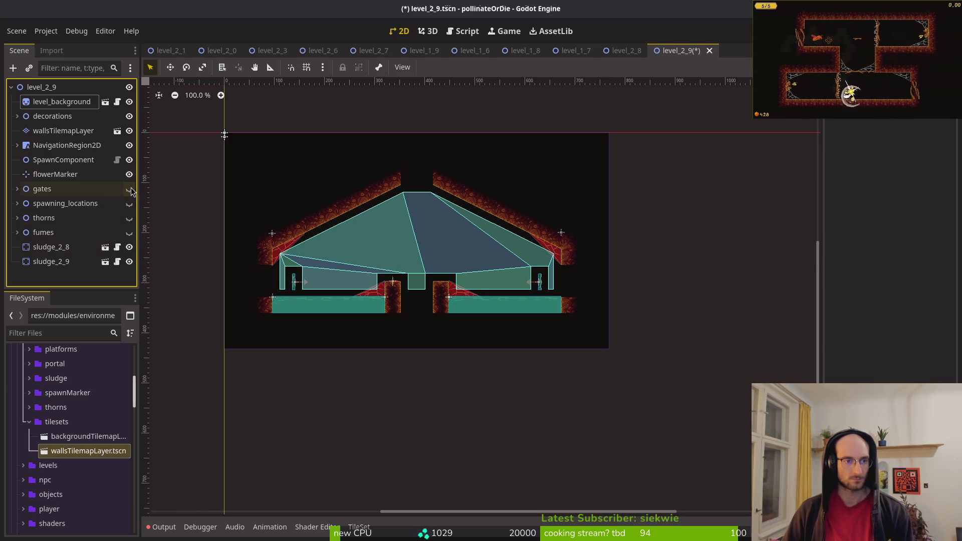
left_click(129, 145)
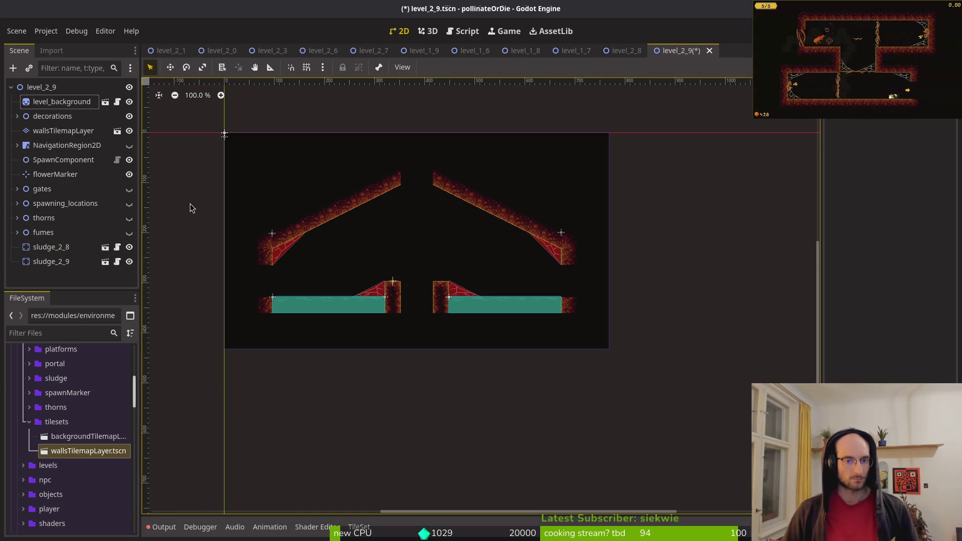
- Delete the old wallsTilemapLayer node and save level_2_9
left_click(59, 132)
key("Delete")
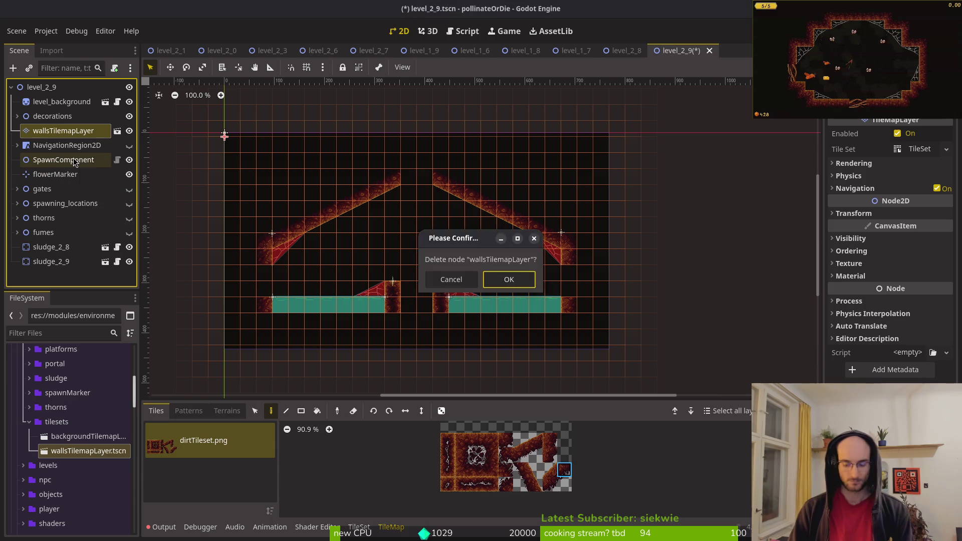
key("Return")
key("ctrl+s")
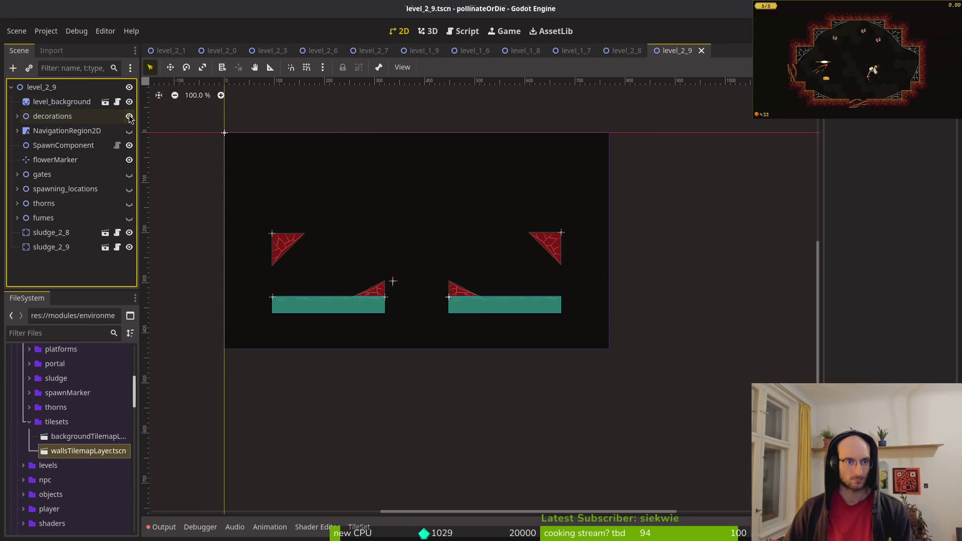
- Hide the decorations and select both sludge_2_8 and sludge_2_9 floors
left_click(130, 116)
left_click(66, 247)
left_click(89, 234, "shift")
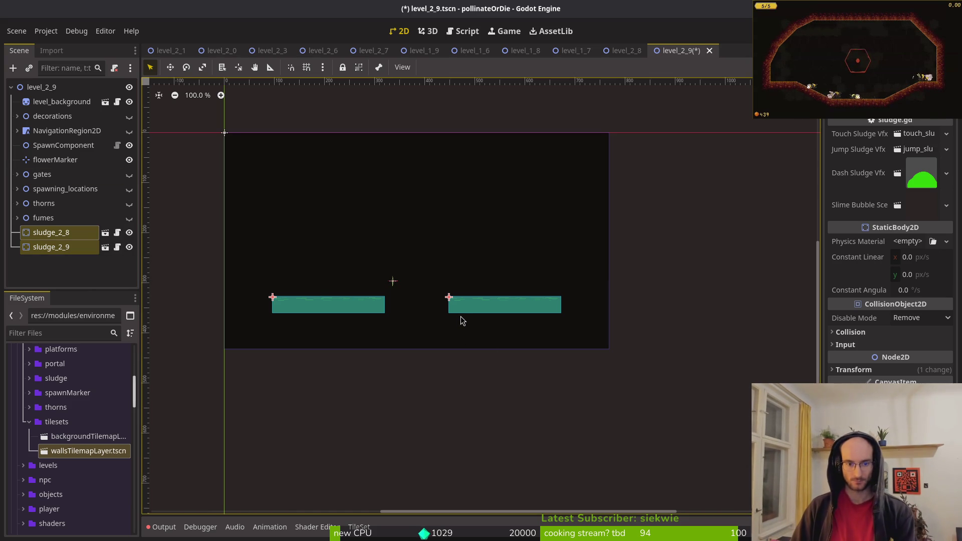
scroll(441, 323, "up", 5)
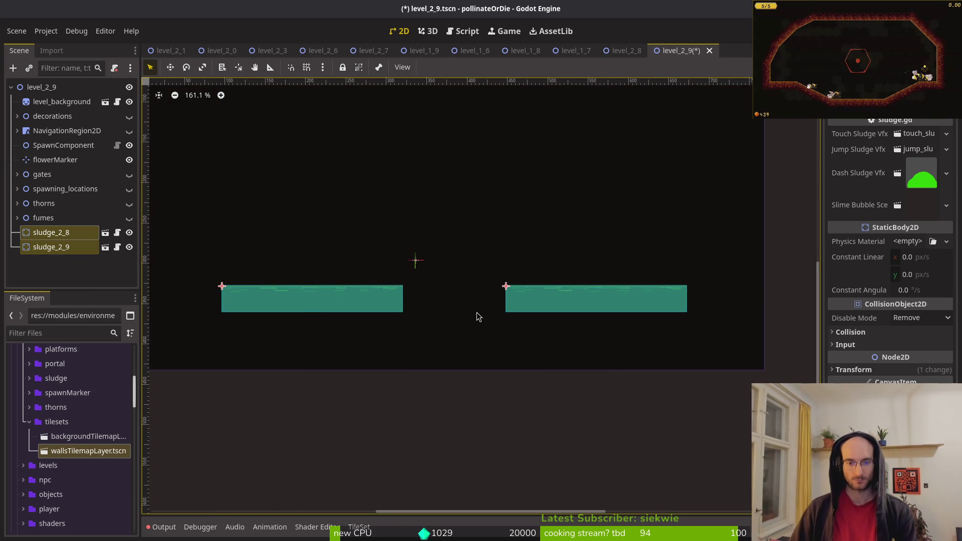
scroll(563, 274, "down", 2)
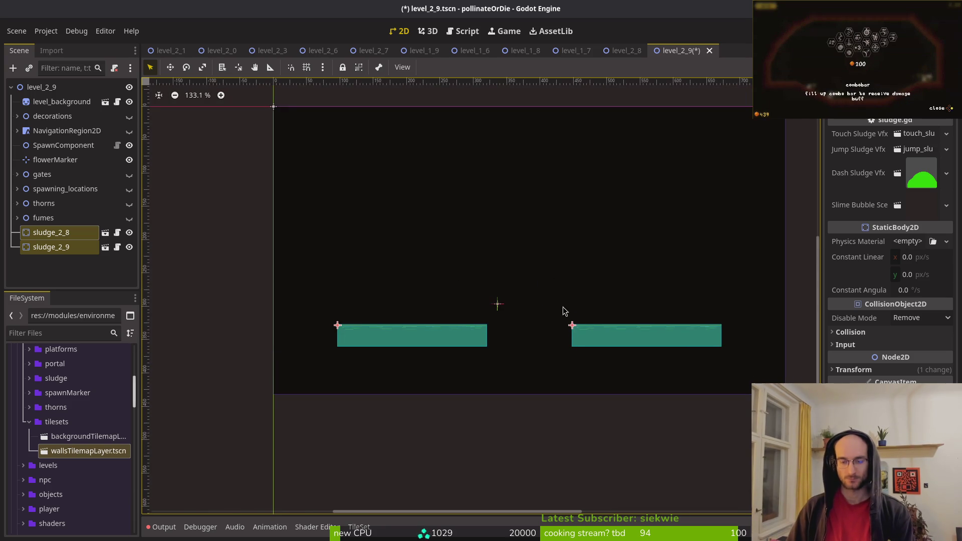
scroll(557, 296, "up", 2)
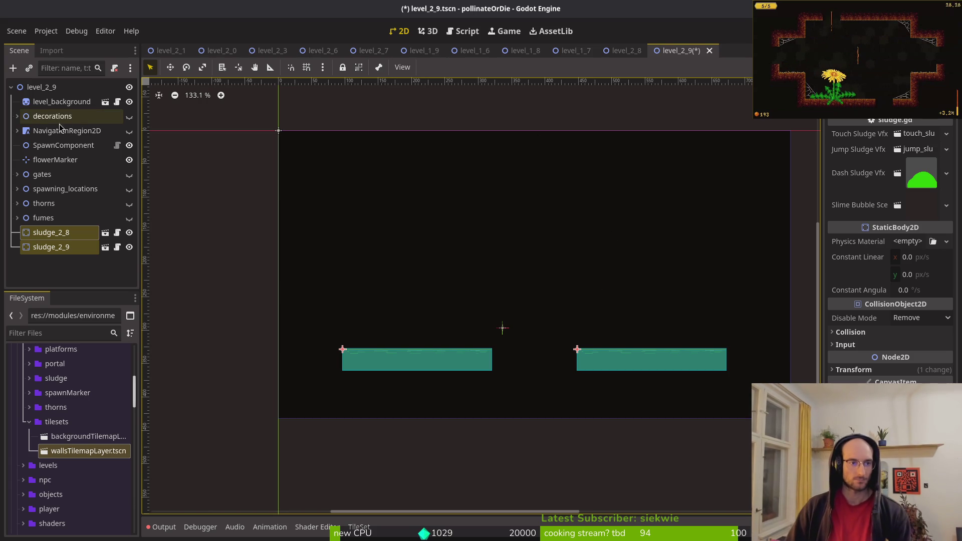
- Add wallsTilemapLayer.tscn to the level and hide the sludge_2_8 and sludge_2_9 floors
left_click_drag(88, 452, 53, 107)
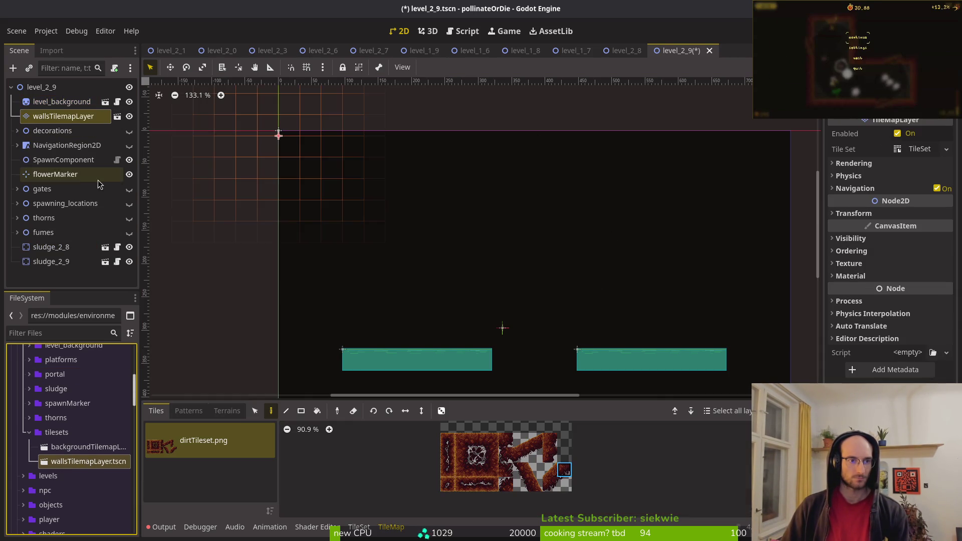
left_click(129, 247)
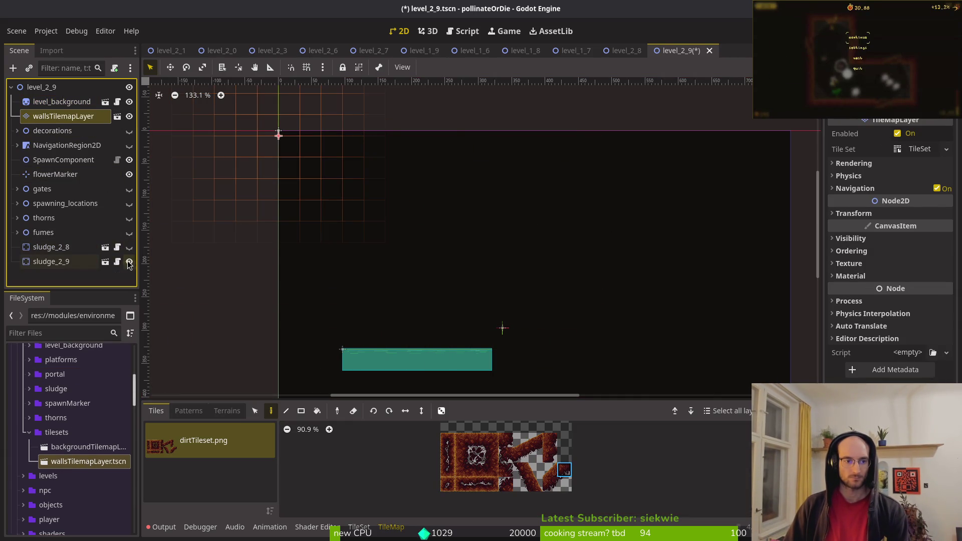
left_click(129, 261)
scroll(440, 212, "down", 3)
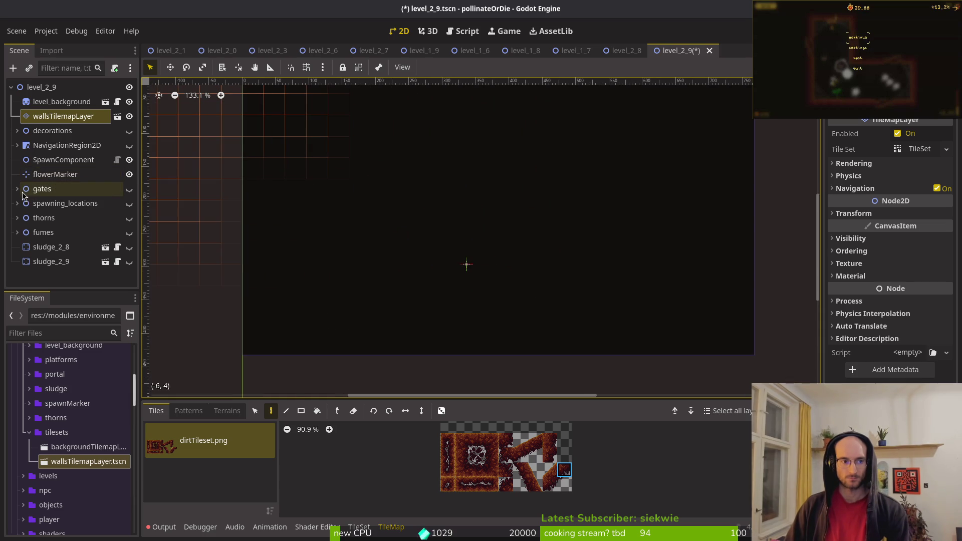
- Show the gates again and move the south gate up toward the centre
left_click(129, 189)
left_click(491, 300)
left_click_drag(491, 300, 488, 242)
scroll(504, 209, "up", 3)
- Move the north gate down, the east gate left and the west gate right toward the centre
left_click_drag(491, 168, 491, 253)
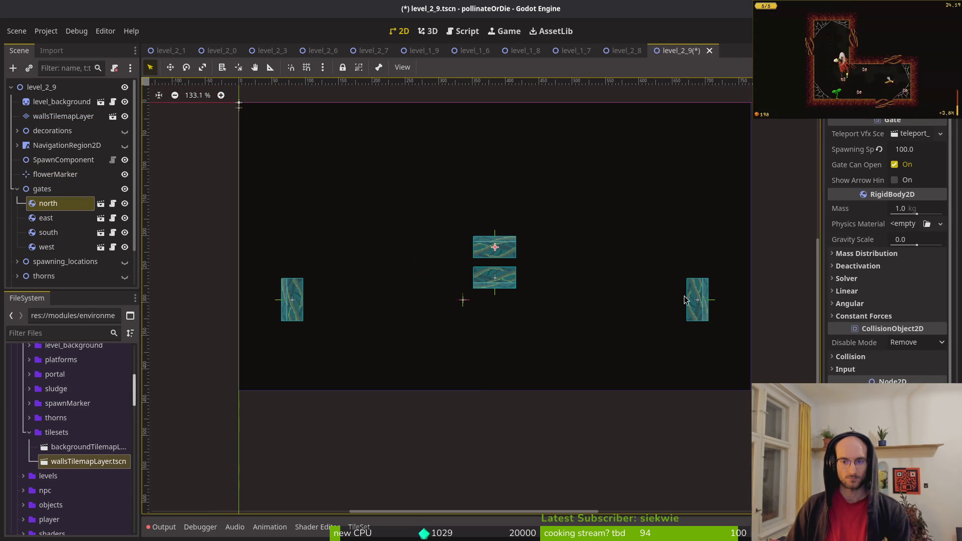
left_click(702, 294)
left_click_drag(576, 281, 539, 262)
left_click_drag(297, 304, 477, 268)
scroll(463, 263, "up", 2)
scroll(461, 263, "up", 3)
- Tighten the cluster by pushing the east gate inward and raising the south gate between the side gates
mouse_move(642, 272)
left_mouse_down()
mouse_move(619, 271)
mouse_move(627, 258)
left_mouse_up()
left_click_drag(580, 309, 582, 287)
scroll(582, 287, "down", 5)
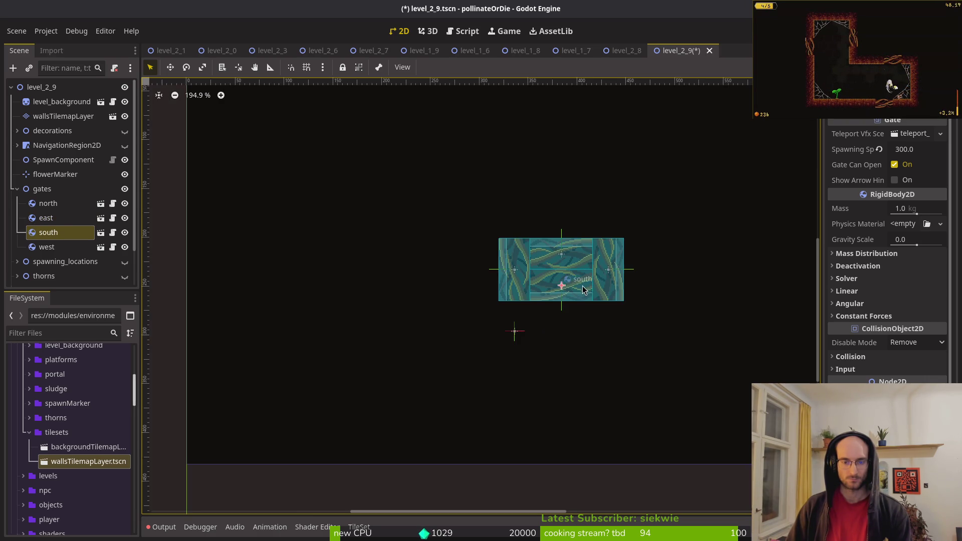
left_click(582, 296)
scroll(541, 300, "down", 4)
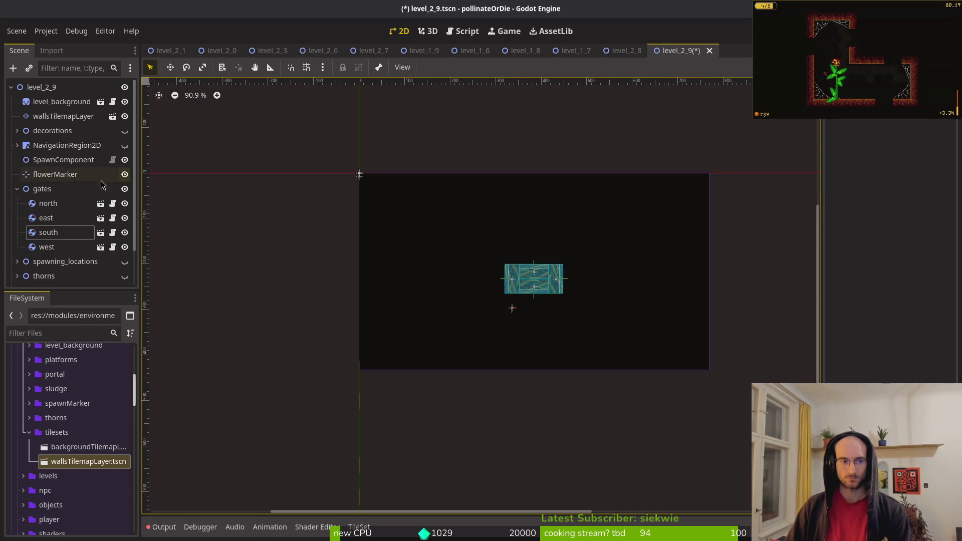
left_click(64, 116)
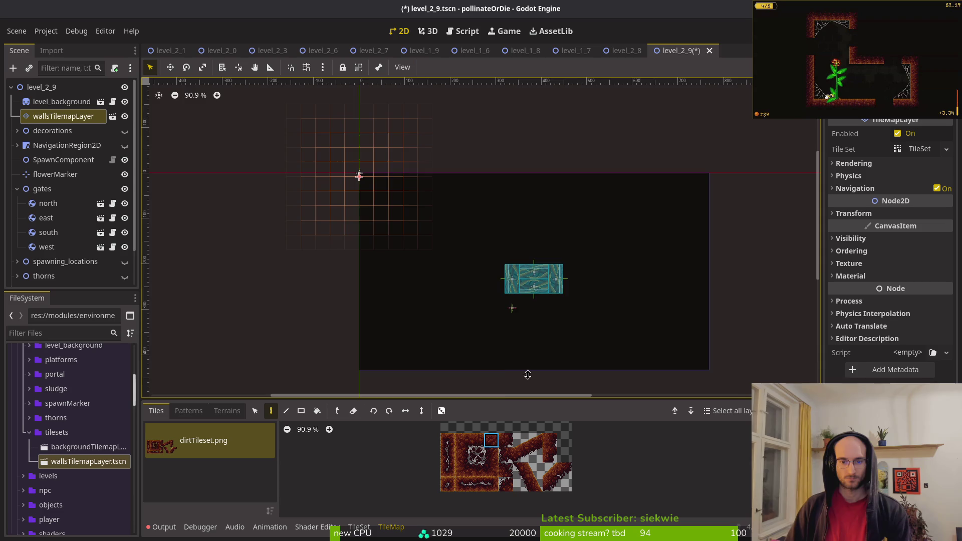
- Move the north gate up and the south gate down, then paint a dirt tile beside the top gate
left_click(492, 441)
scroll(568, 268, "up", 9)
left_click(506, 283)
mouse_move(506, 284)
left_mouse_down()
mouse_move(508, 244)
mouse_move(507, 254)
left_mouse_up()
scroll(512, 289, "up", 10)
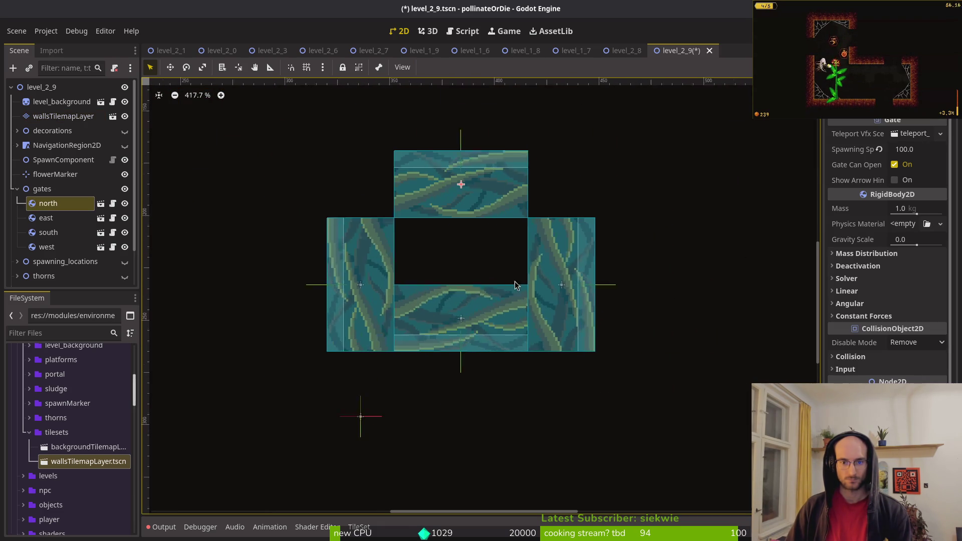
left_click_drag(495, 324, 494, 411)
left_click(442, 351)
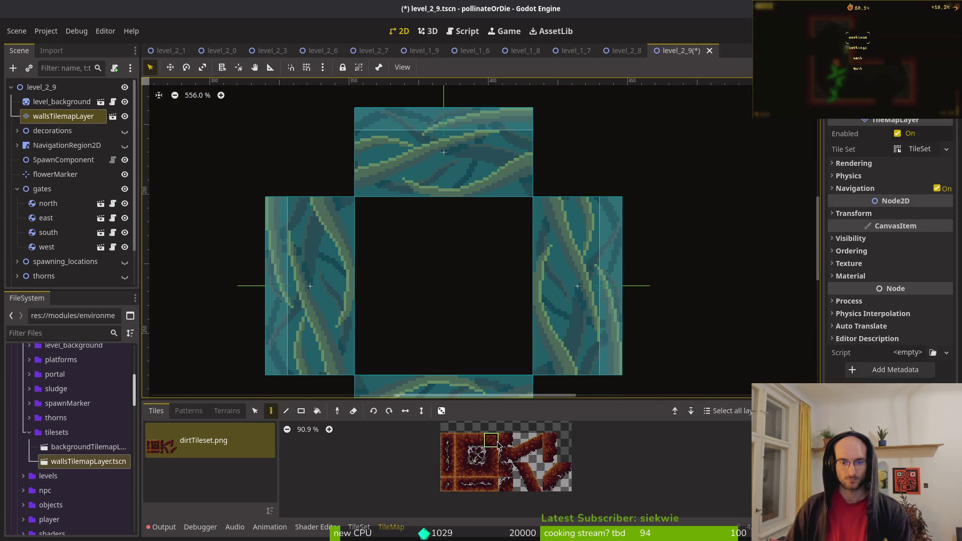
left_click(563, 150)
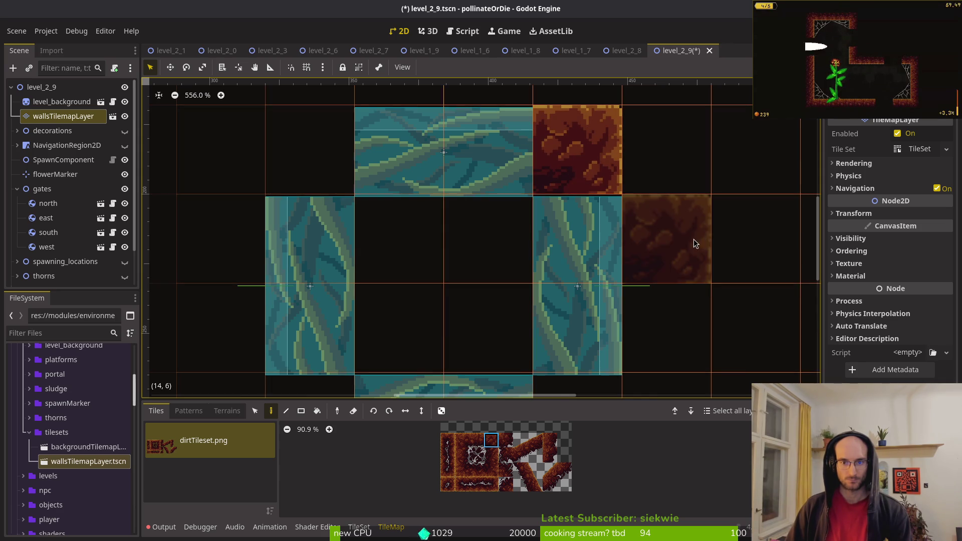
- Nudge the east, north, west and south gates up one unit each to square the ring
scroll(696, 240, "down", 3)
left_click(690, 263)
scroll(625, 253, "up", 3)
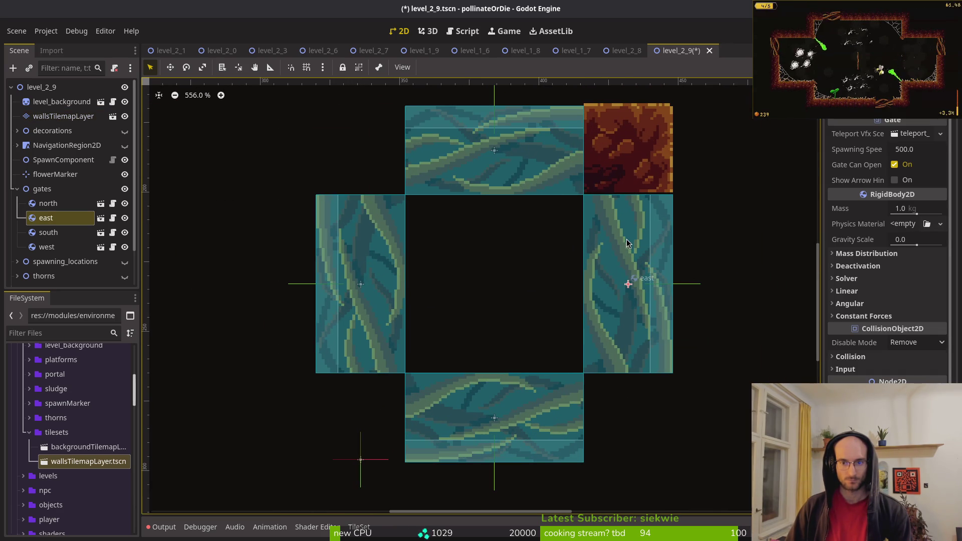
left_click_drag(627, 242, 626, 240)
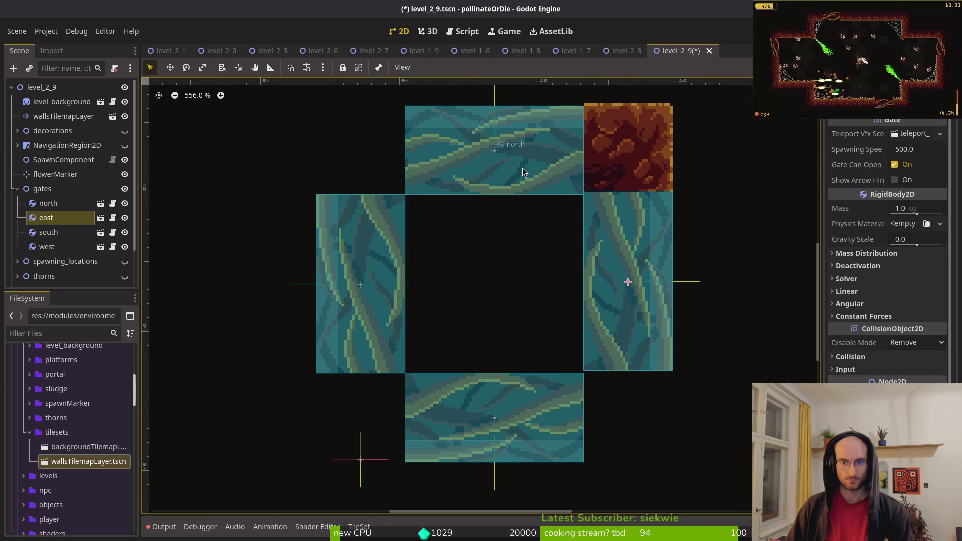
scroll(525, 212, "up", 1)
left_click_drag(525, 211, 525, 206)
left_click(334, 313)
key("Up")
left_click(440, 462)
key("Up")
scroll(467, 412, "down", 2)
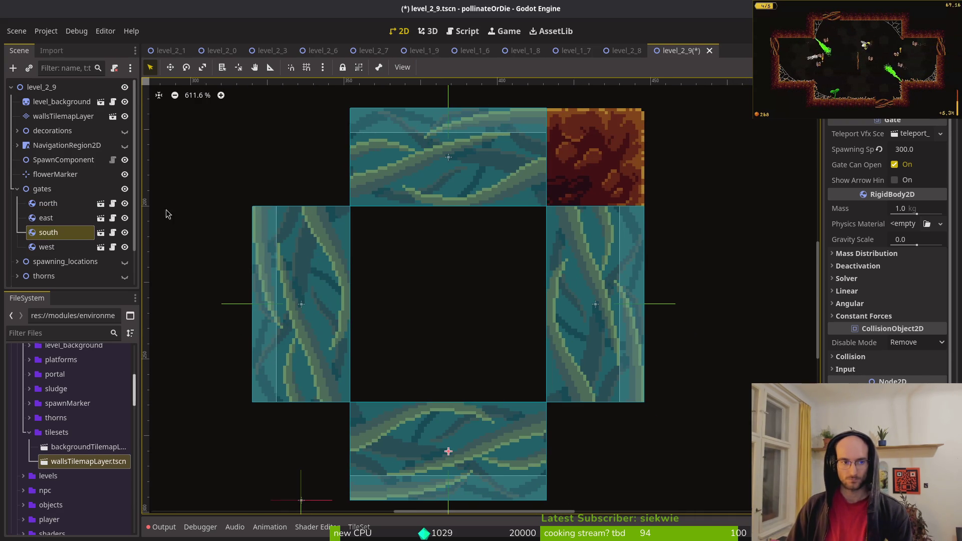
- Paint dirt tiles into the upper corner cells of the gate ring
left_click(64, 116)
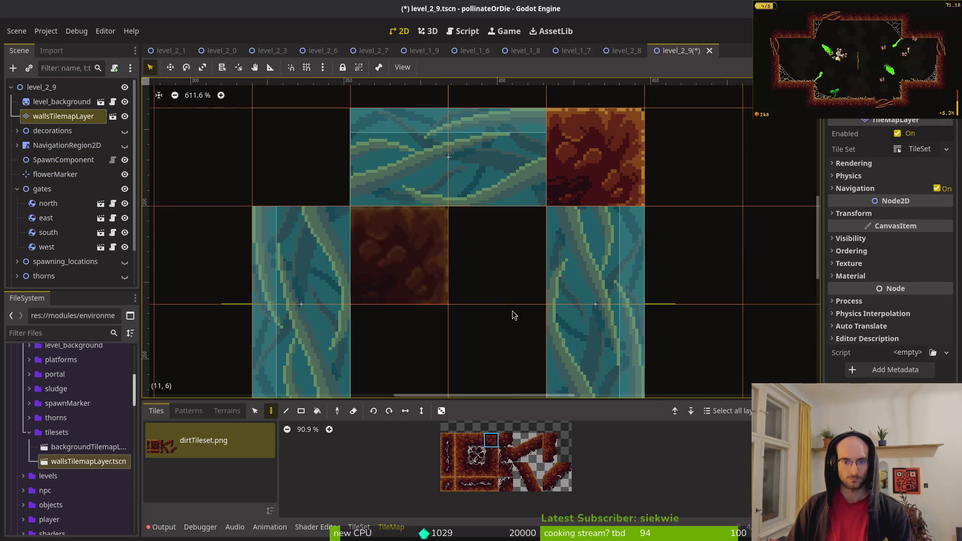
left_click(492, 442)
left_click(310, 159)
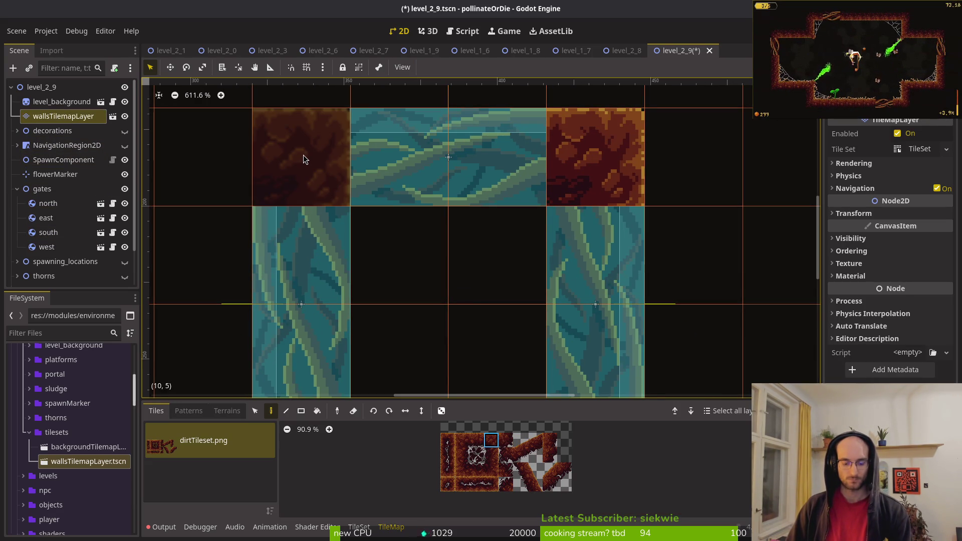
left_click(305, 154)
scroll(447, 281, "down", 3)
scroll(448, 281, "right", 2)
- Repaint the top-left corner with another dirt variant, fill the bottom corners, and hide the gates
left_click(462, 440)
left_click(265, 115)
left_click(466, 470)
left_click(276, 376)
left_click(535, 384)
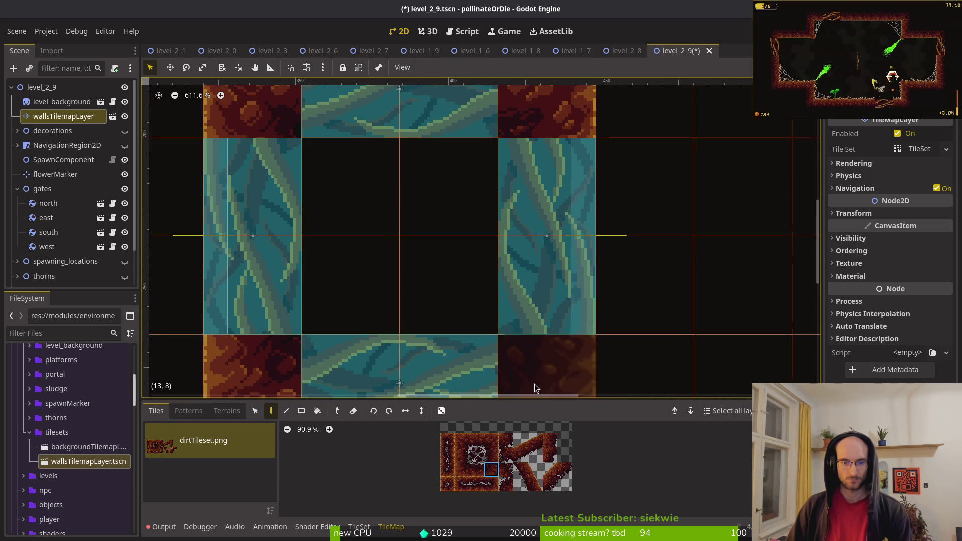
scroll(534, 383, "down", 6)
key("Escape")
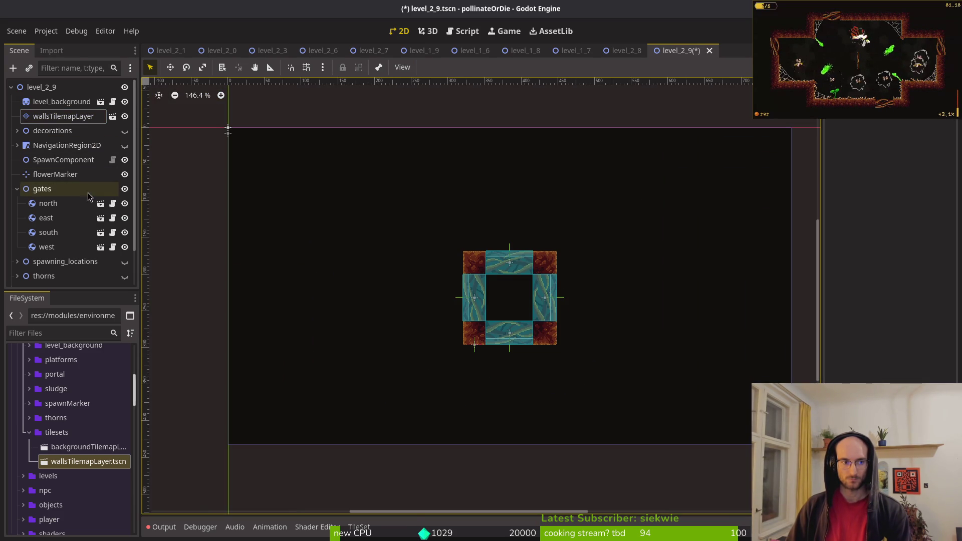
left_click(124, 189)
- At 100% zoom, turn the four corner dirt blocks into diagonal slope tiles, erasing one misplaced slope
scroll(495, 316, "up", 4)
scroll(519, 316, "down", 6)
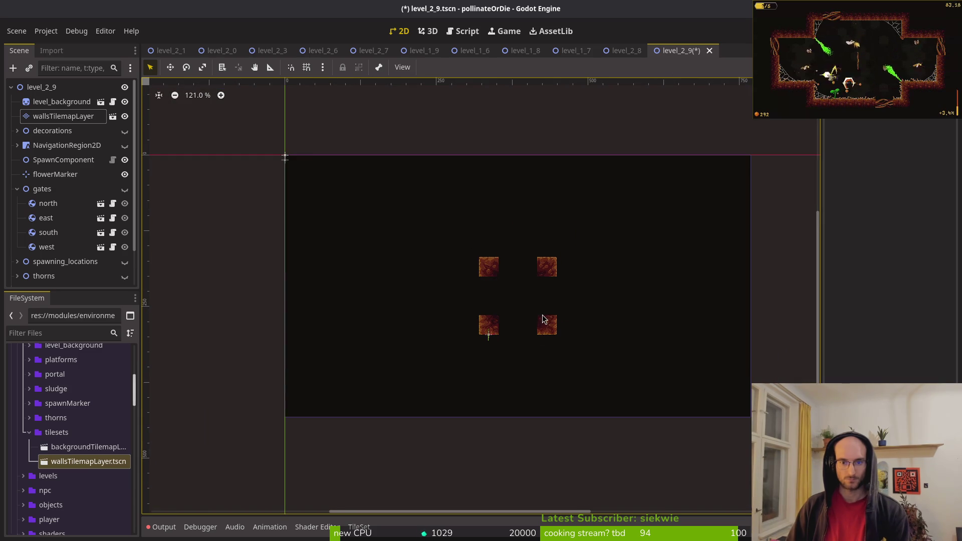
scroll(531, 305, "up", 4)
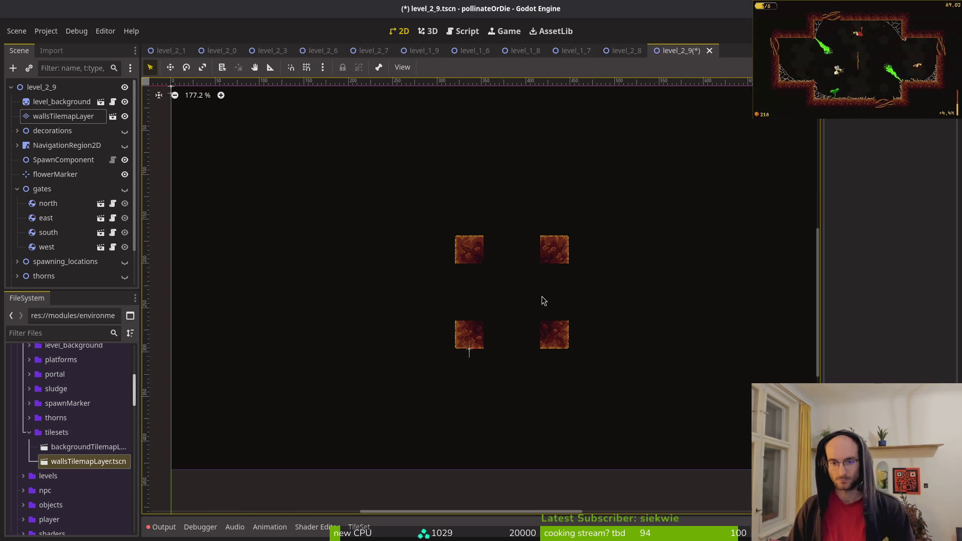
key("1")
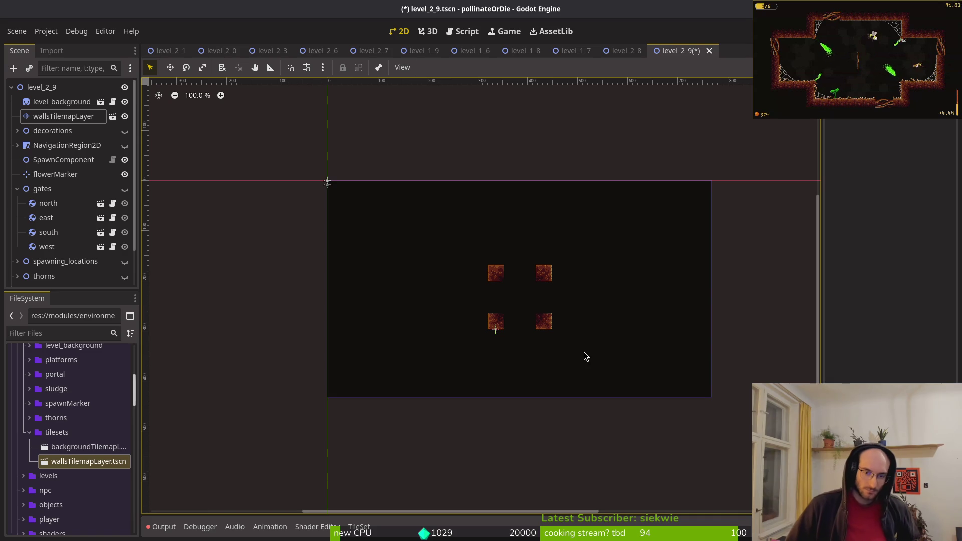
scroll(532, 301, "up", 8)
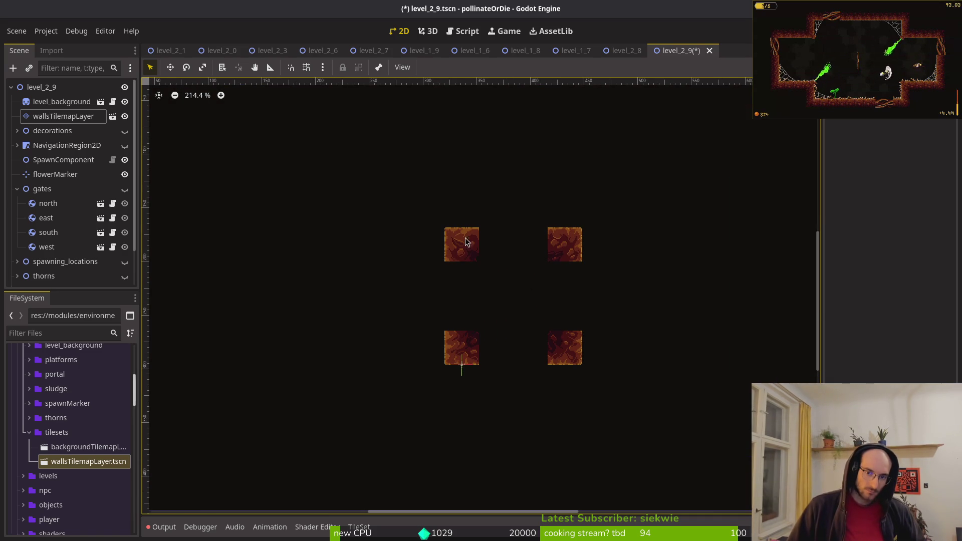
left_click(63, 116)
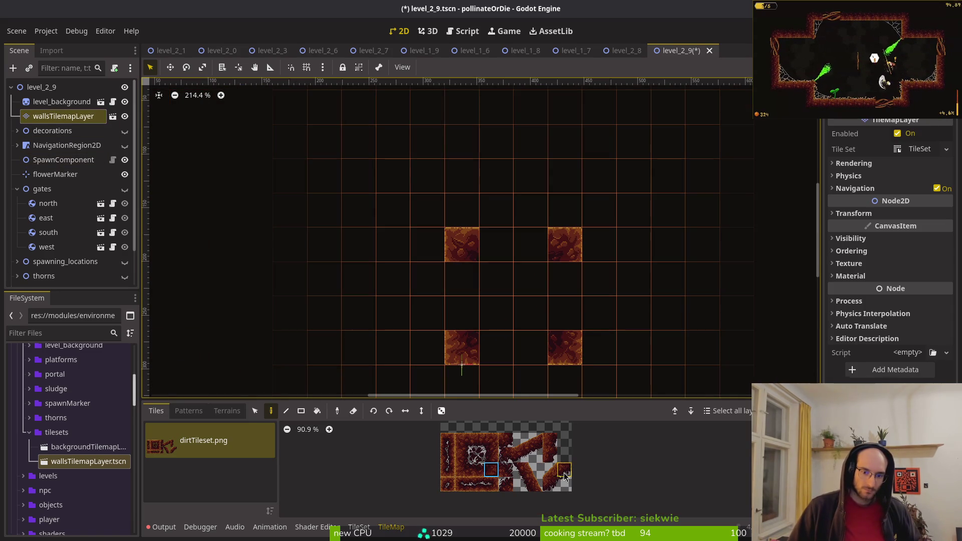
left_click(465, 245)
left_click(509, 343)
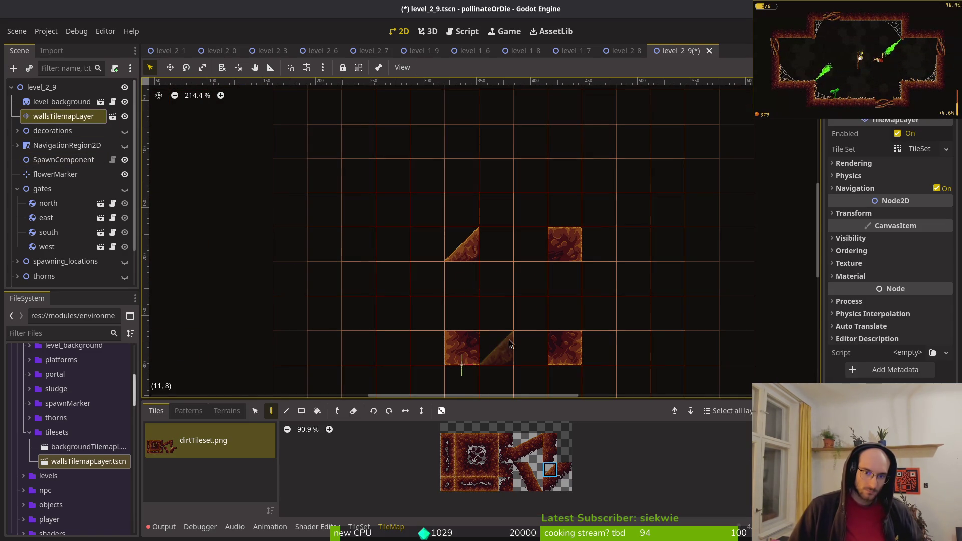
right_click(494, 355)
left_click(465, 351)
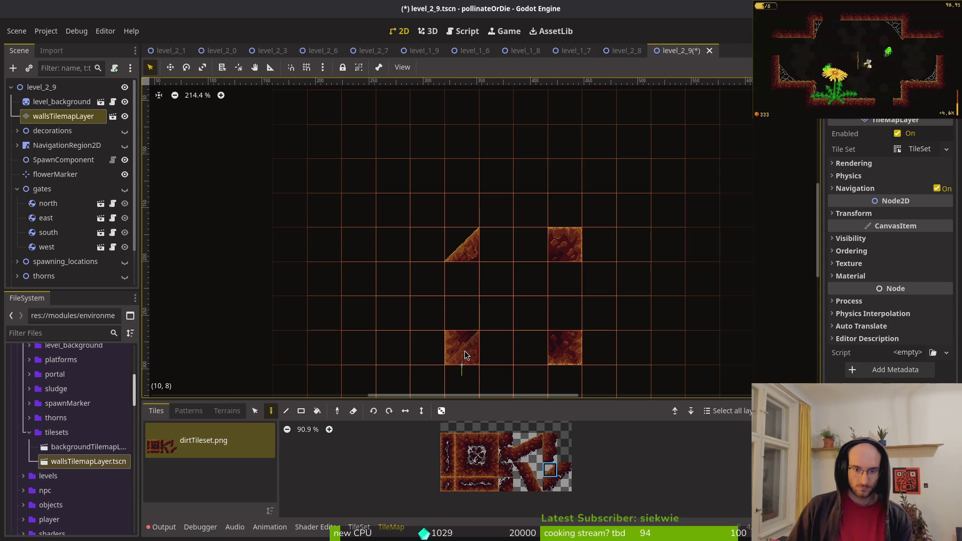
left_click(564, 350)
left_click(558, 243)
- Fill the chamber centre with a 2x2 solid dirt block
left_click(562, 471)
left_click(488, 271)
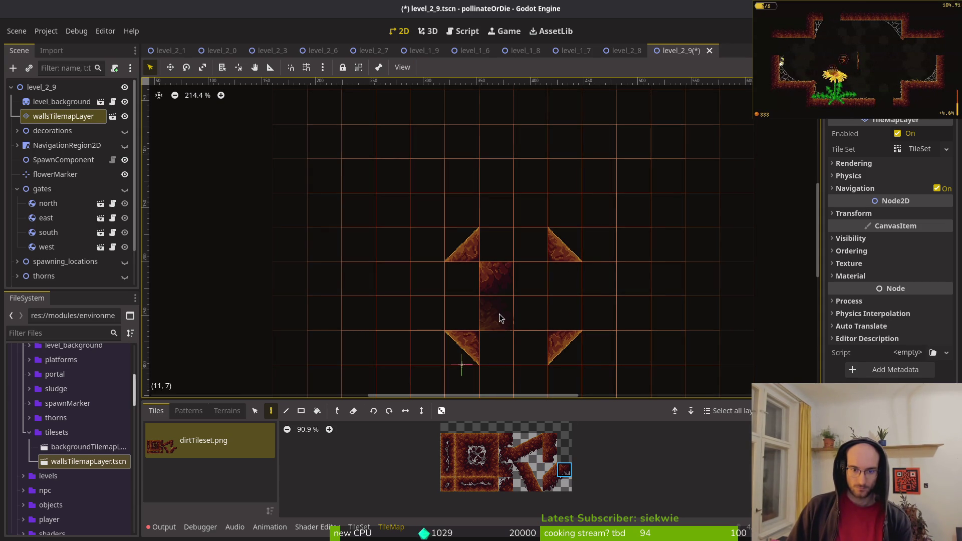
mouse_move(499, 313)
left_mouse_down()
mouse_move(534, 317)
mouse_move(532, 279)
mouse_move(544, 287)
left_mouse_up()
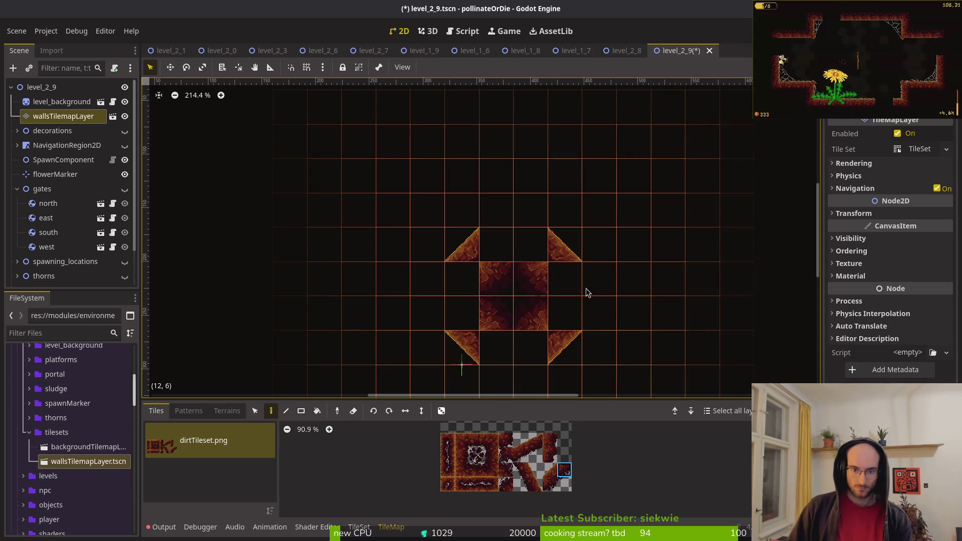
key("Escape")
scroll(597, 304, "up", 2)
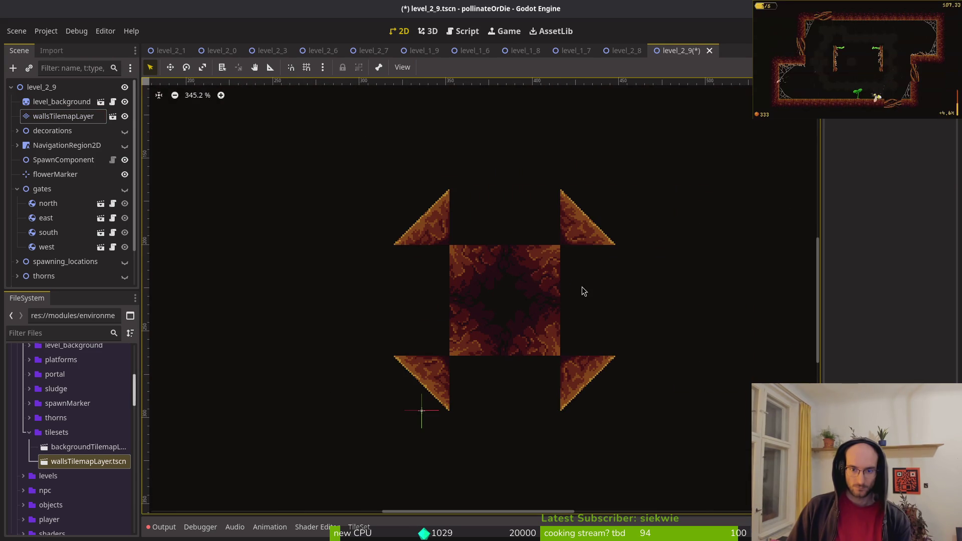
- Make the gates visible again and reselect the walls tile layer
left_click(63, 116)
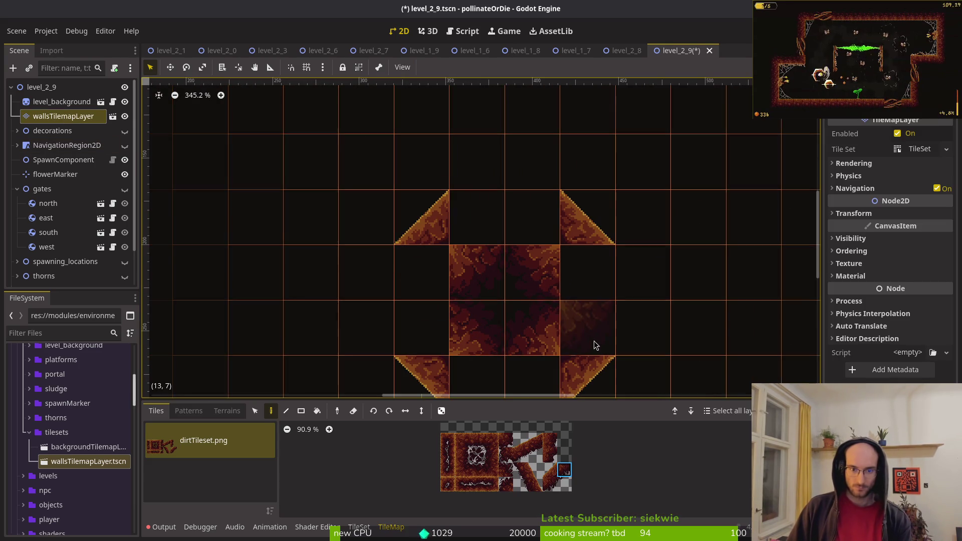
left_click(42, 188)
left_click(125, 188)
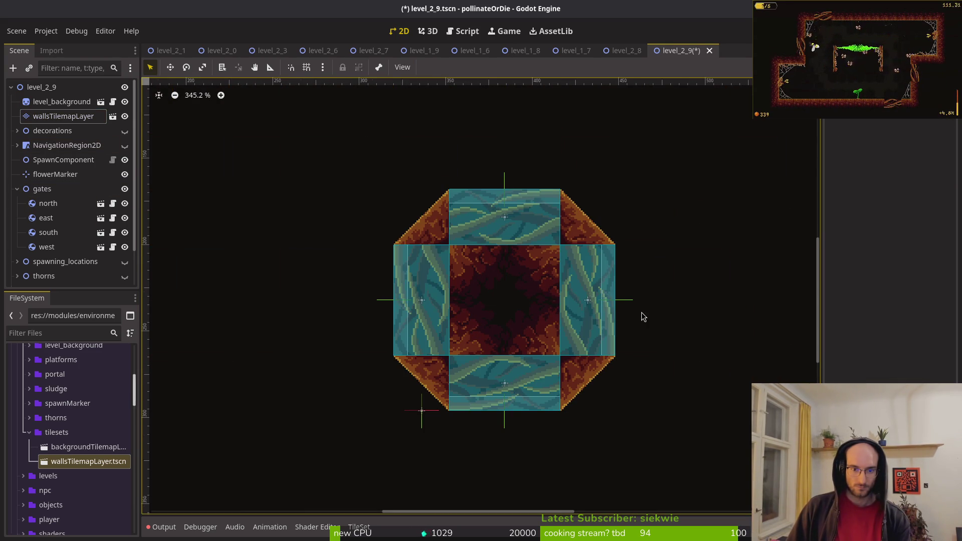
scroll(644, 317, "down", 3)
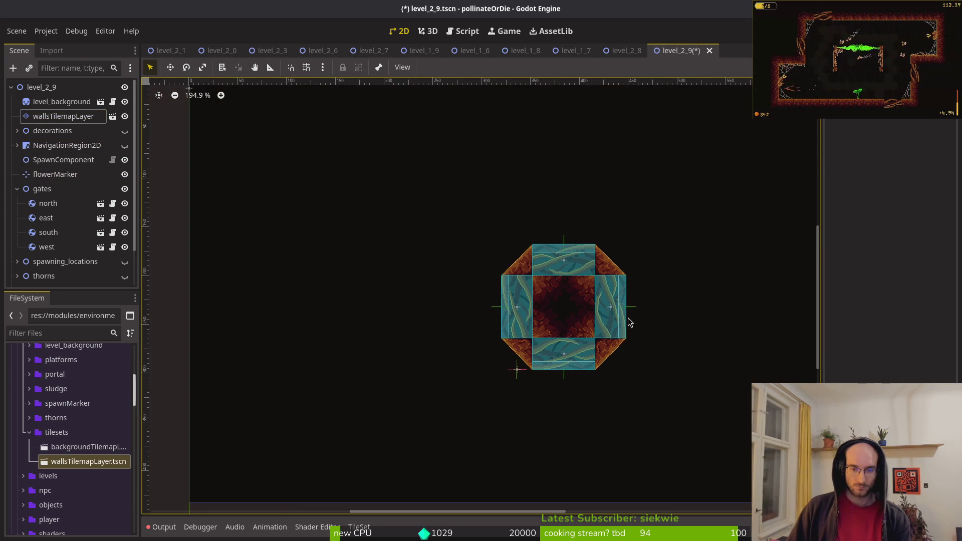
scroll(625, 341, "down", 3)
scroll(607, 336, "up", 5)
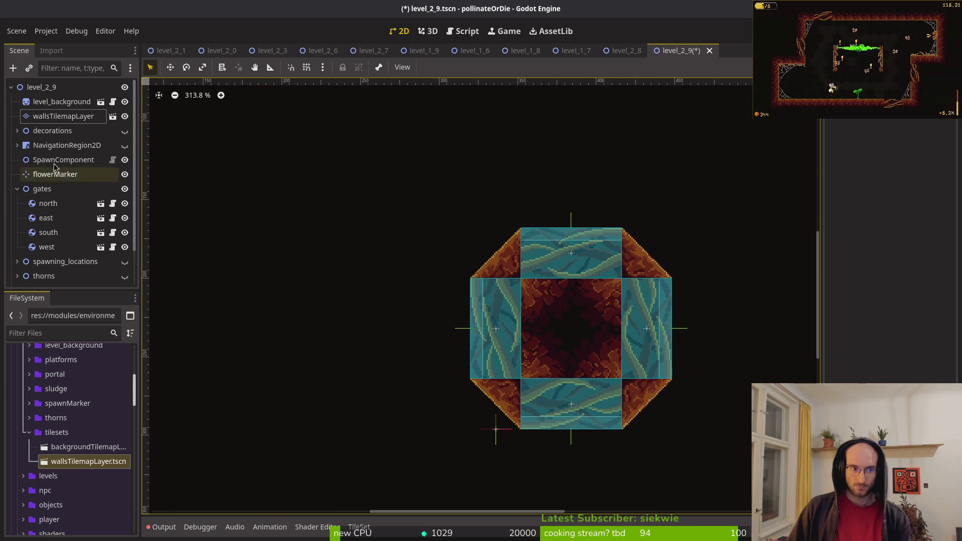
left_click(66, 117)
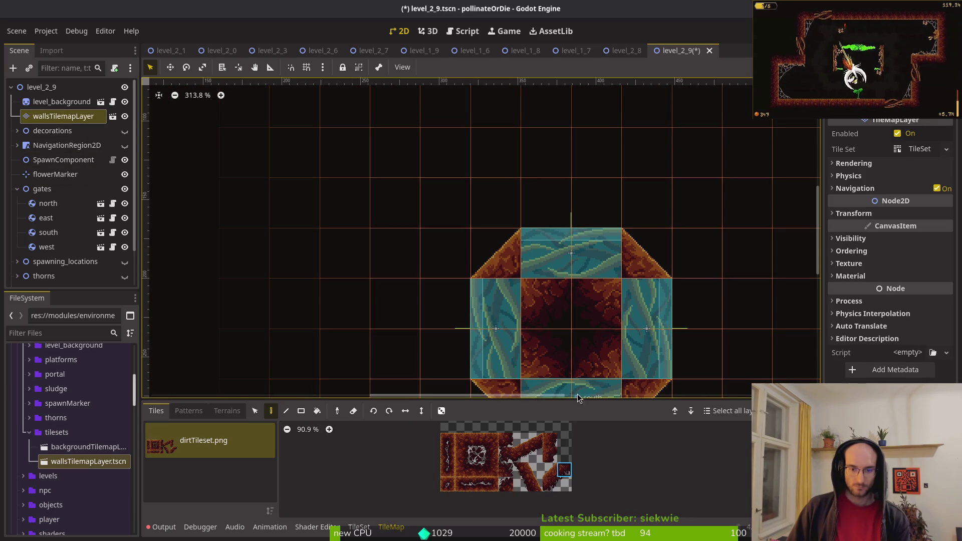
- Repaint the four centre dirt cells into a radial slope pattern
left_click(595, 315)
left_click(552, 311)
left_click(549, 359)
left_click(552, 355)
left_click(589, 312)
left_click(595, 312)
key("Escape")
- Hide the gates and paint dirt block tiles at cells (10,1) and (13,1) above the chamber
scroll(696, 325, "down", 5)
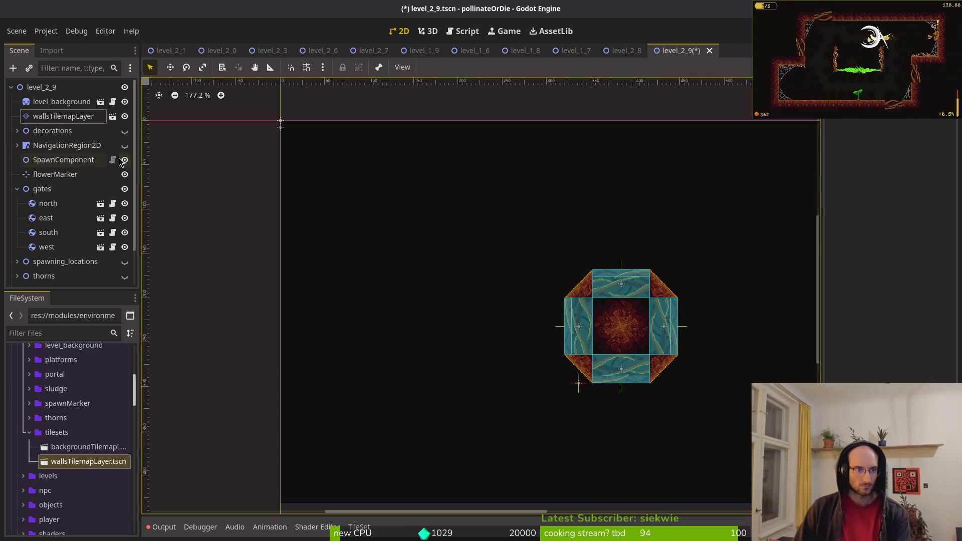
left_click(125, 189)
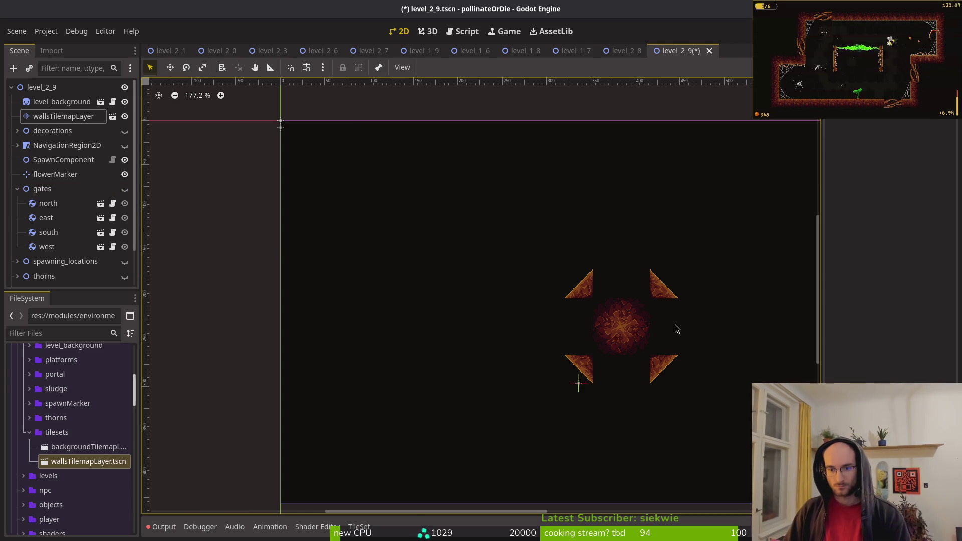
scroll(482, 291, "up", 4)
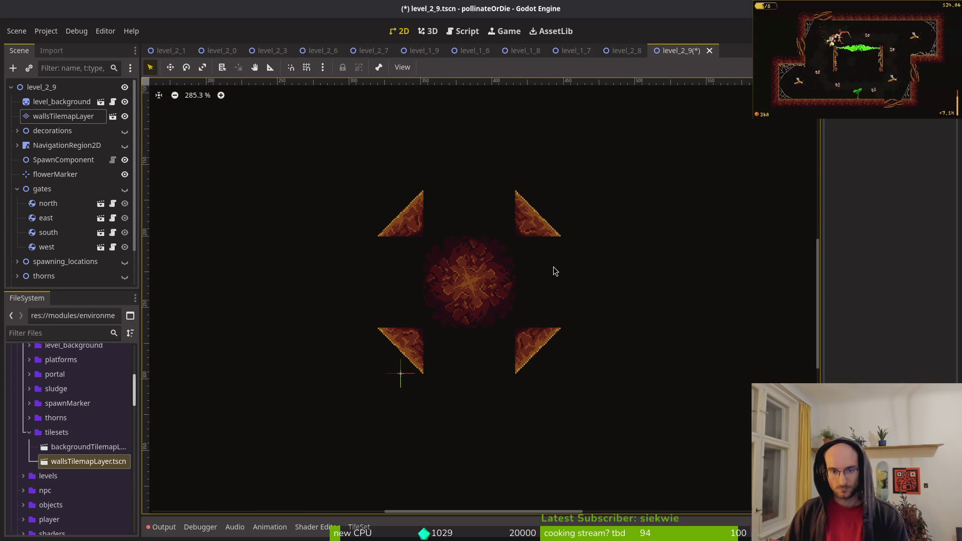
scroll(552, 271, "up", 2)
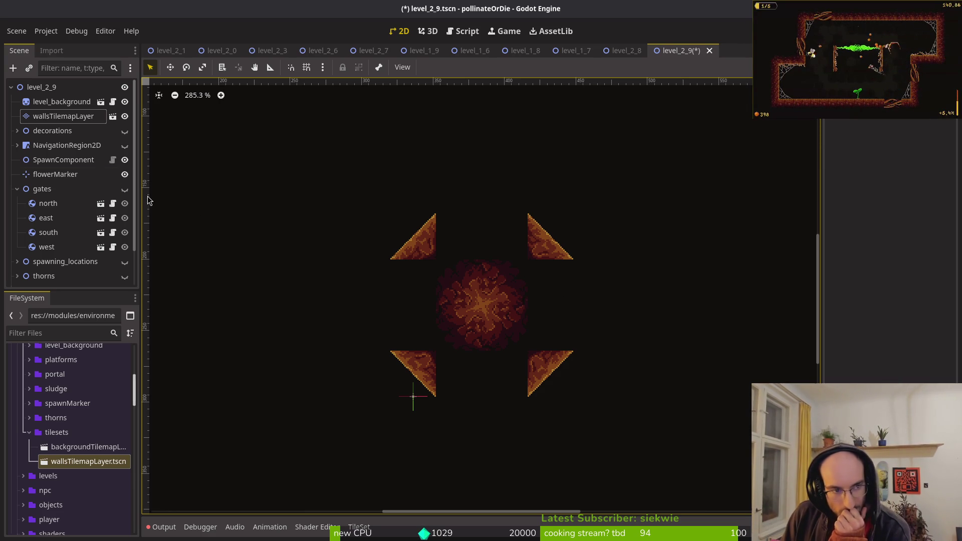
double_click(58, 120)
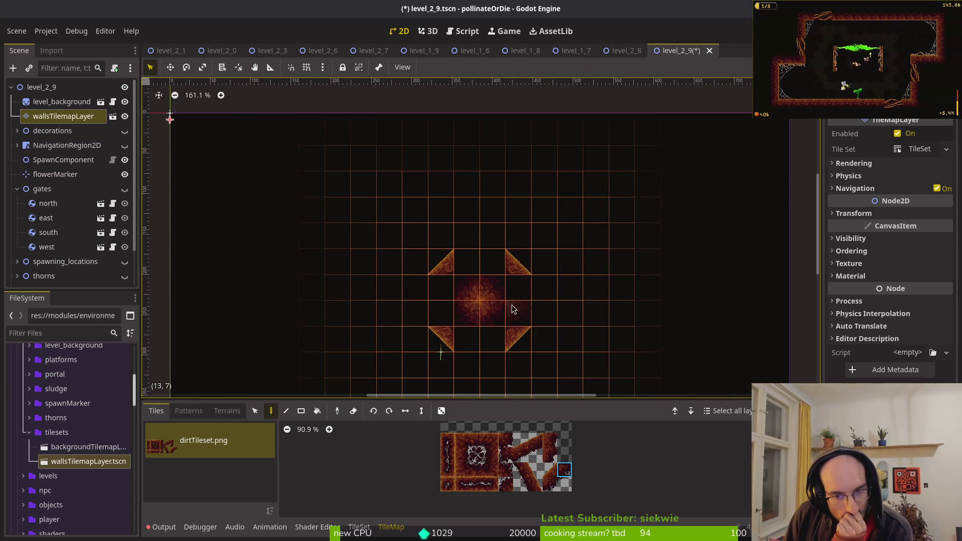
scroll(498, 216, "down", 2)
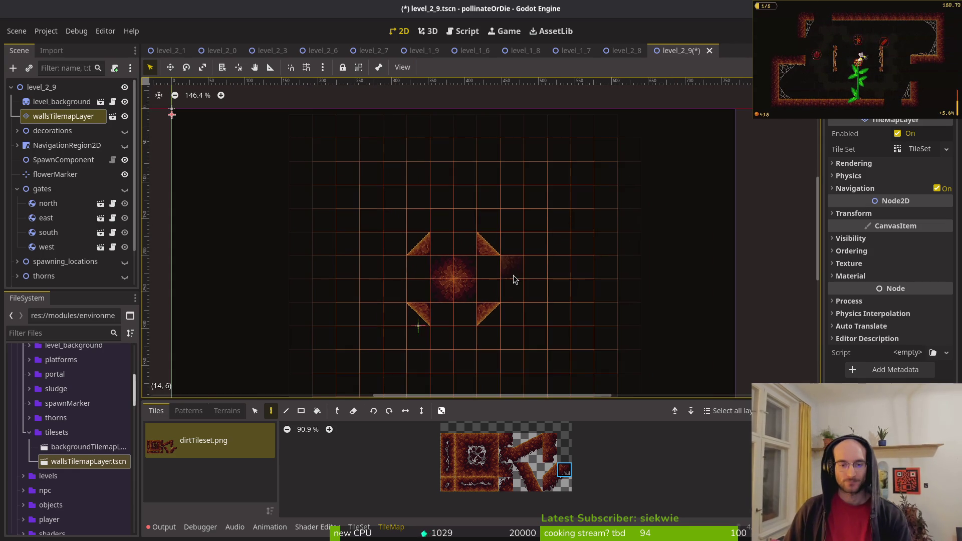
scroll(497, 201, "up", 2)
left_click(473, 470)
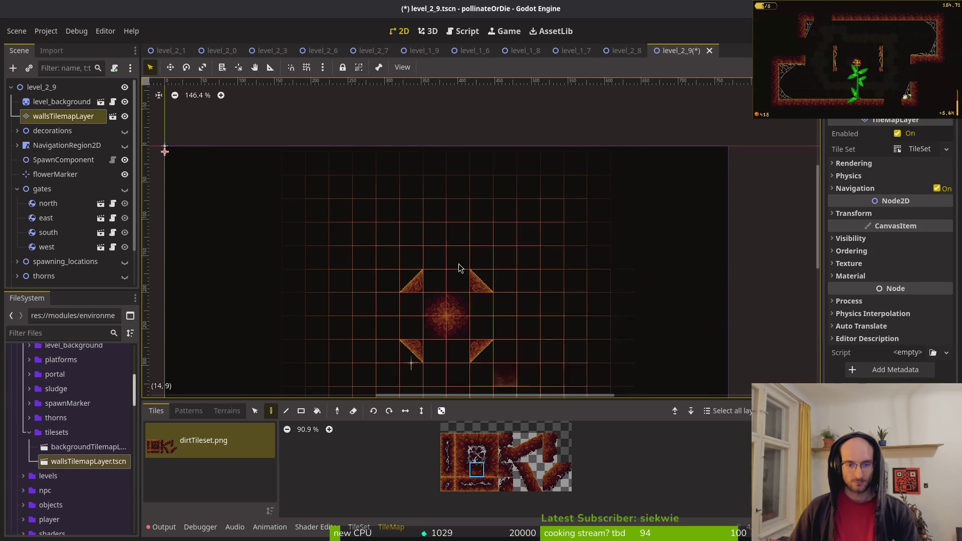
left_click(412, 188)
left_click(482, 190)
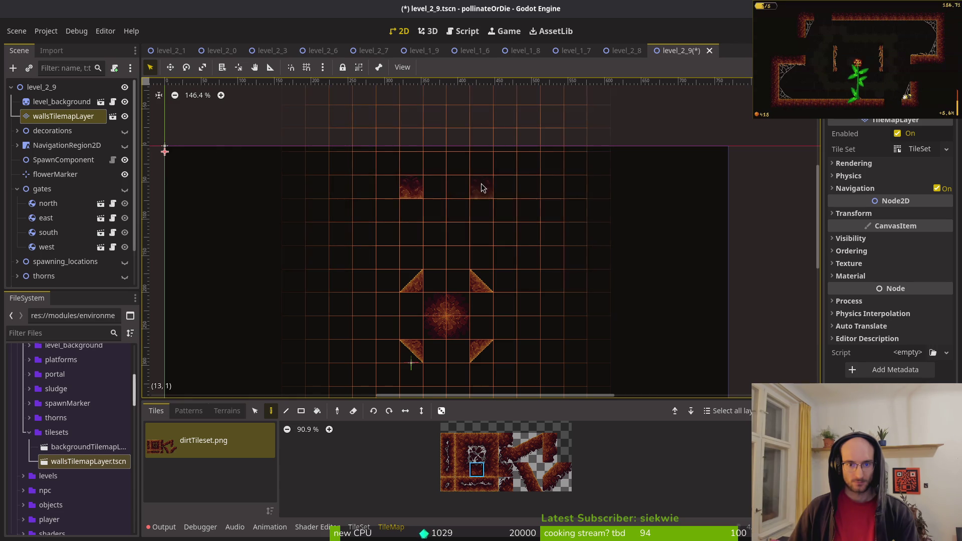
scroll(493, 246, "down", 2)
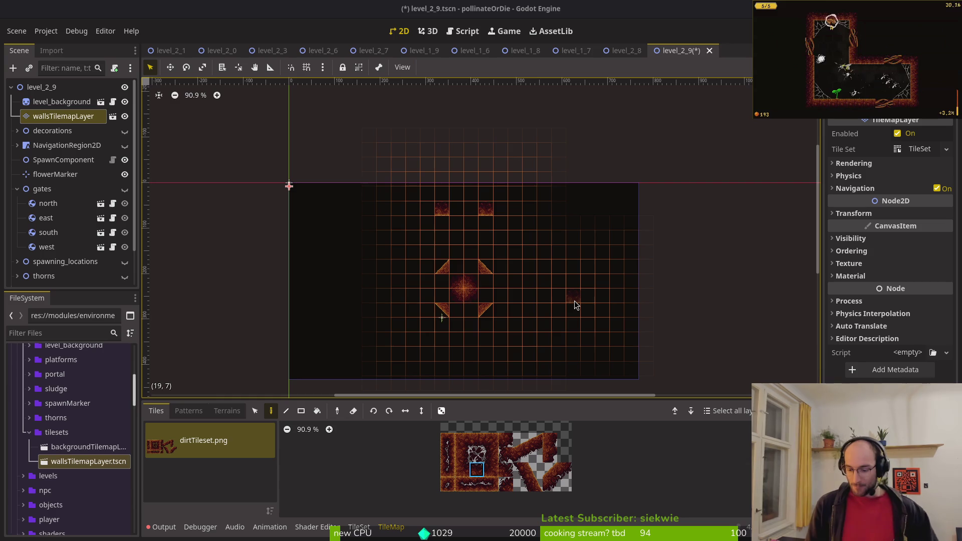
key("Escape")
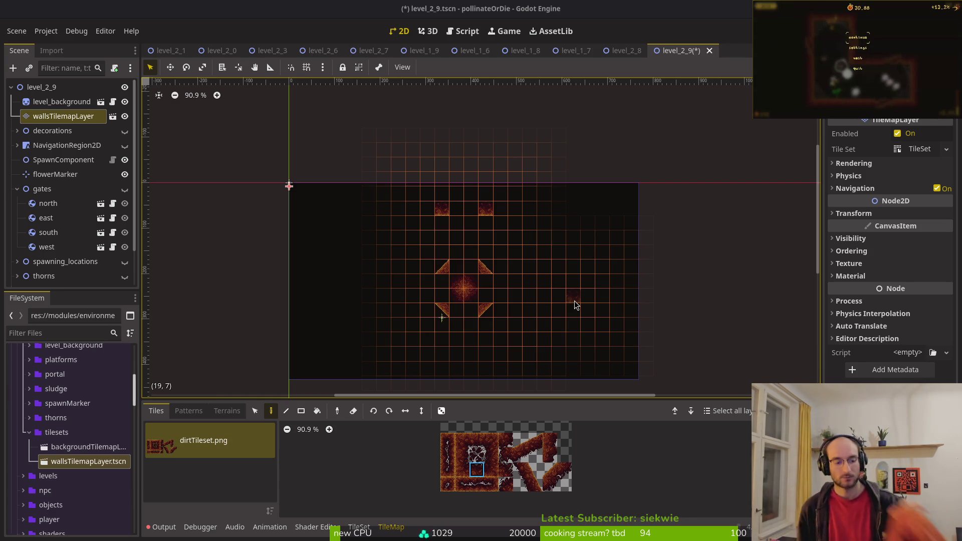
key("Escape")
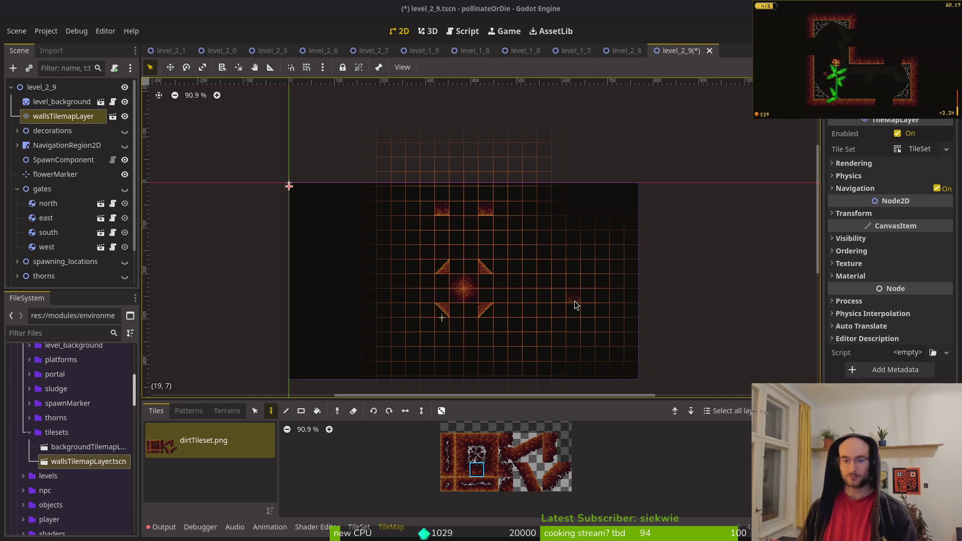
- Cancel an attempted rotation of the walls layer, deselect it, and save level_2_9
scroll(544, 301, "left", 1)
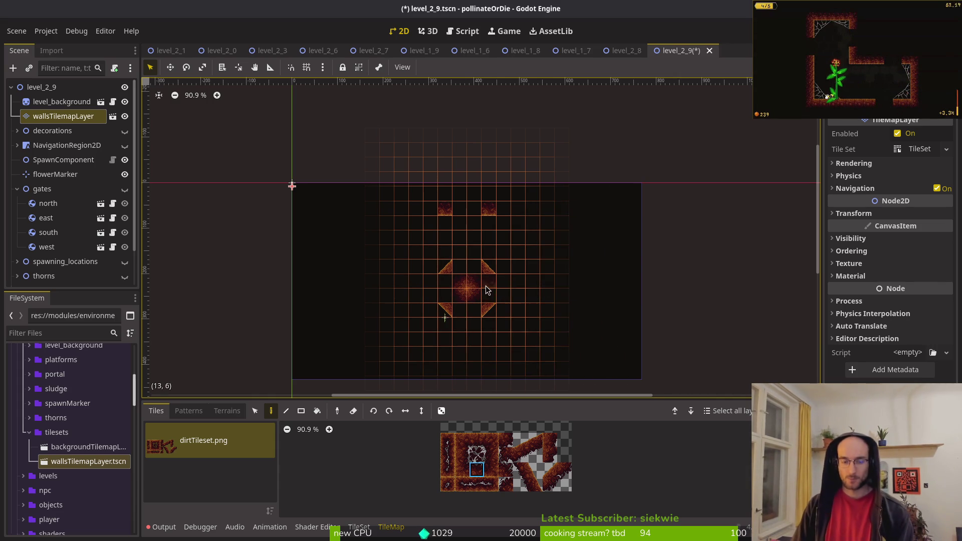
scroll(487, 292, "up", 6)
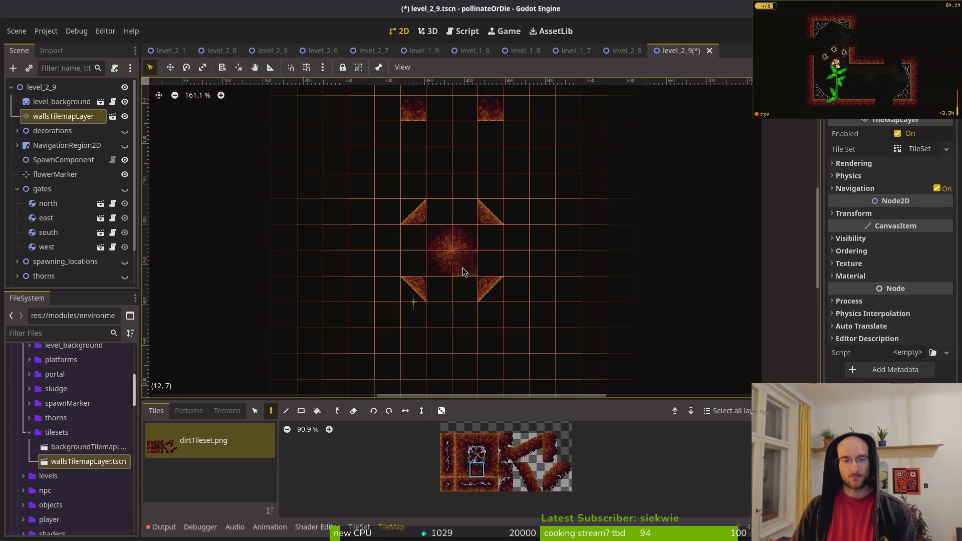
scroll(467, 257, "up", 1)
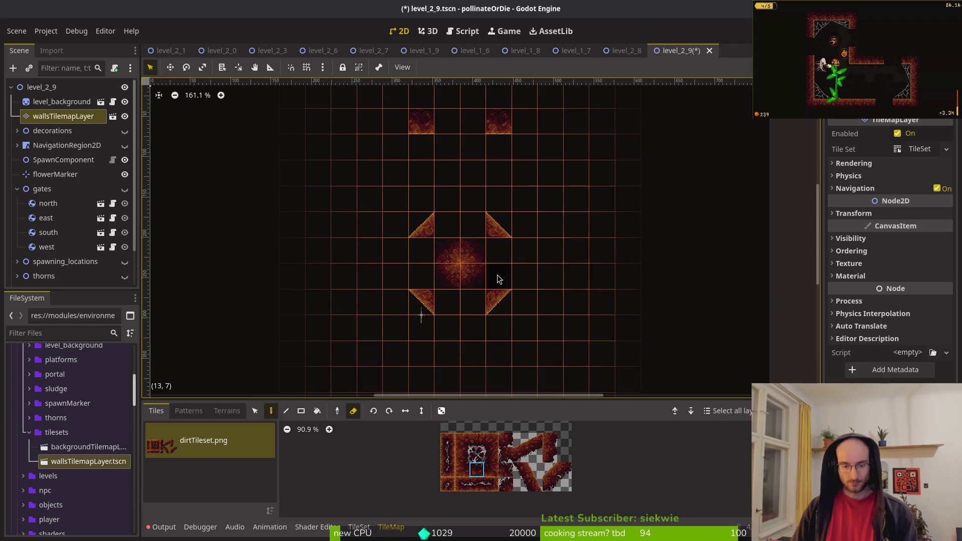
key("e")
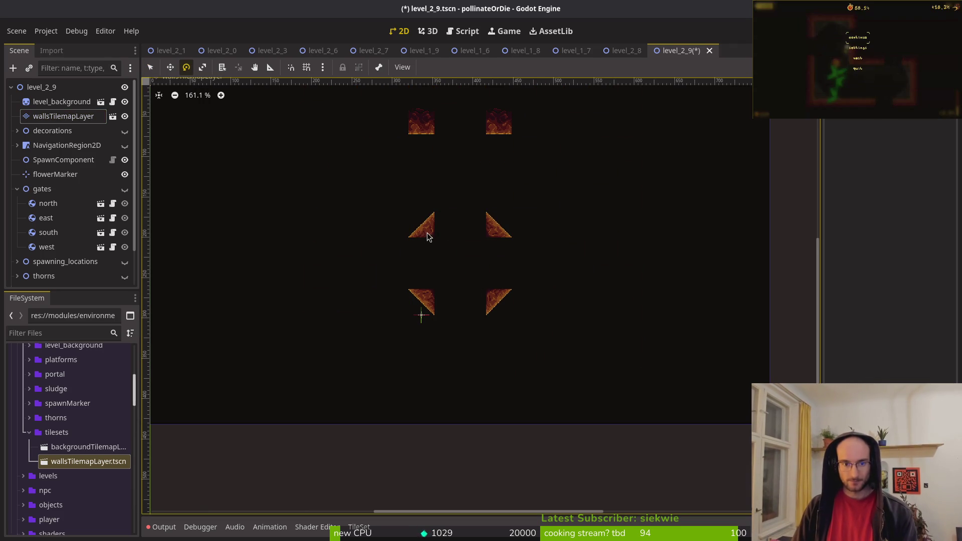
mouse_move(421, 249)
left_mouse_down()
mouse_move(471, 227)
mouse_move(512, 232)
left_mouse_up()
right_click(512, 232)
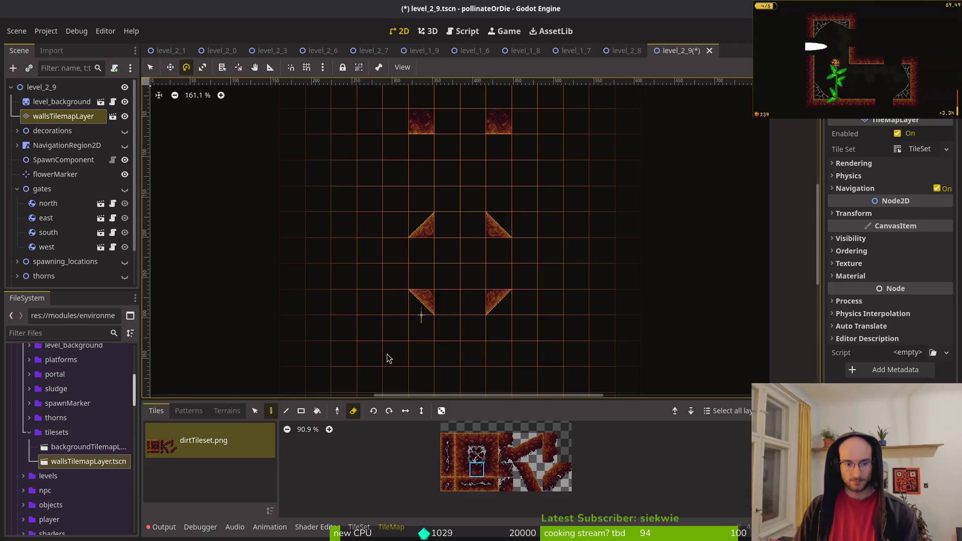
left_click(150, 67)
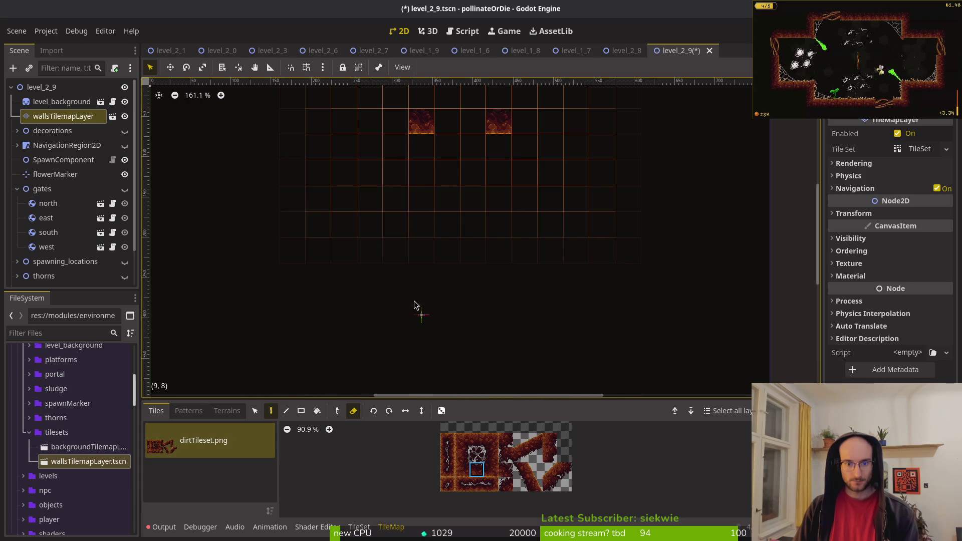
left_click(390, 306)
key("ctrl+s")
- Paint a three-tile dirt ledge on the left of row 4 and a matching right-hand ledge
left_click(64, 116)
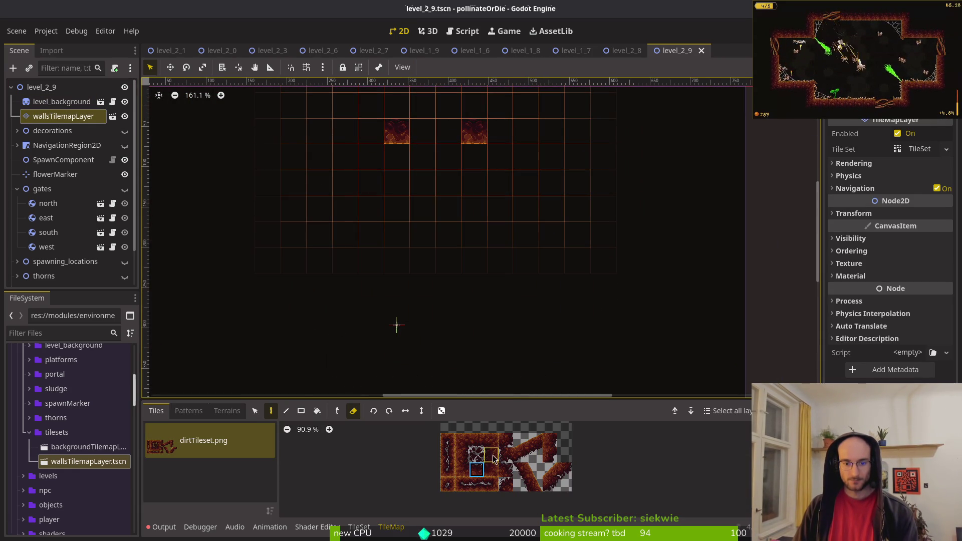
key("e")
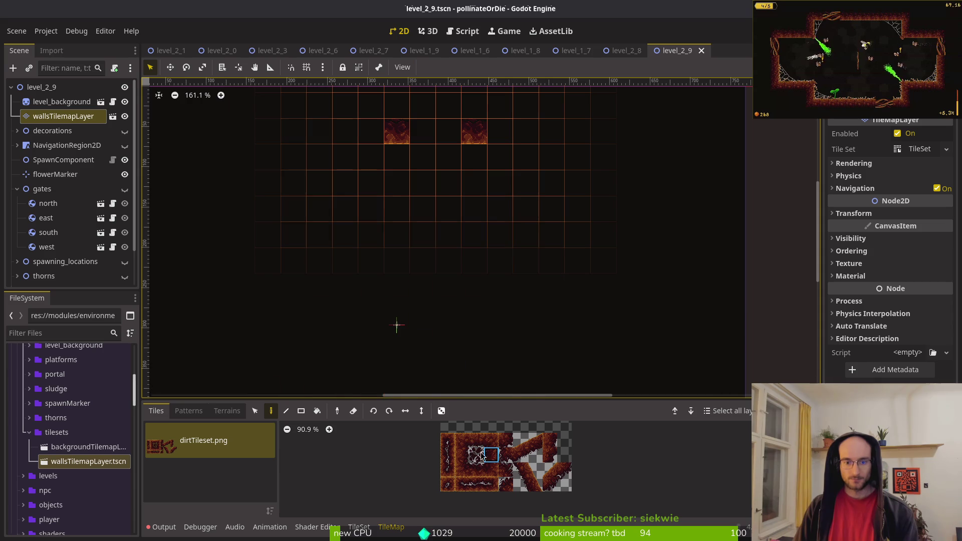
left_click(476, 472)
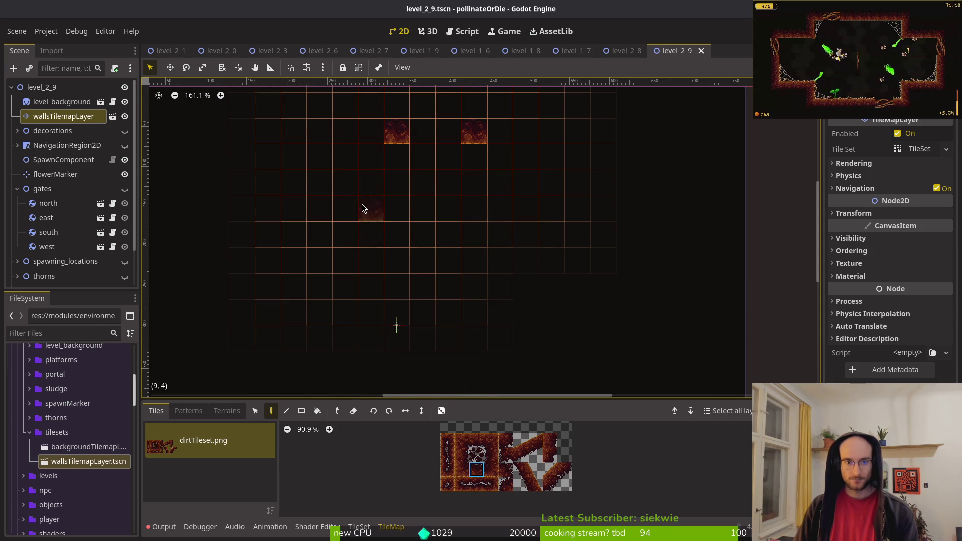
left_click_drag(345, 212, 293, 211)
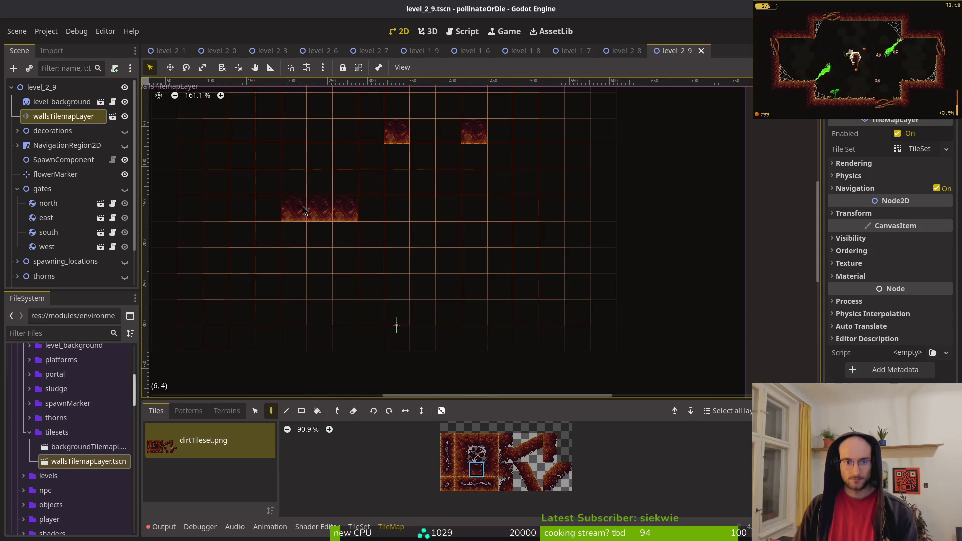
left_click(497, 212)
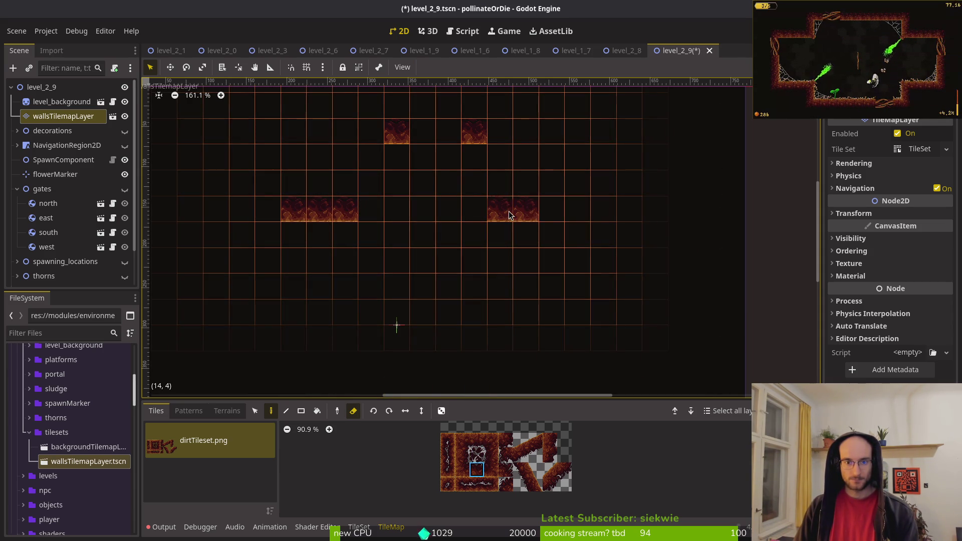
scroll(552, 214, "up", 5)
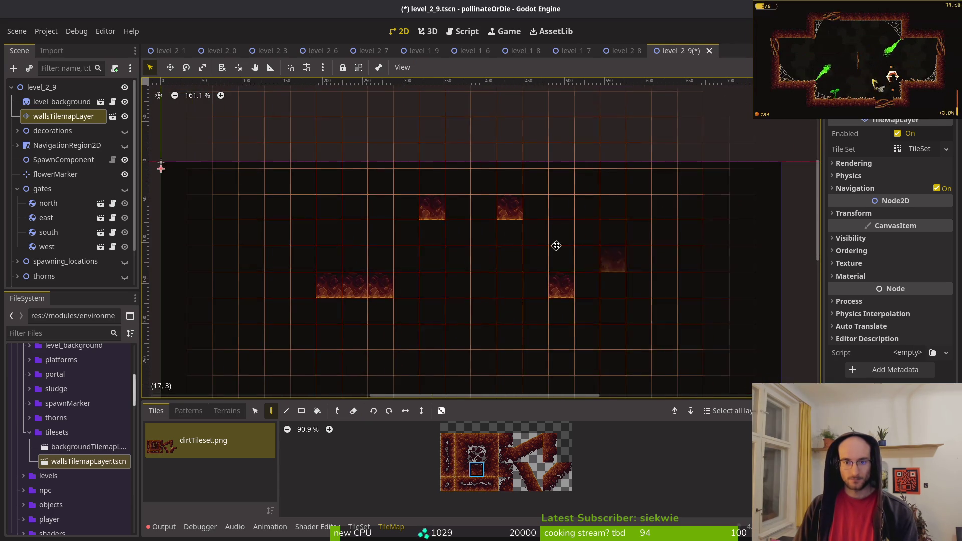
left_click_drag(597, 261, 477, 220)
left_click(474, 246)
left_click(510, 248)
scroll(511, 247, "down", 4)
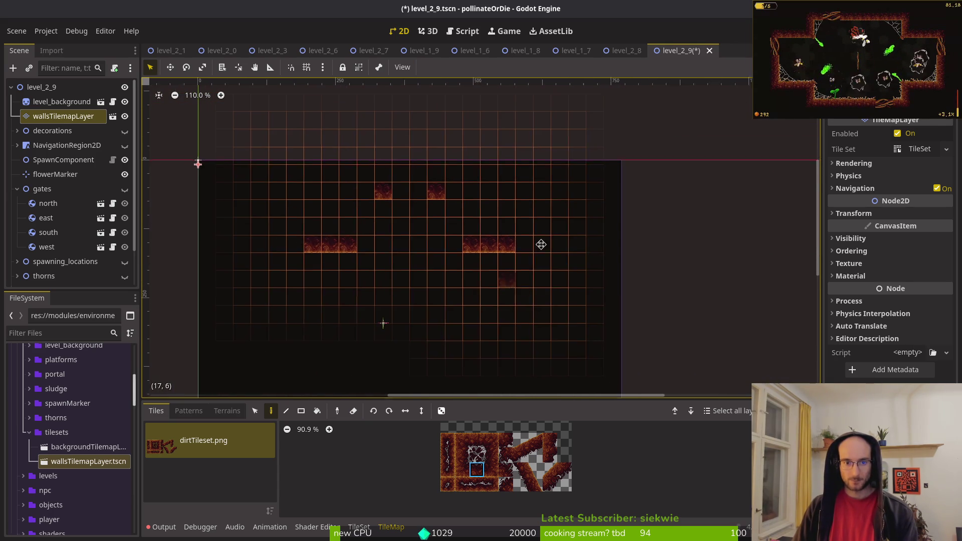
left_click_drag(519, 264, 531, 242)
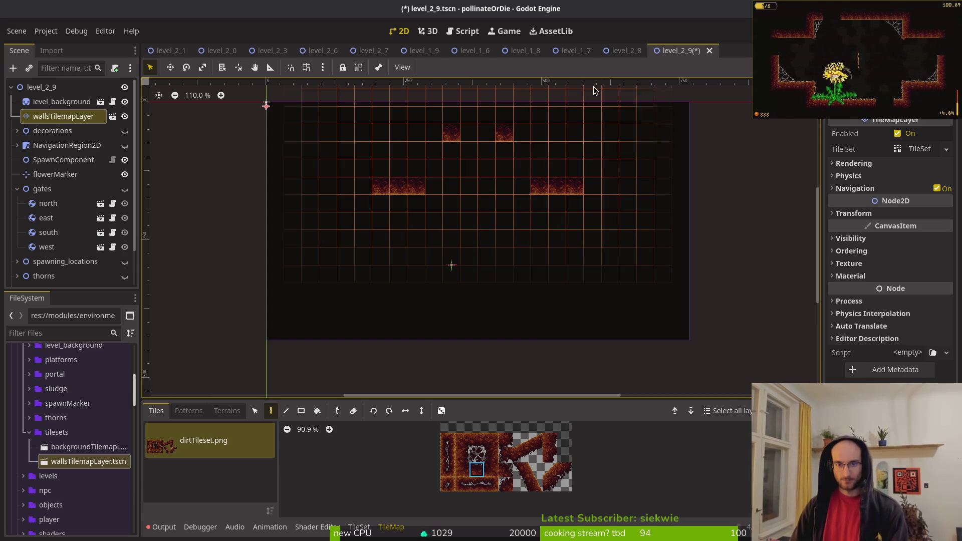
- Reset the canvas zoom to 100% and paint a row of four dirt wall tiles
scroll(547, 210, "up", 2)
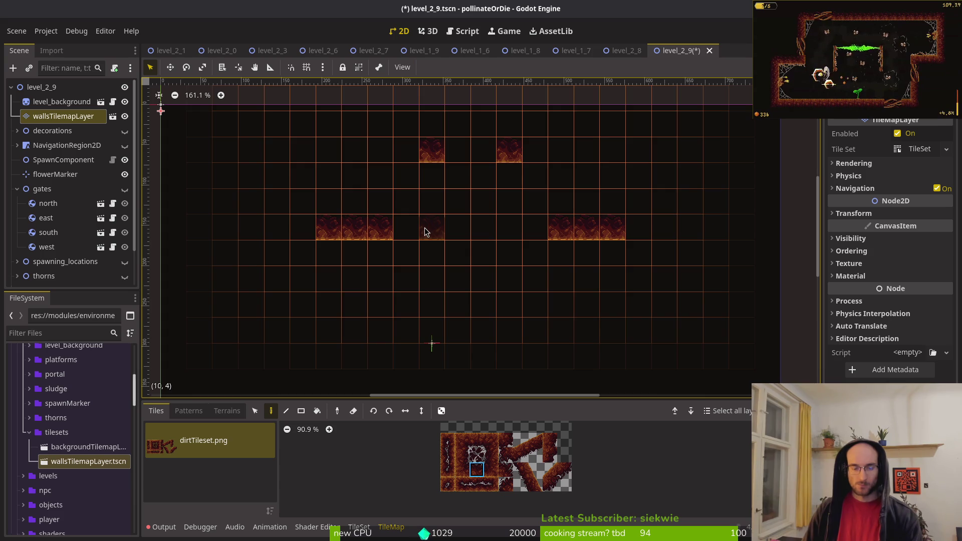
key("ctrl+0")
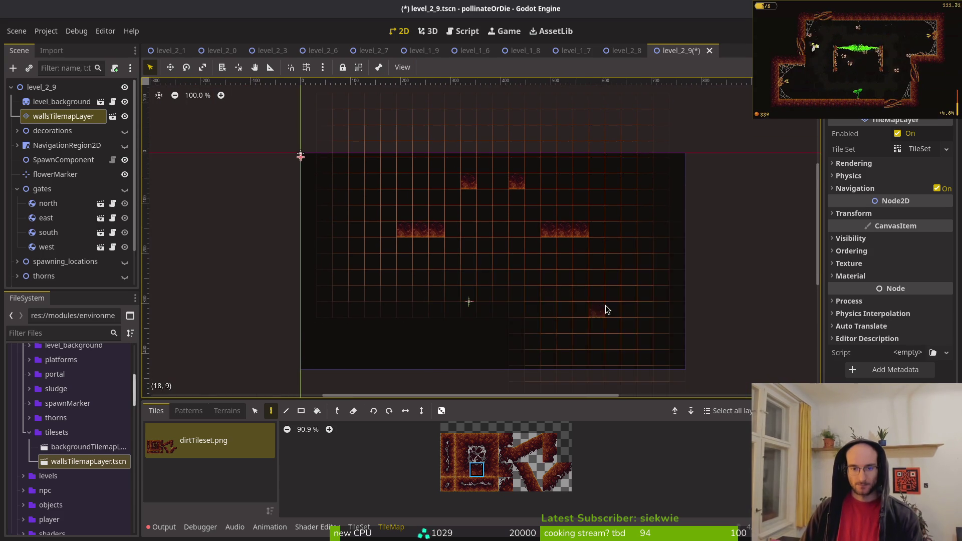
scroll(513, 282, "up", 4)
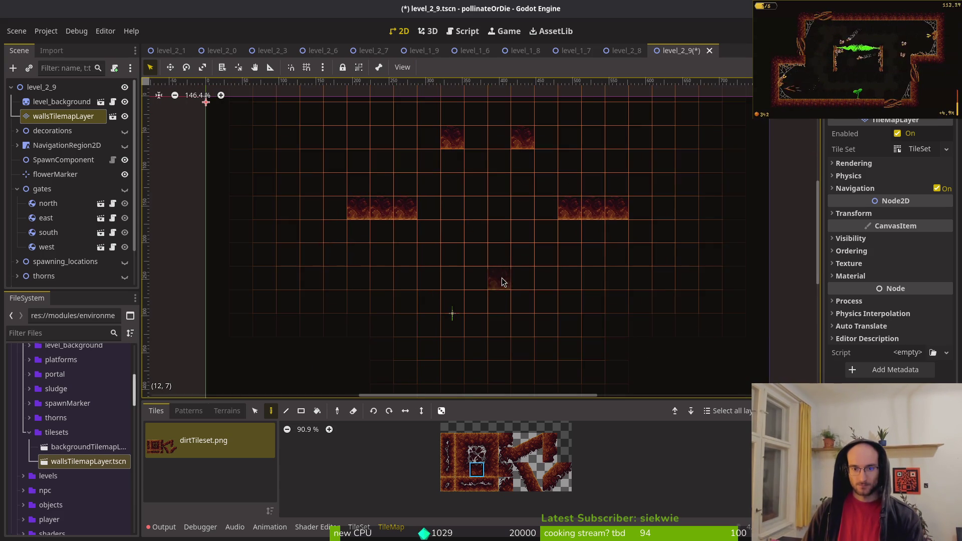
scroll(501, 271, "down", 3)
scroll(501, 270, "right", 3)
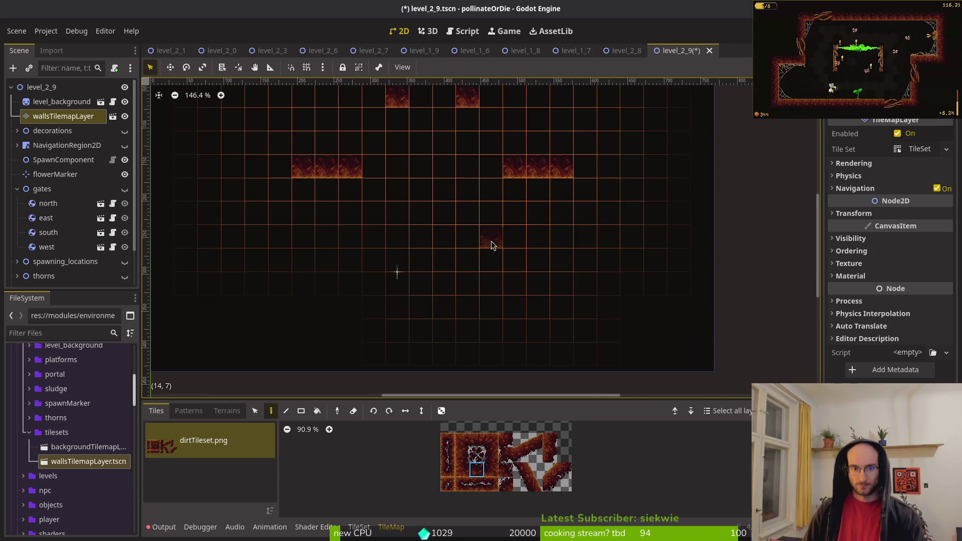
scroll(484, 225, "down", 2)
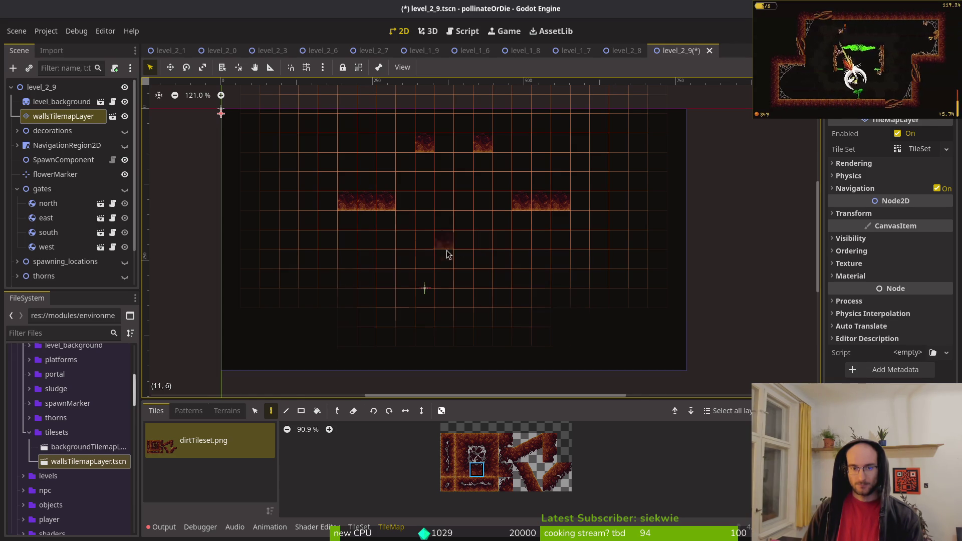
scroll(435, 235, "right", 2)
scroll(435, 235, "down", 1)
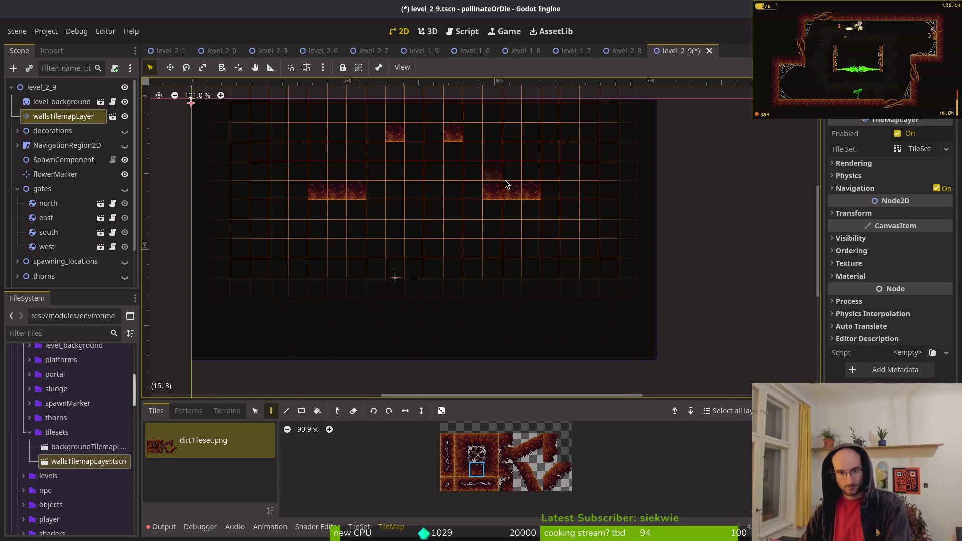
left_click_drag(532, 171, 313, 172)
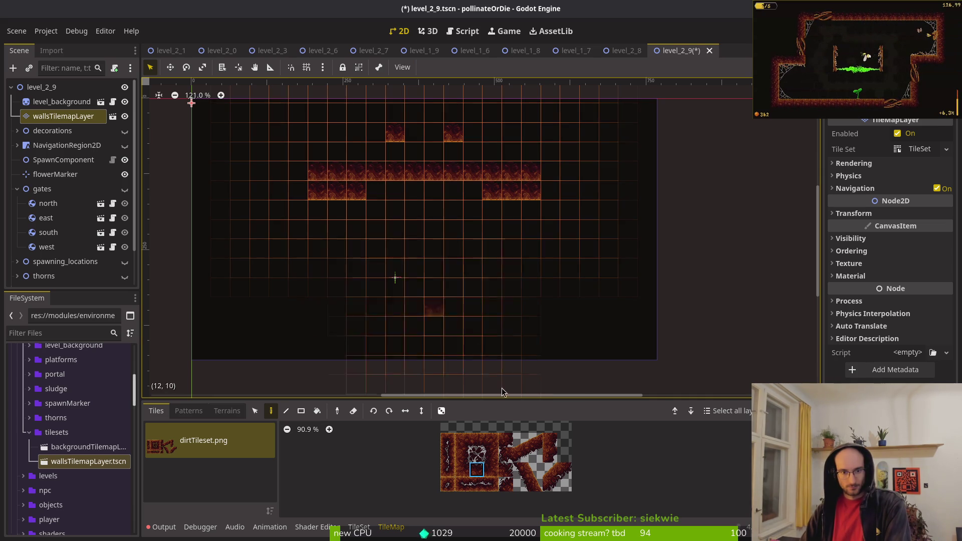
- Extend the lower dirt row leftward, paint a new lower row, and erase the stray tile
left_click(477, 440)
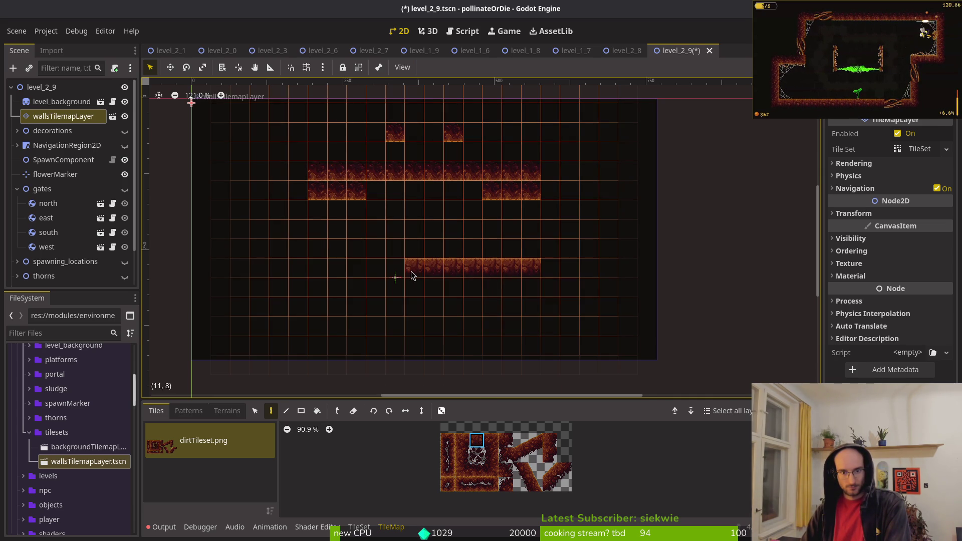
left_click_drag(411, 276, 321, 277)
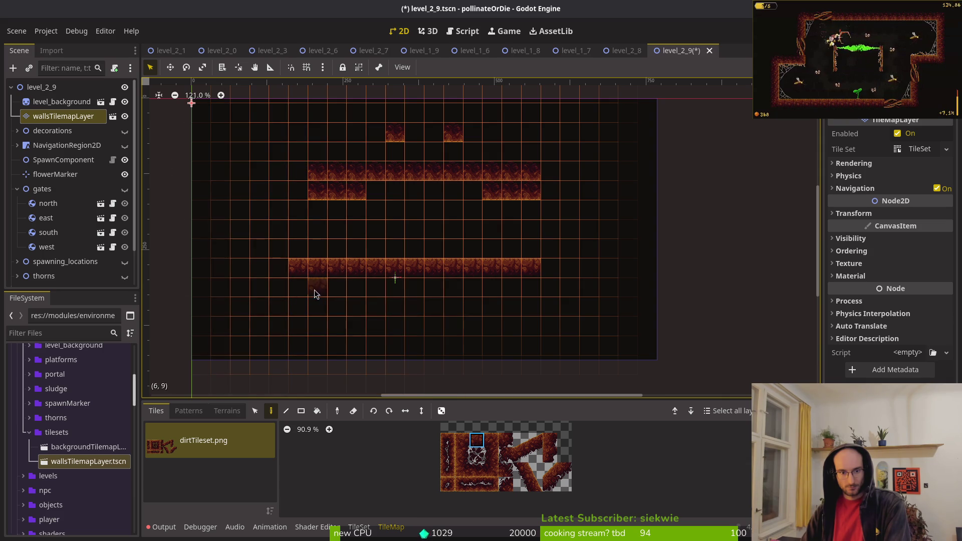
mouse_move(317, 294)
left_mouse_down()
mouse_move(359, 281)
mouse_move(518, 281)
mouse_move(535, 272)
mouse_move(407, 268)
mouse_move(317, 214)
mouse_move(393, 199)
mouse_move(588, 190)
left_mouse_up()
key("e")
left_click_drag(413, 134, 496, 270)
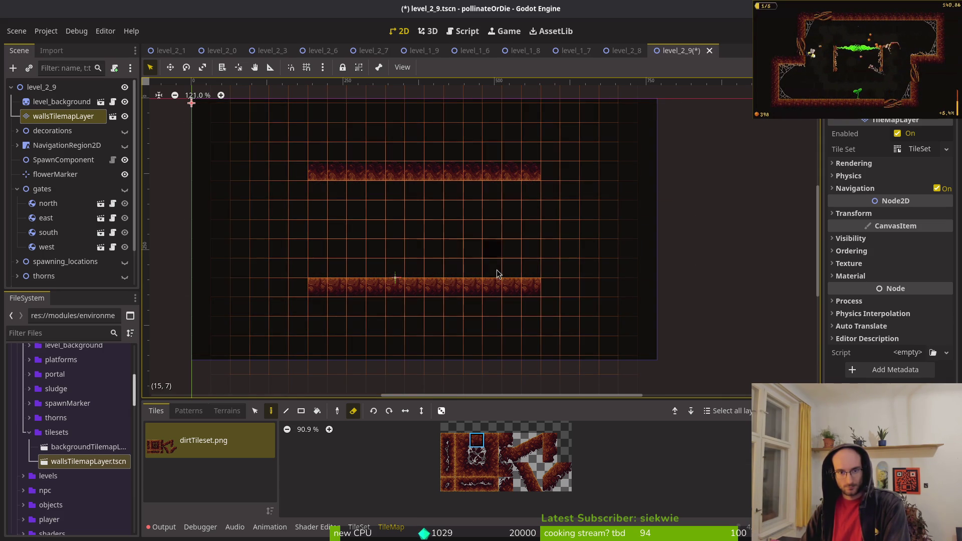
- Add a tile to the lower row and one at the upper row's left end, then show sludge_2_8
left_click(472, 442)
left_click(551, 287)
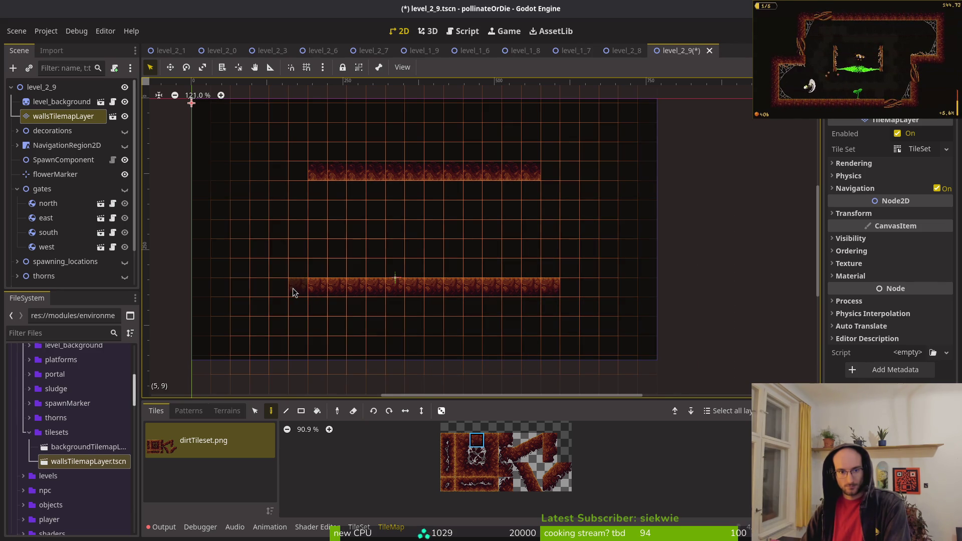
scroll(529, 267, "up", 2)
scroll(529, 266, "left", 2)
left_click(477, 457)
left_click(325, 194)
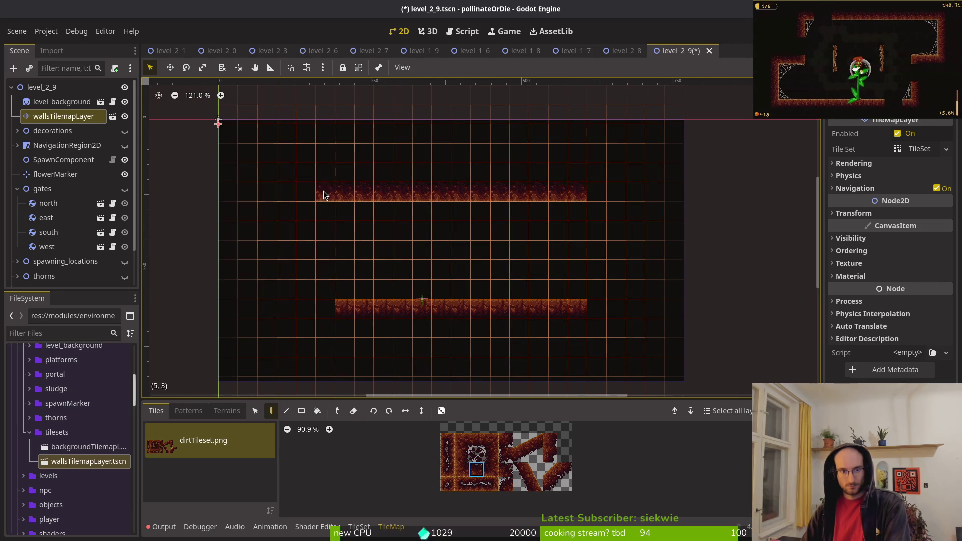
scroll(455, 242, "down", 2)
scroll(455, 242, "right", 2)
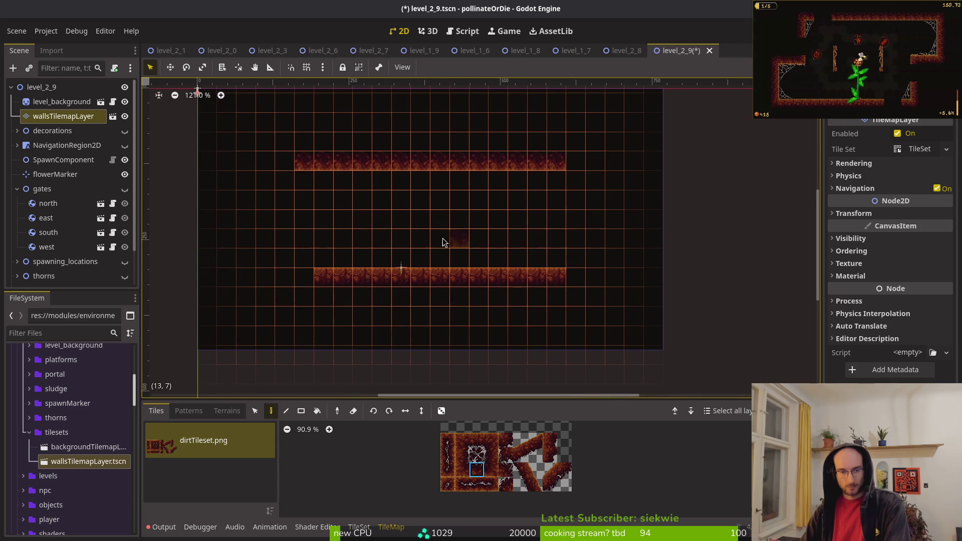
scroll(65, 284, "down", 3)
left_click(125, 263)
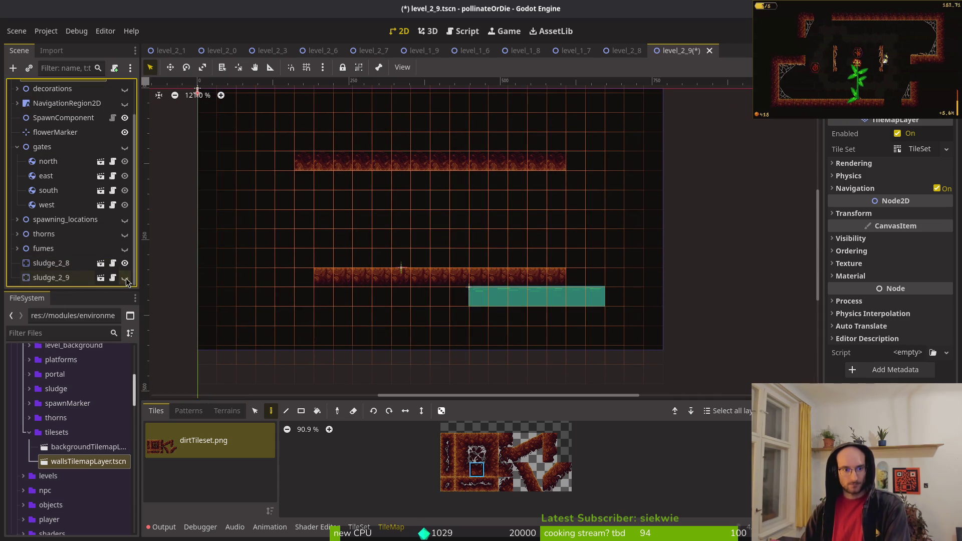
- Show sludge_2_9 and move both sludge pieces end to end onto the dirt floor row
left_click(125, 278)
scroll(466, 306, "up", 4)
mouse_move(516, 308)
left_mouse_down()
mouse_move(462, 262)
mouse_move(459, 245)
left_mouse_up()
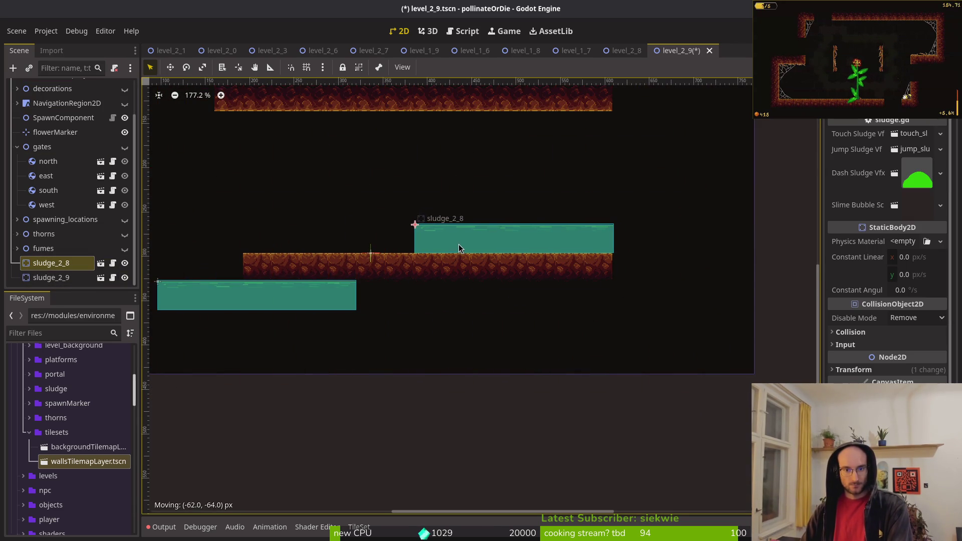
left_click_drag(310, 295, 362, 242)
scroll(371, 241, "down", 5)
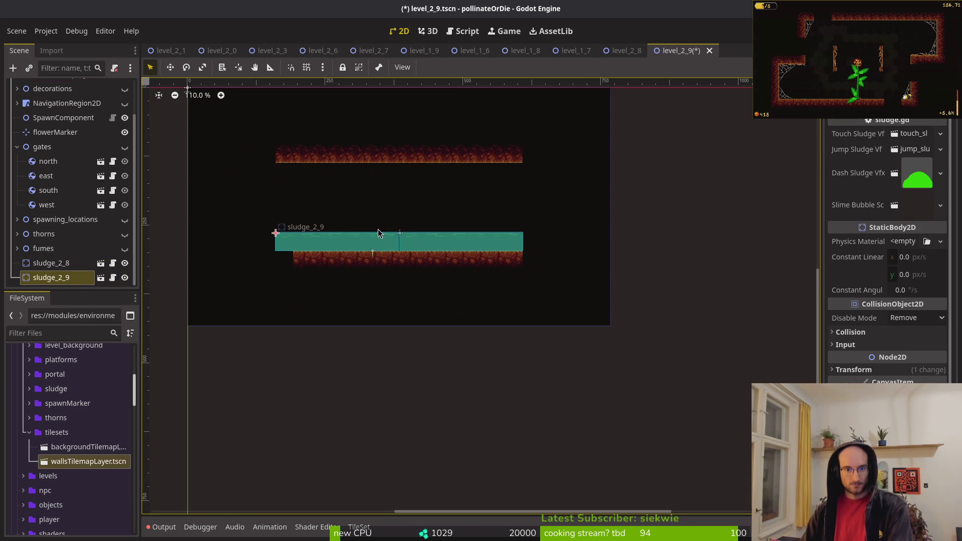
scroll(451, 233, "up", 4)
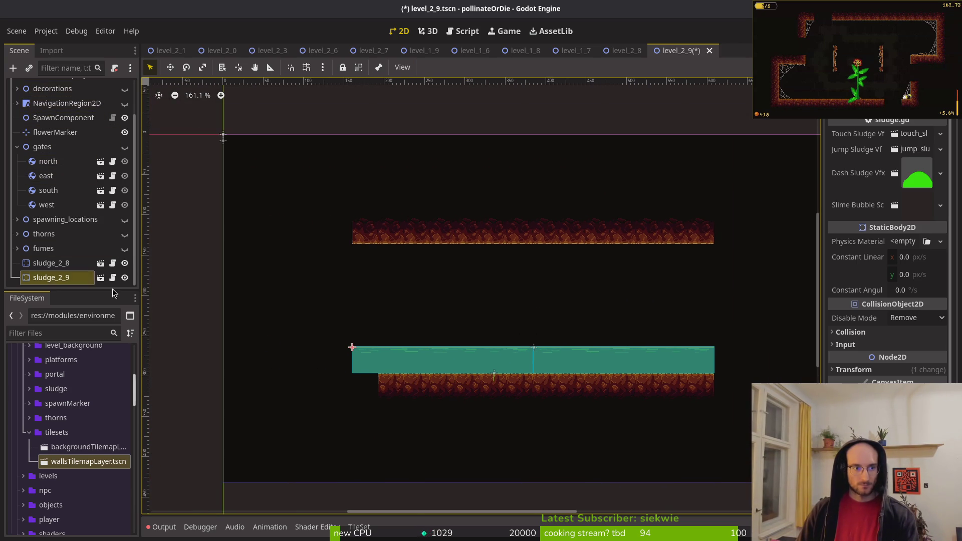
- Erase the lower dirt tile strip beneath the sludge from the walls layer
left_click(63, 116)
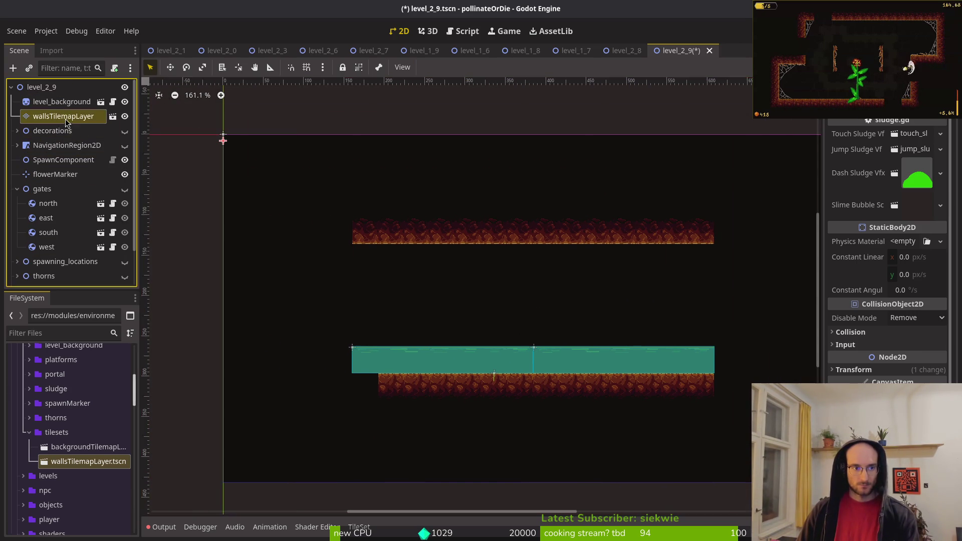
scroll(421, 240, "down", 3)
scroll(421, 241, "right", 3)
left_click_drag(280, 300, 599, 303)
key("Escape")
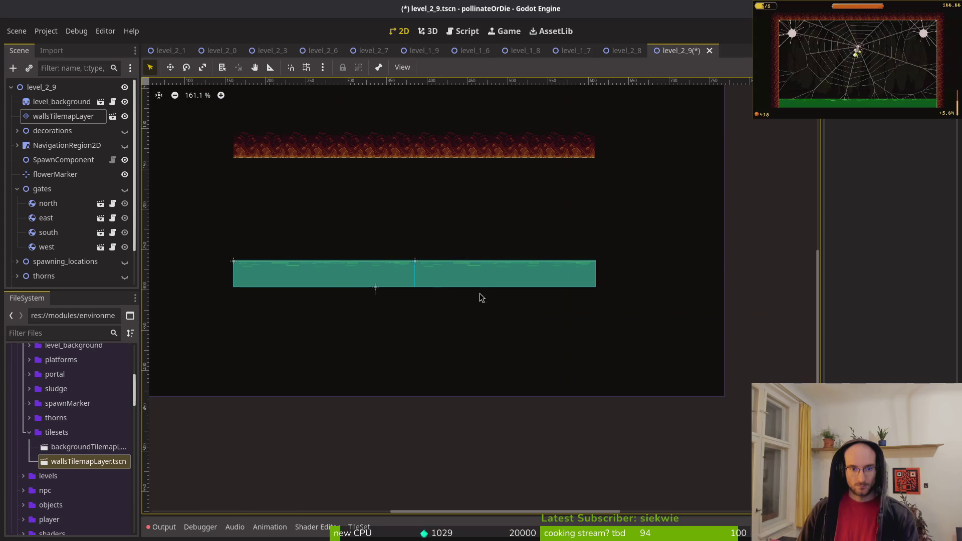
- Paint dirt wall columns to the right and left of the sludge floor
left_click(63, 116)
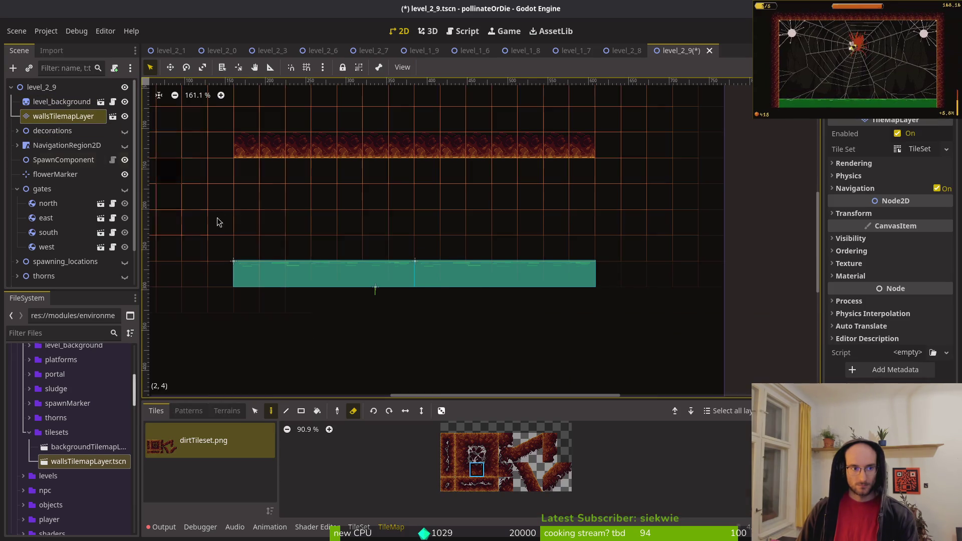
left_click(464, 457)
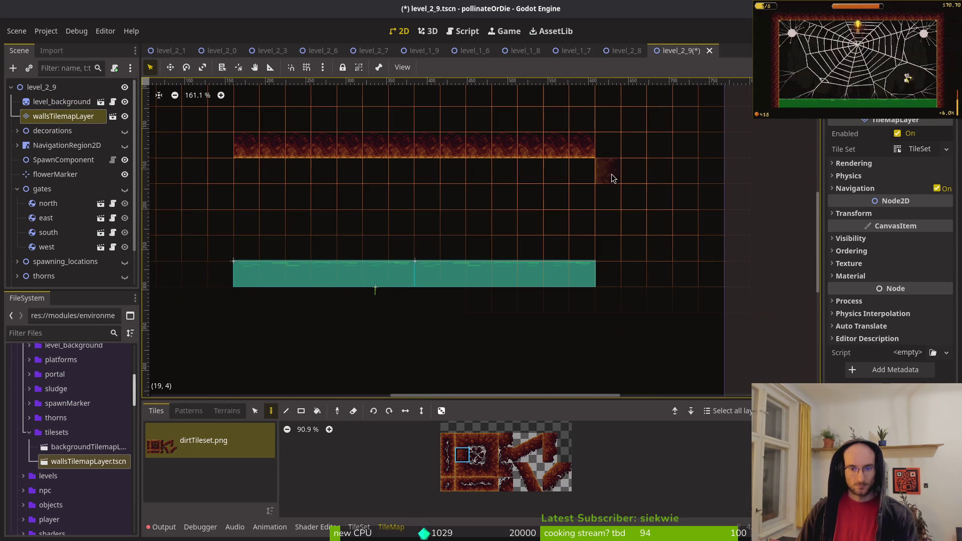
left_click_drag(616, 231, 617, 283)
scroll(477, 245, "left", 5)
left_click(491, 455)
left_click_drag(328, 293, 336, 263)
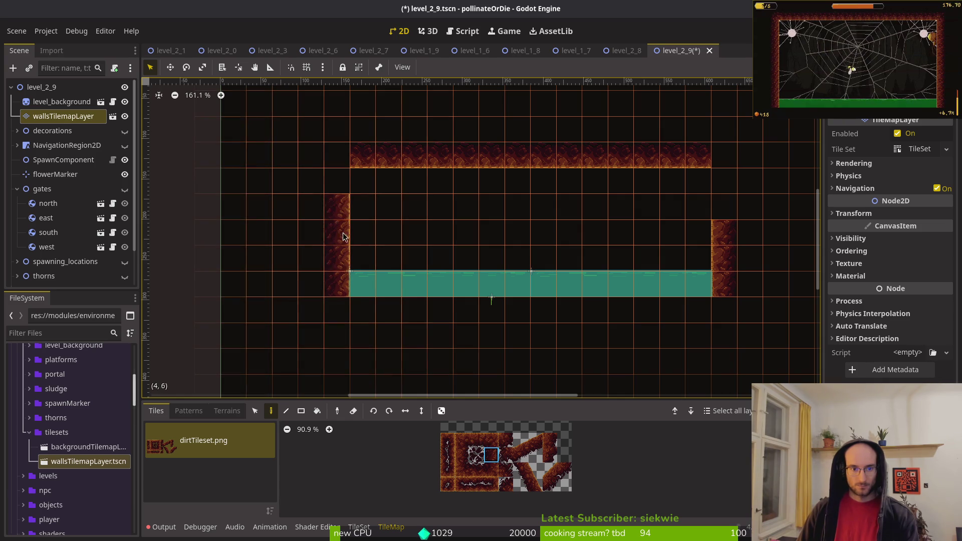
scroll(523, 250, "down", 3)
key("Escape")
- Paint another vertical dirt column, then erase the top cell of both wall columns
scroll(478, 258, "up", 2)
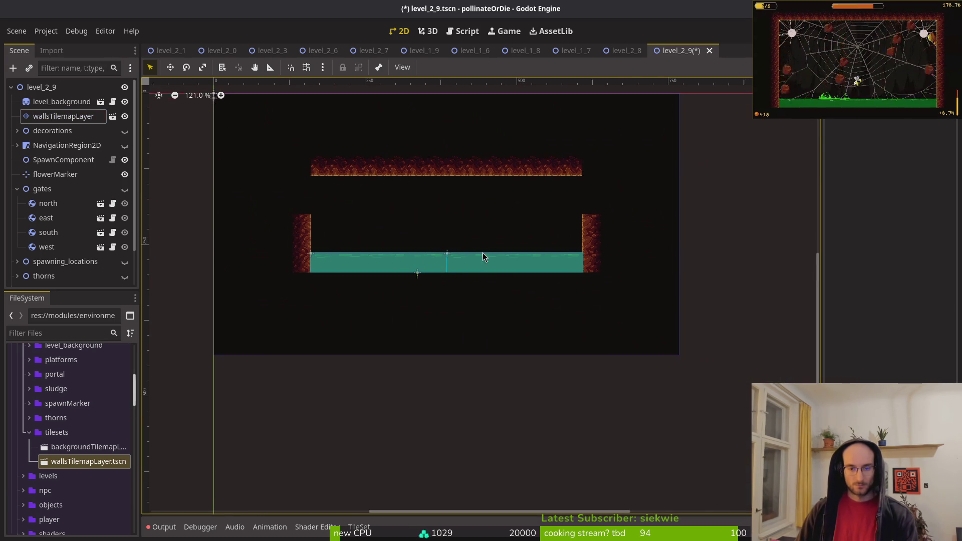
scroll(352, 222, "up", 1)
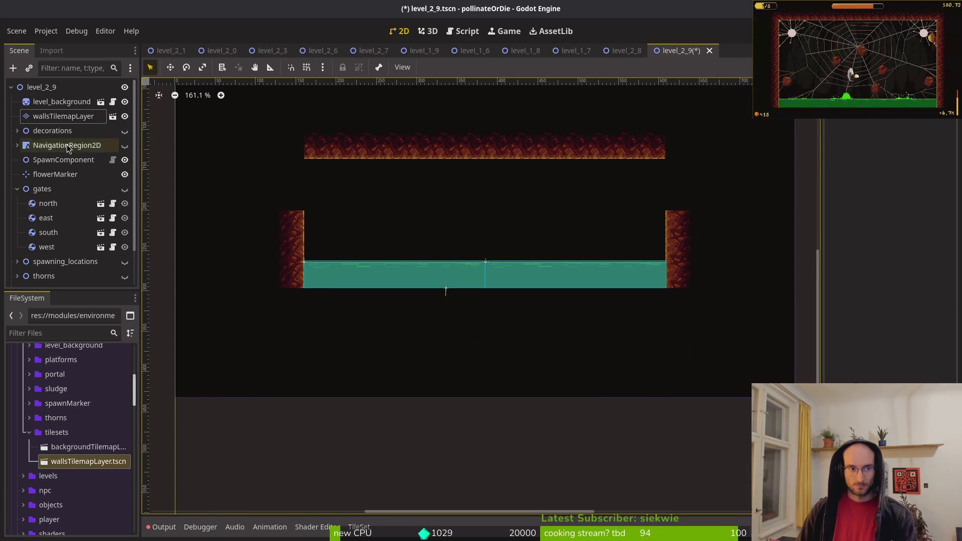
left_click(63, 116)
mouse_move(246, 269)
left_mouse_down()
mouse_move(244, 229)
mouse_move(333, 257)
left_mouse_up()
key("e")
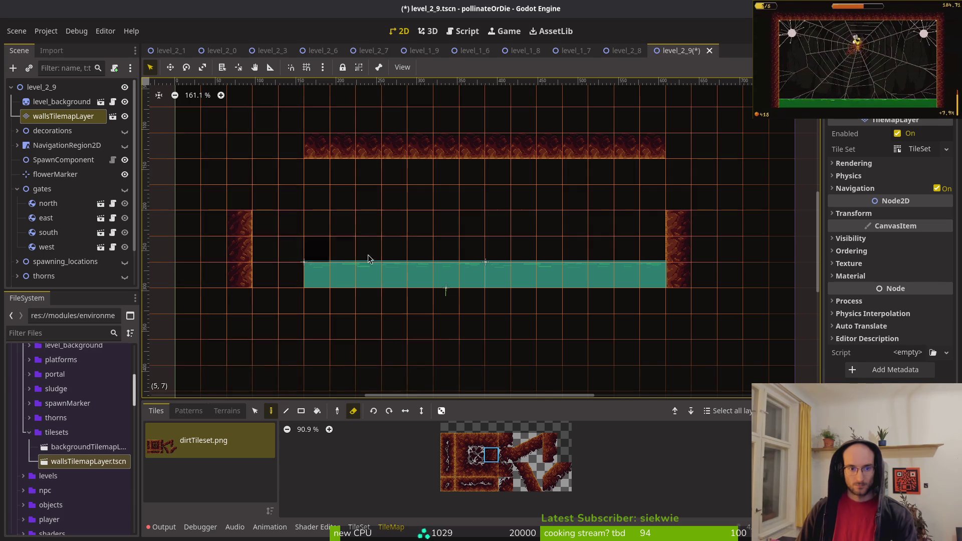
scroll(386, 211, "right", 2)
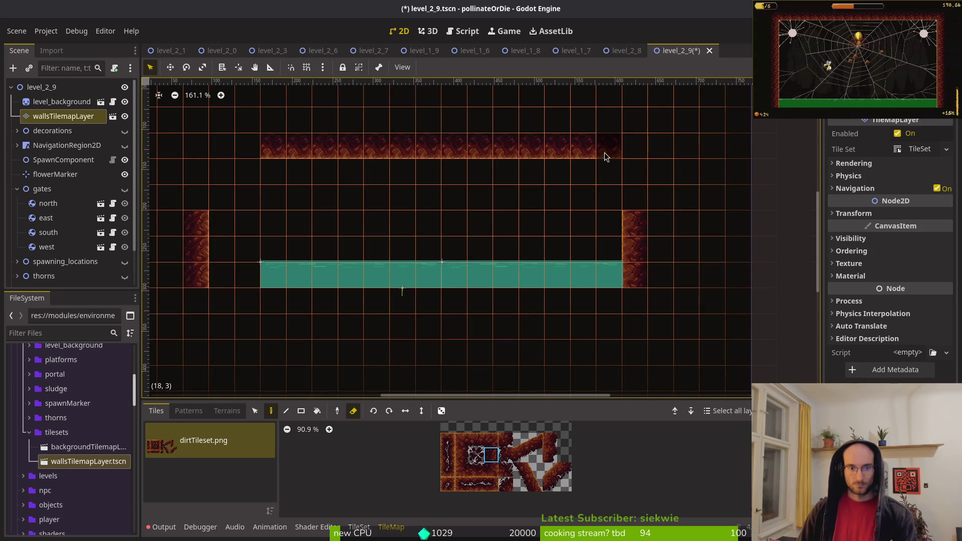
left_click_drag(261, 203, 394, 237)
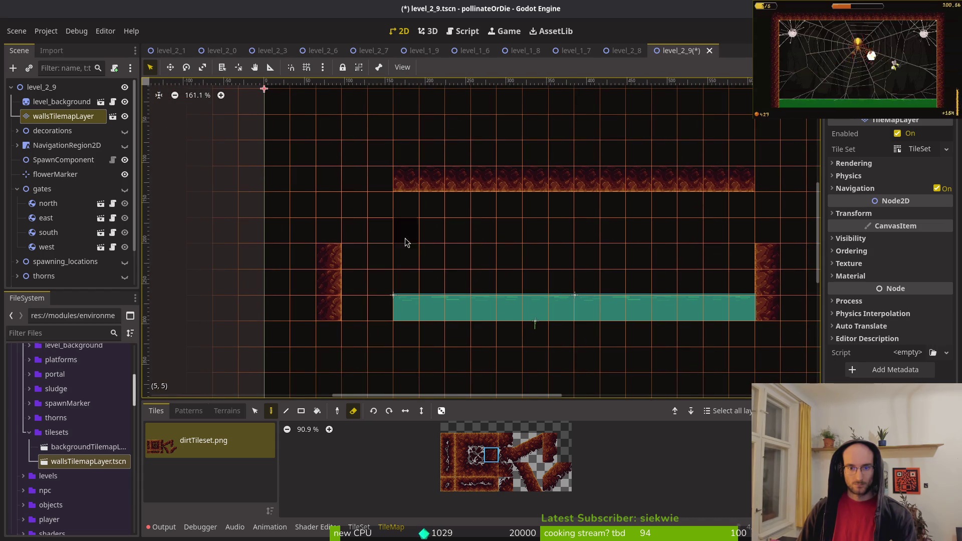
left_click(329, 257)
scroll(551, 246, "right", 2)
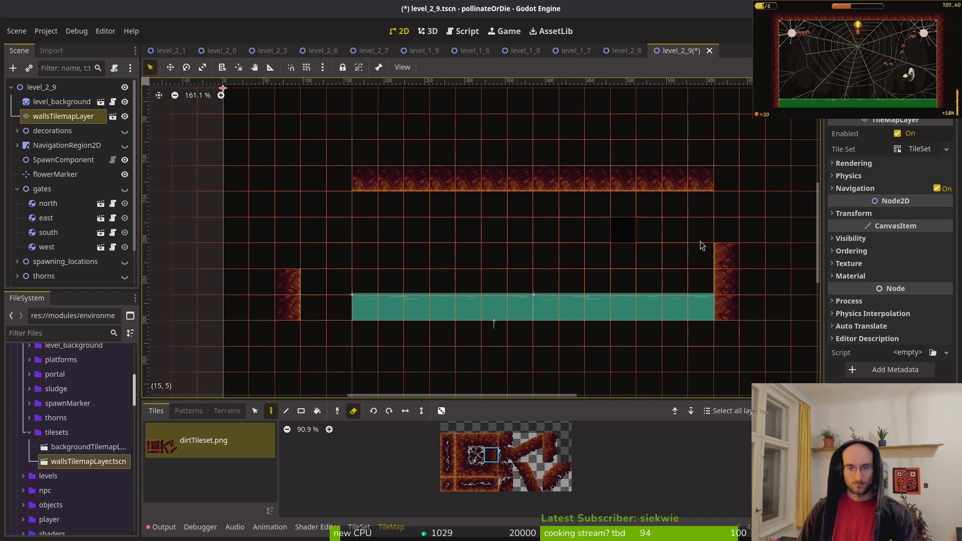
left_click(722, 255)
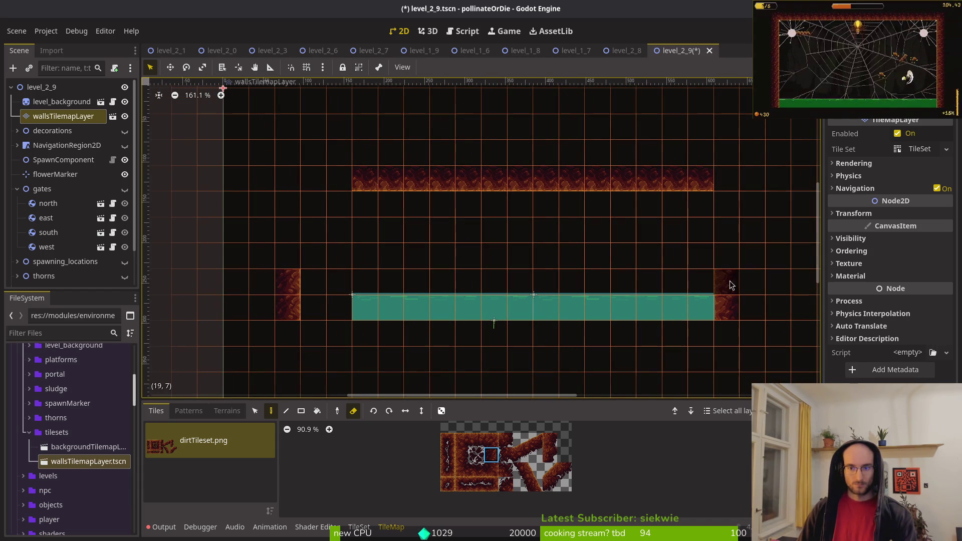
- Add dirt tiles at the top row's left end and select a block of placed wall tiles
left_click(491, 460)
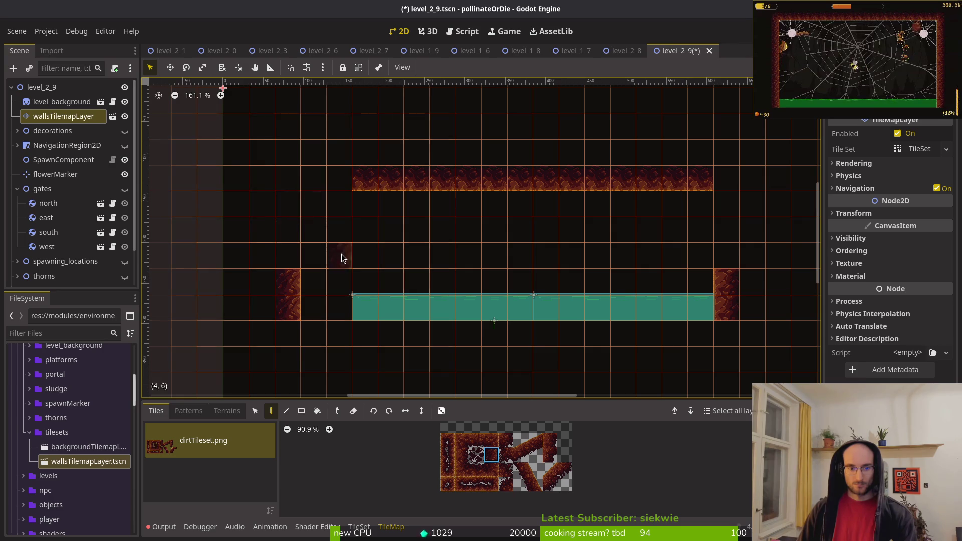
left_click(296, 203)
left_click(477, 470)
left_click_drag(305, 182, 341, 180)
scroll(341, 201, "right", 5)
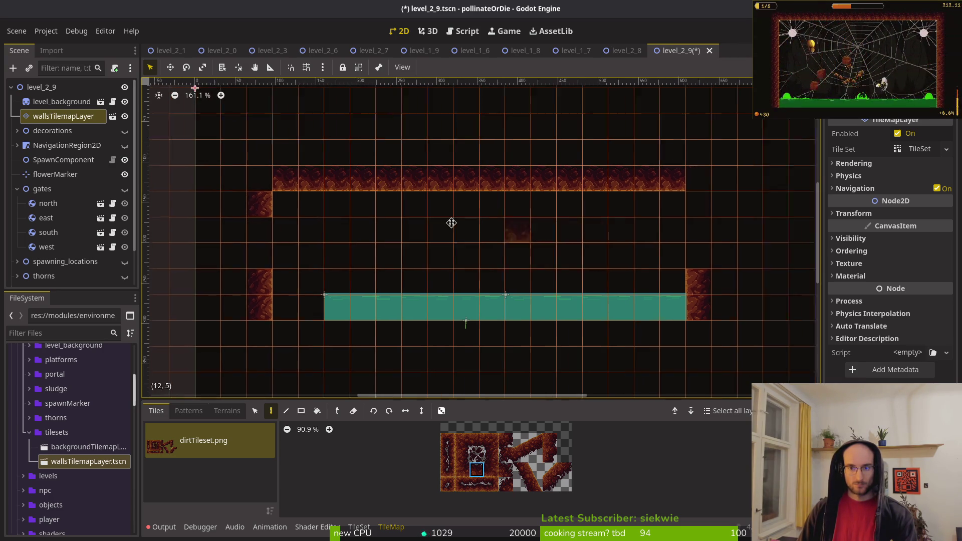
left_click(254, 411)
scroll(311, 275, "down", 3)
mouse_move(253, 173)
left_mouse_down()
mouse_move(341, 241)
mouse_move(606, 284)
left_mouse_up()
- Select sludge_2_8 and sludge_2_9 in the Scene dock and delete them
scroll(75, 226, "down", 3)
left_click(66, 262)
left_click(65, 277, "shift")
key("Delete")
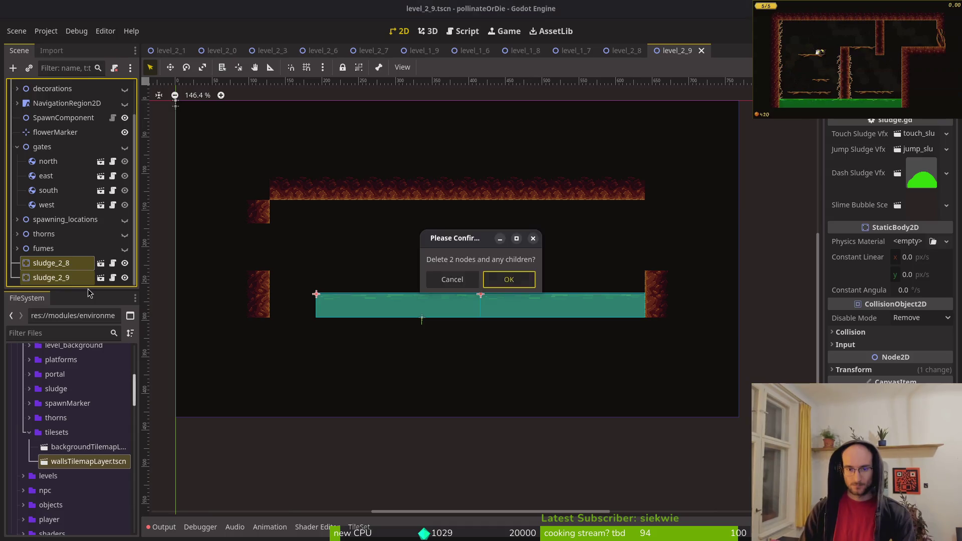
- Confirm deleting the sludge nodes, then reveal sludge_tutorial.tscn in the FileSystem dock
key("Return")
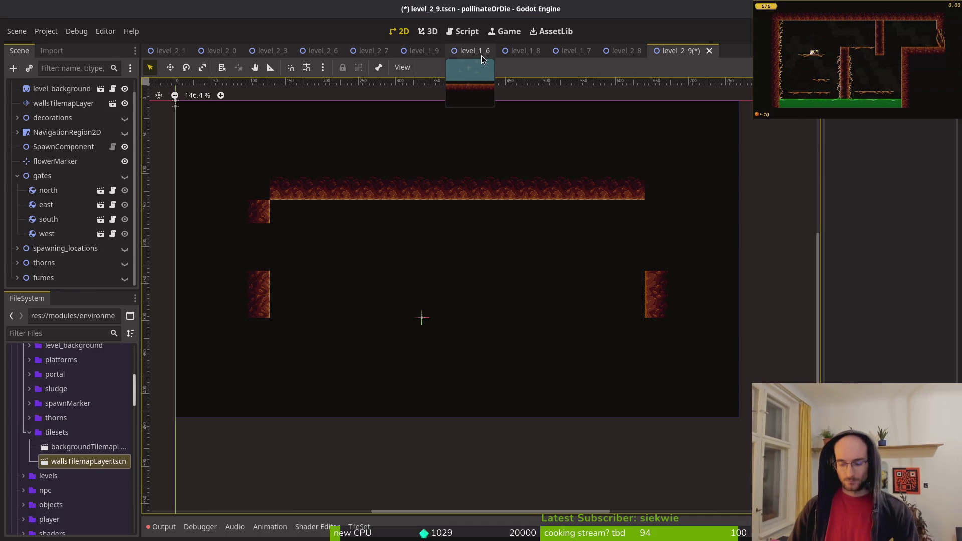
key("shift+alt+o")
type("sludge_tut")
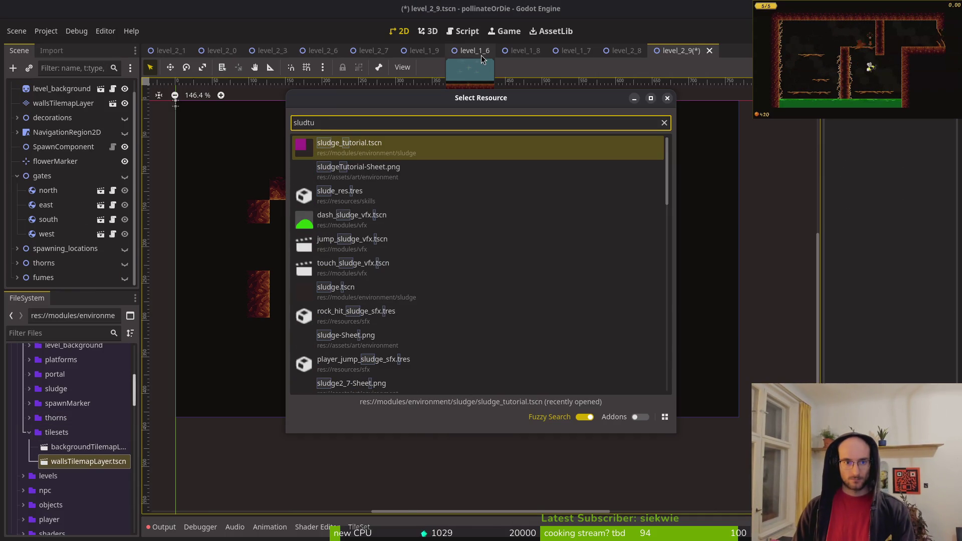
key("Return")
right_click(717, 55)
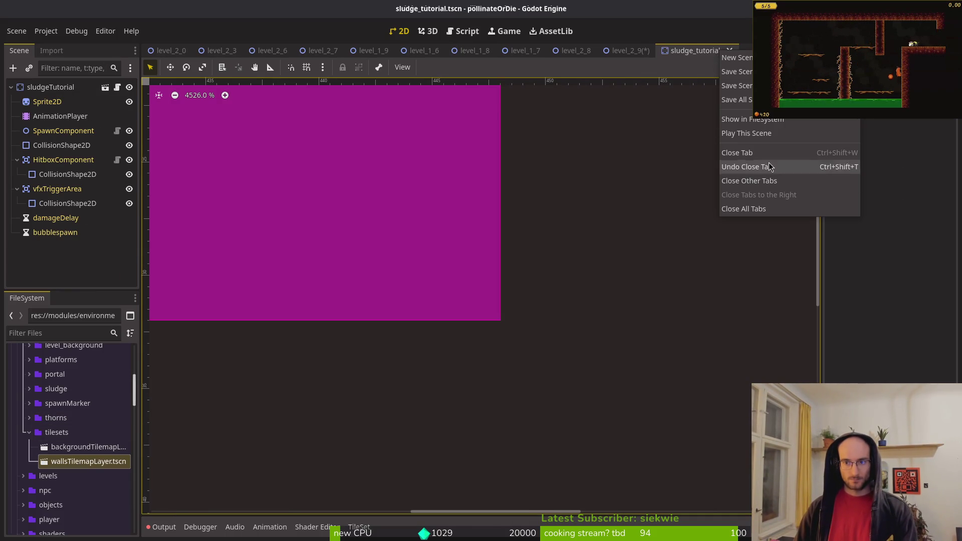
left_click(737, 122)
middle_click(686, 50)
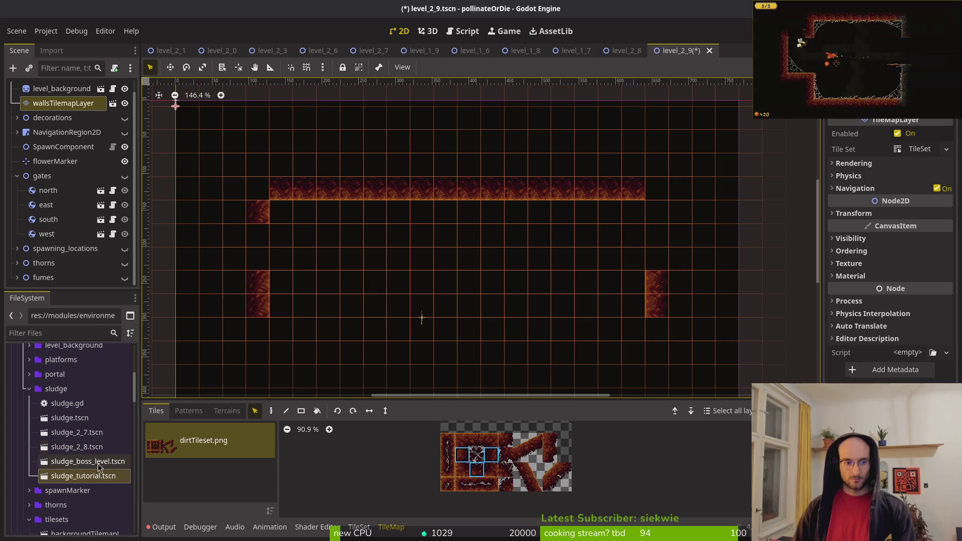
- Try placing sludge_tutorial.tscn, undo it, save, and drop sludge_2_7 in as the floor
mouse_move(67, 479)
left_mouse_down()
mouse_move(377, 317)
mouse_move(321, 297)
left_mouse_up()
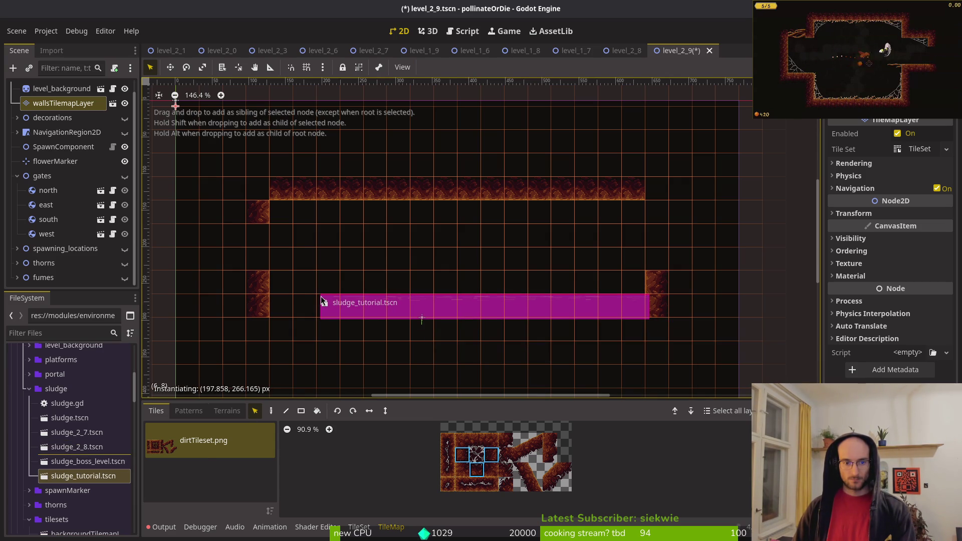
left_click_drag(320, 299, 320, 299)
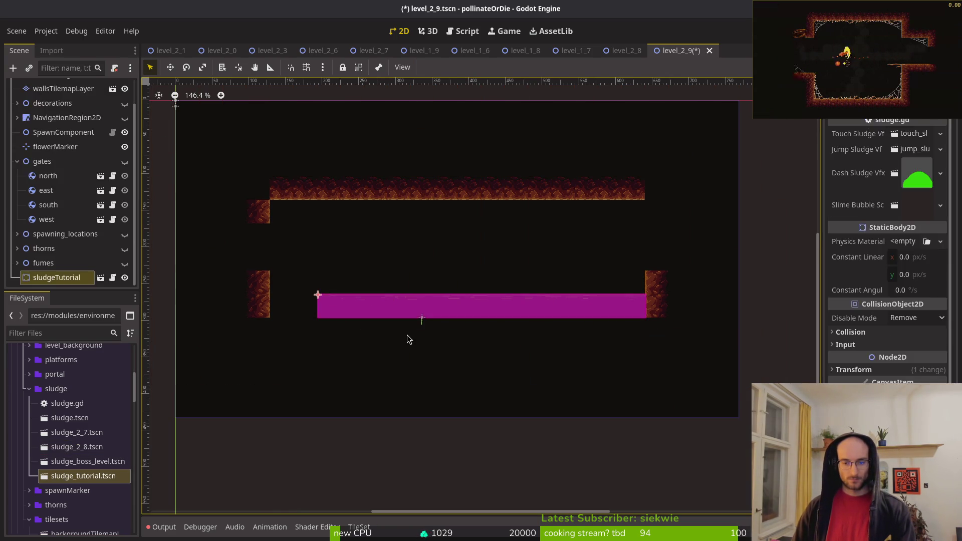
key("ctrl+z")
key("ctrl+s")
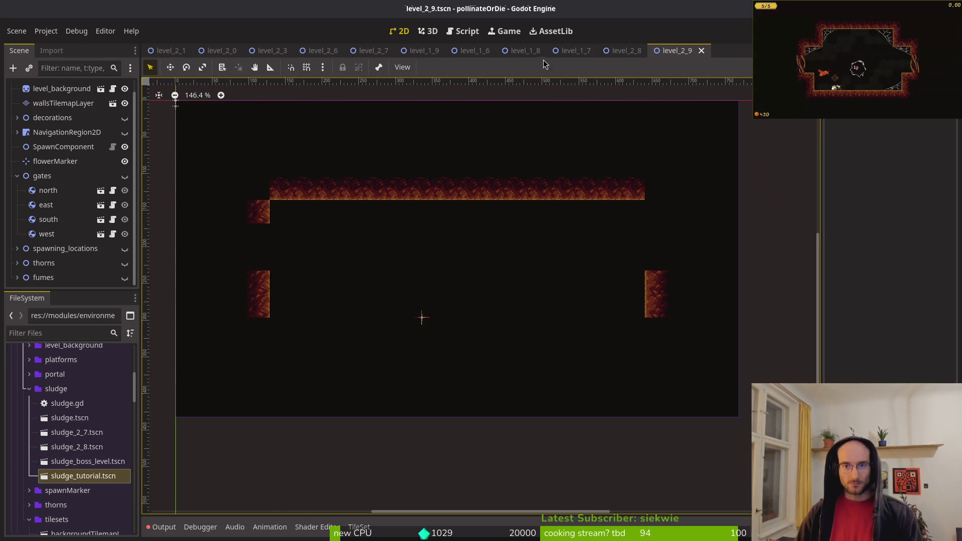
left_click_drag(77, 432, 388, 299)
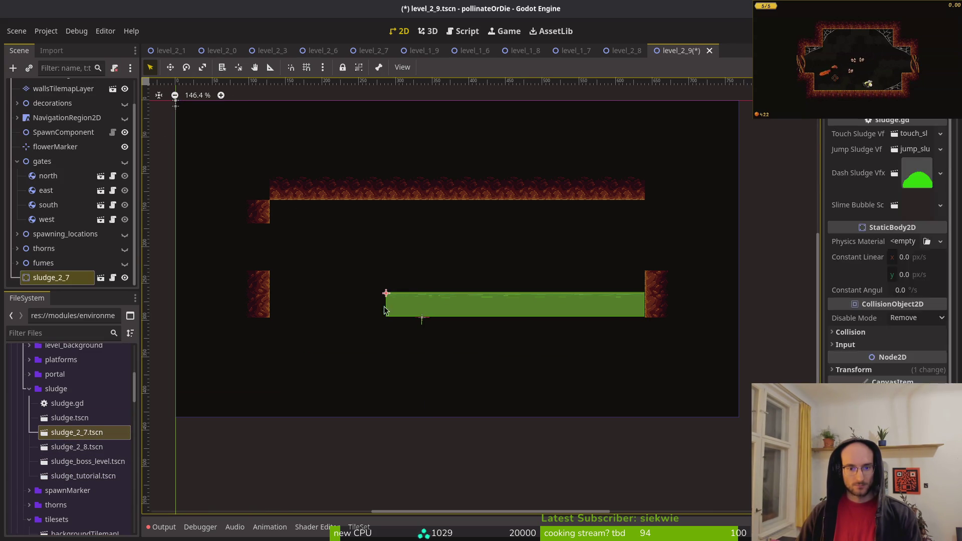
- Select wallsTilemapLayer and pick the single top-left dirt tile from the atlas
left_click(64, 88)
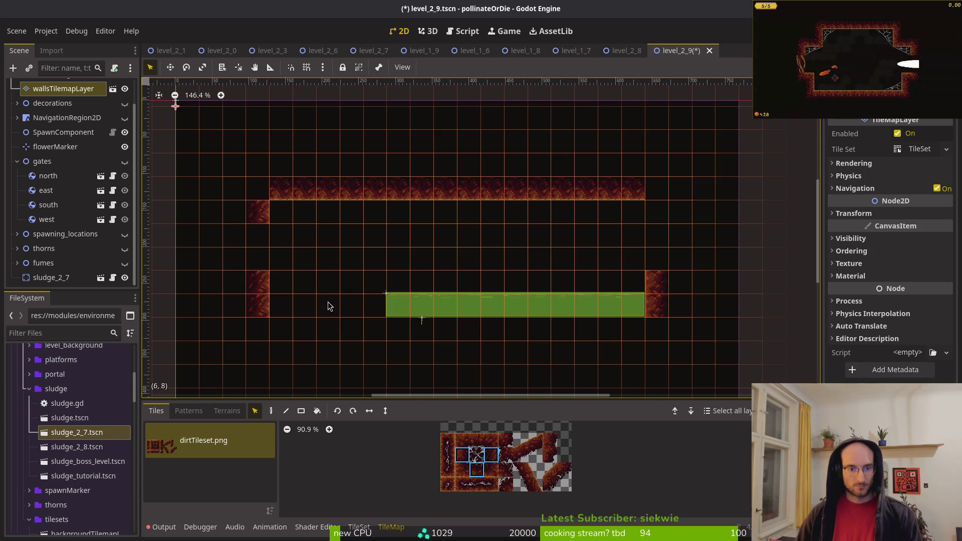
left_click(448, 441)
scroll(381, 284, "down", 2)
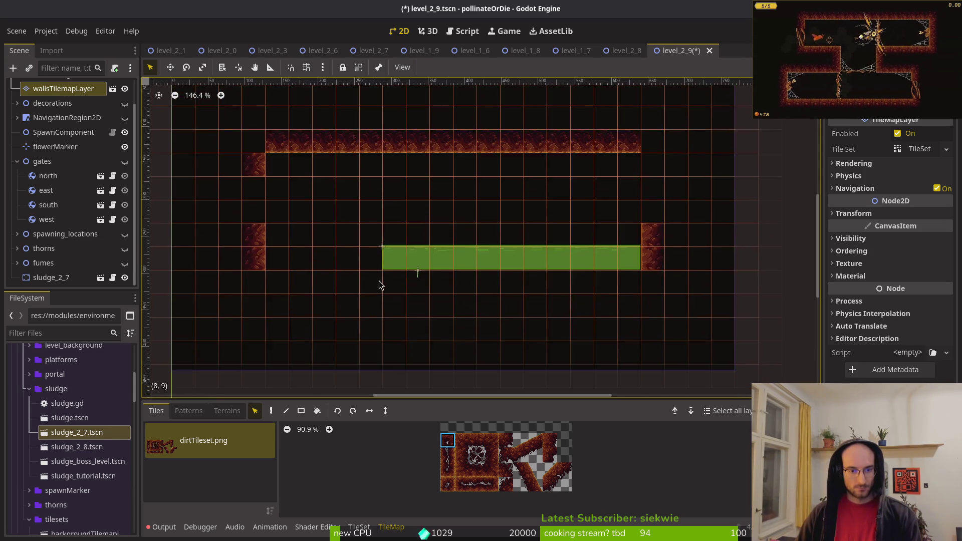
scroll(364, 271, "up", 2)
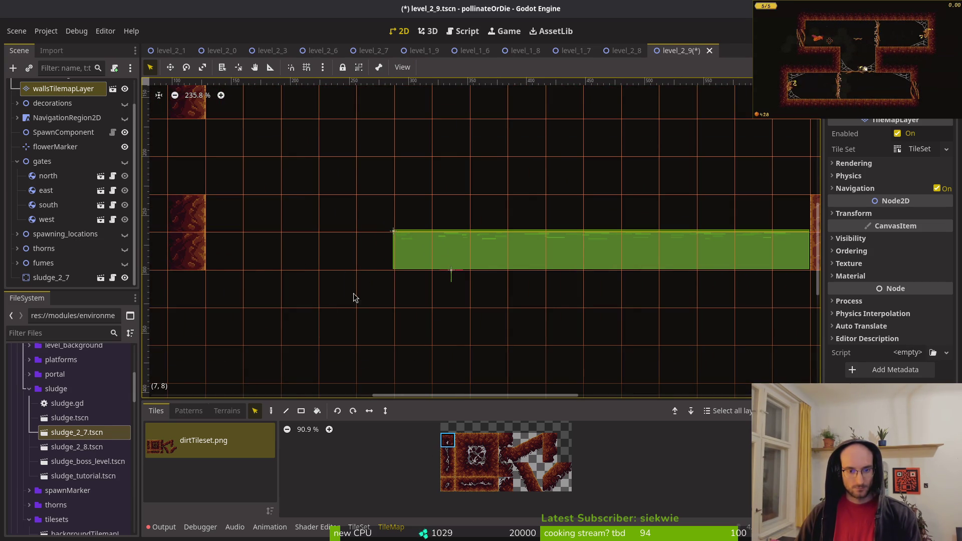
- Paint a dirt block left of the sludge floor, then pick the 2x2 diagonal corner tiles
left_click(271, 411)
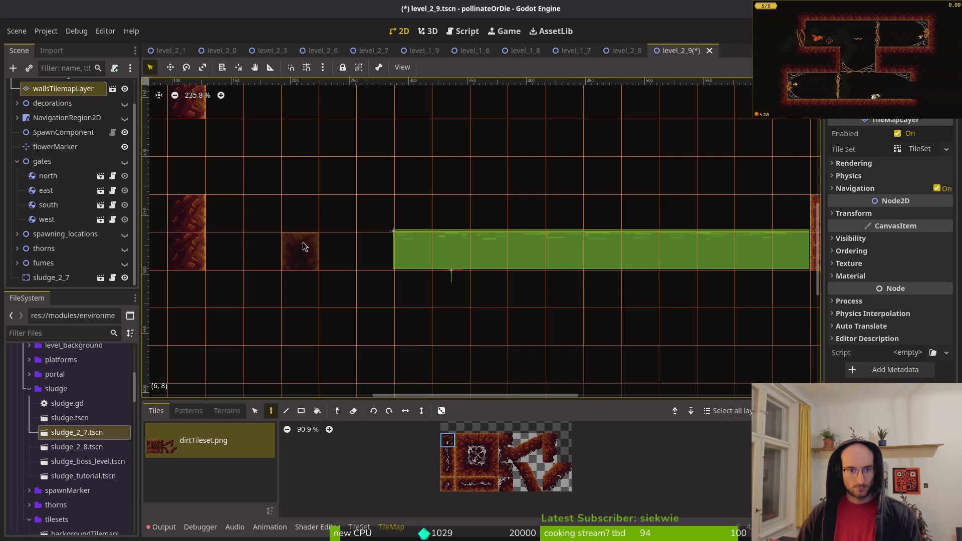
left_click(302, 222)
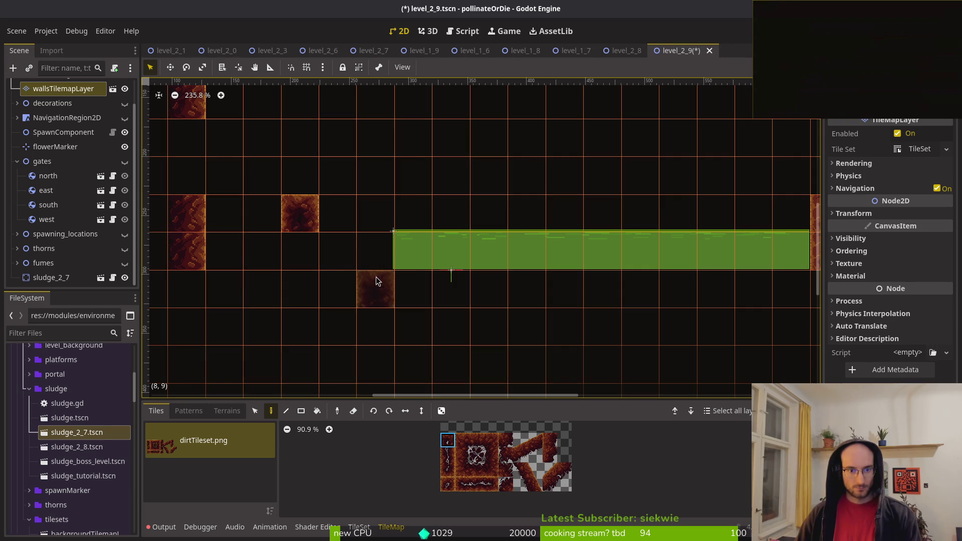
scroll(393, 295, "down", 2)
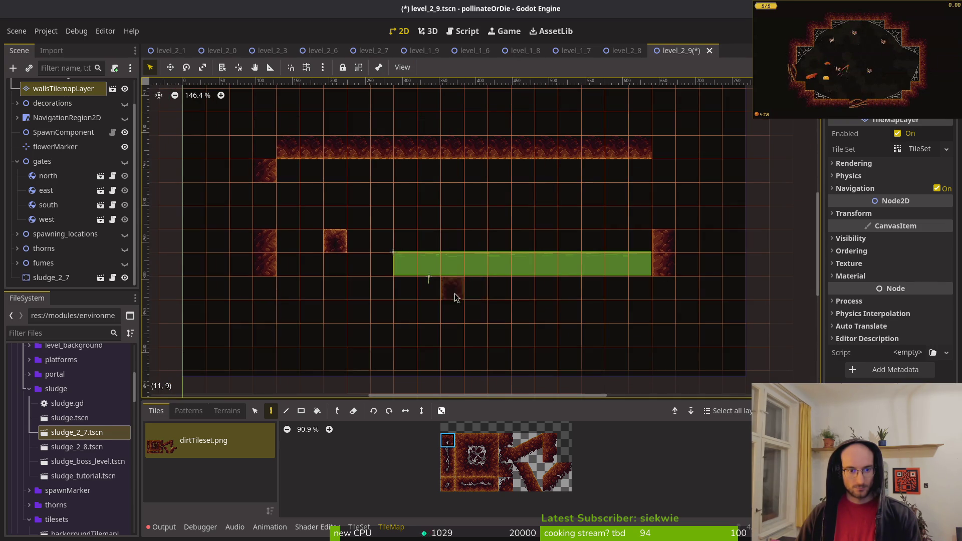
scroll(467, 298, "down", 3)
scroll(486, 298, "up", 2)
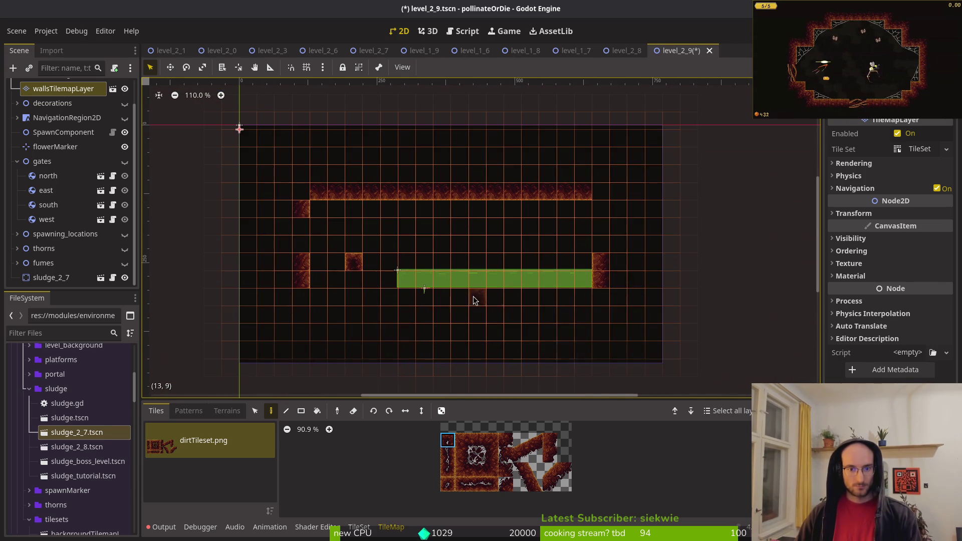
left_click(455, 288)
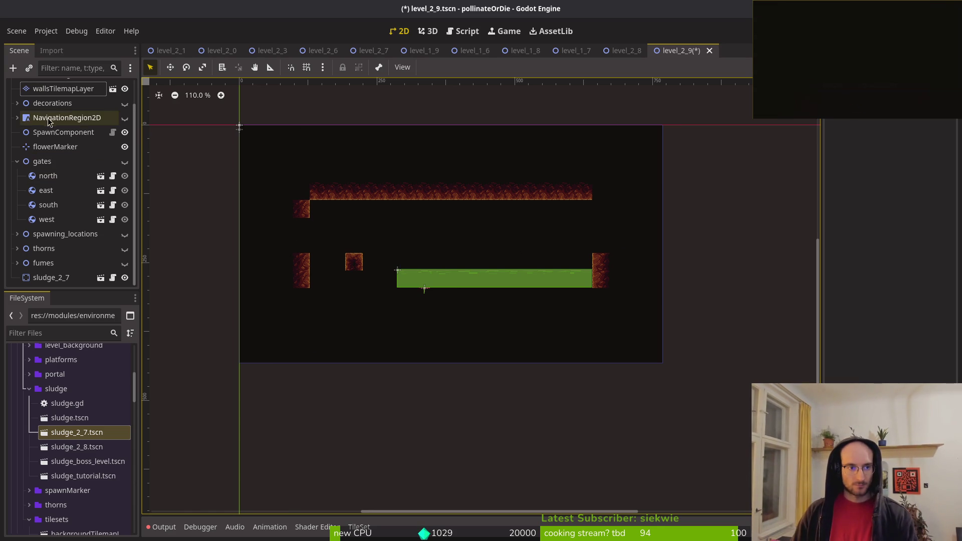
left_click(61, 89)
left_click_drag(550, 469, 564, 485)
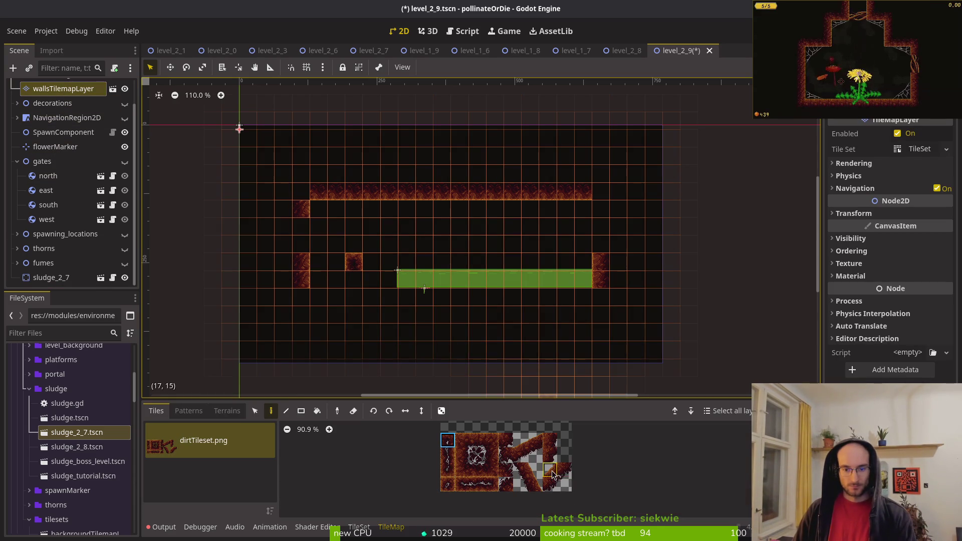
- Paint diagonal corners at both ceiling ends, the right wall's base, and a slope to the floor's left end
left_click(306, 212)
key("c")
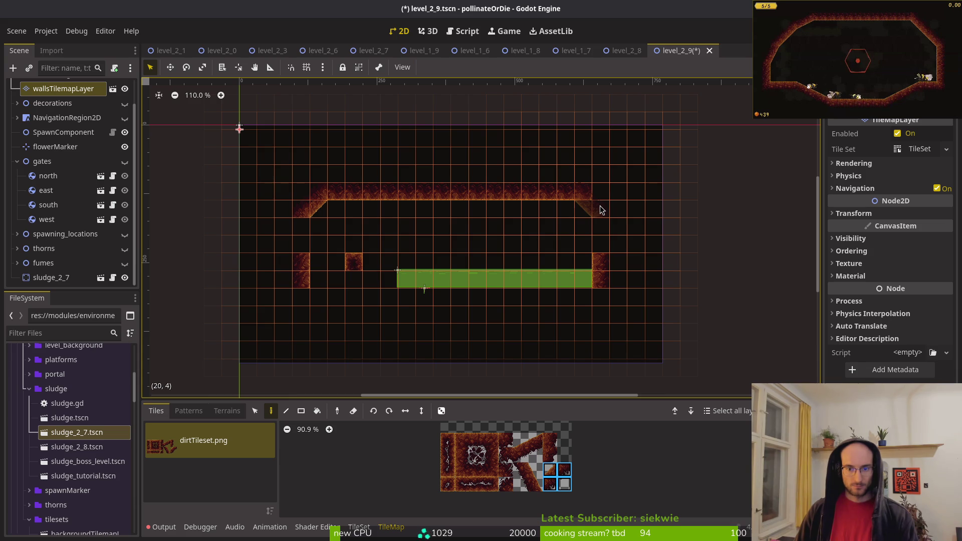
left_click(608, 203)
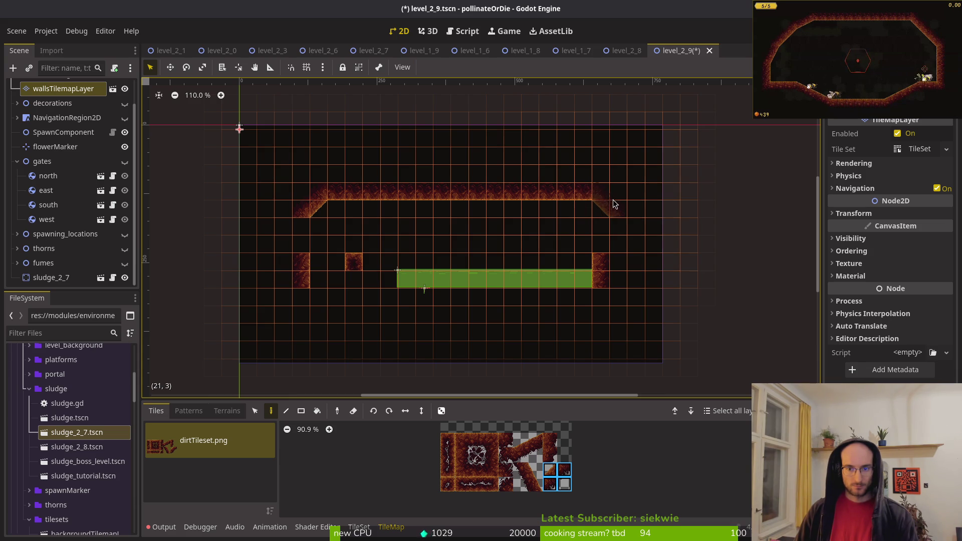
left_click(614, 269)
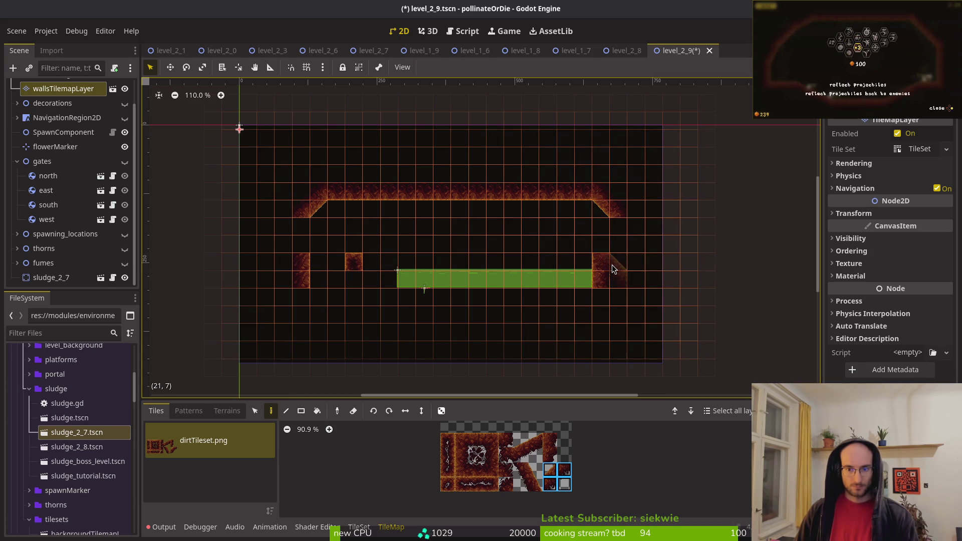
left_click(612, 265)
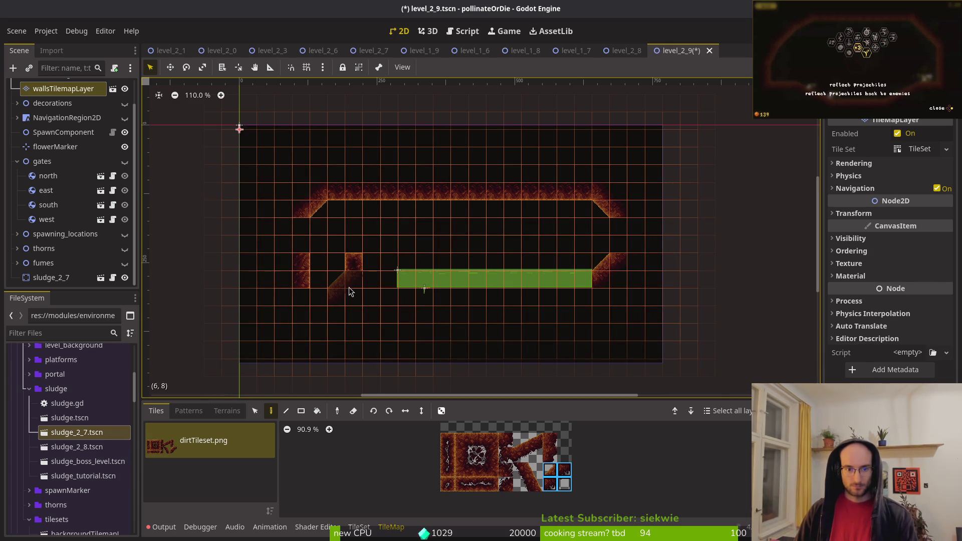
left_click(376, 275)
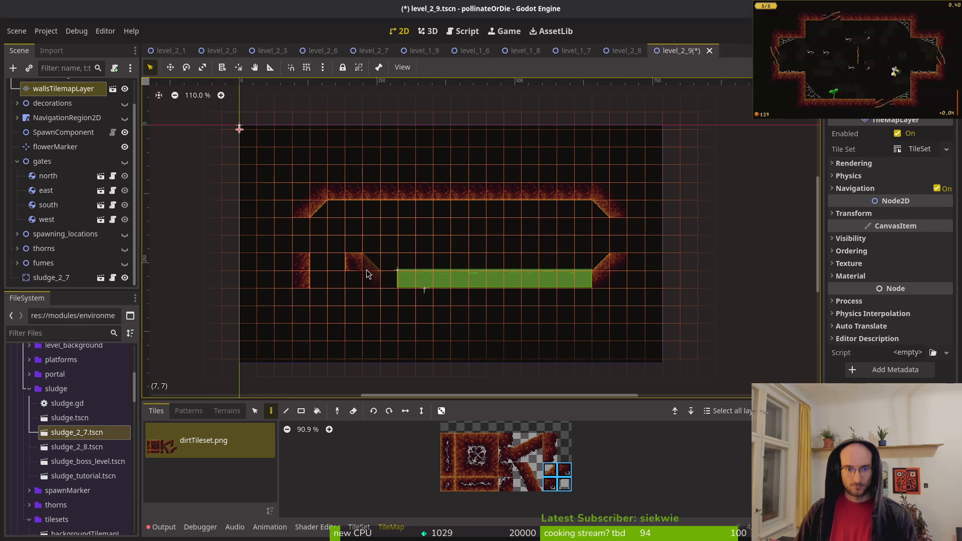
left_click(374, 292)
scroll(374, 292, "up", 5)
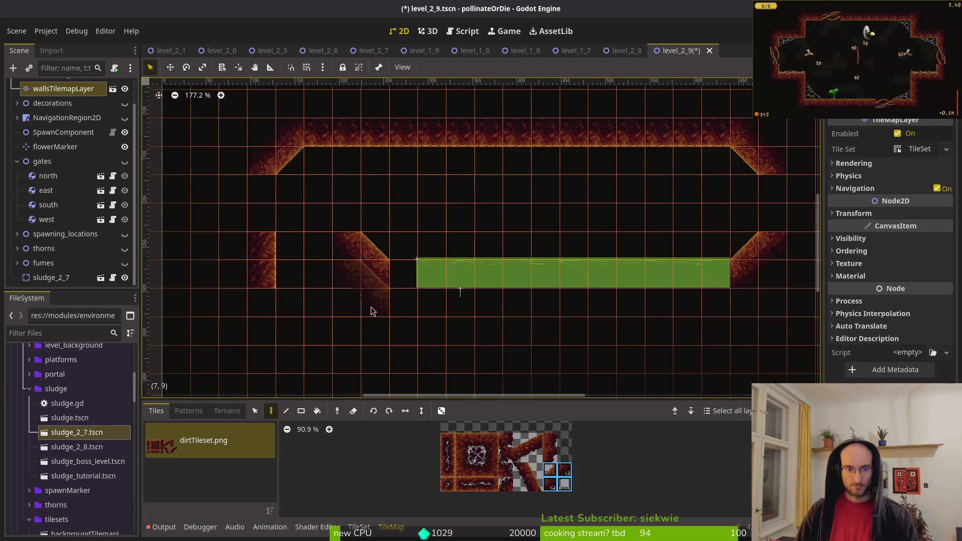
key("Escape")
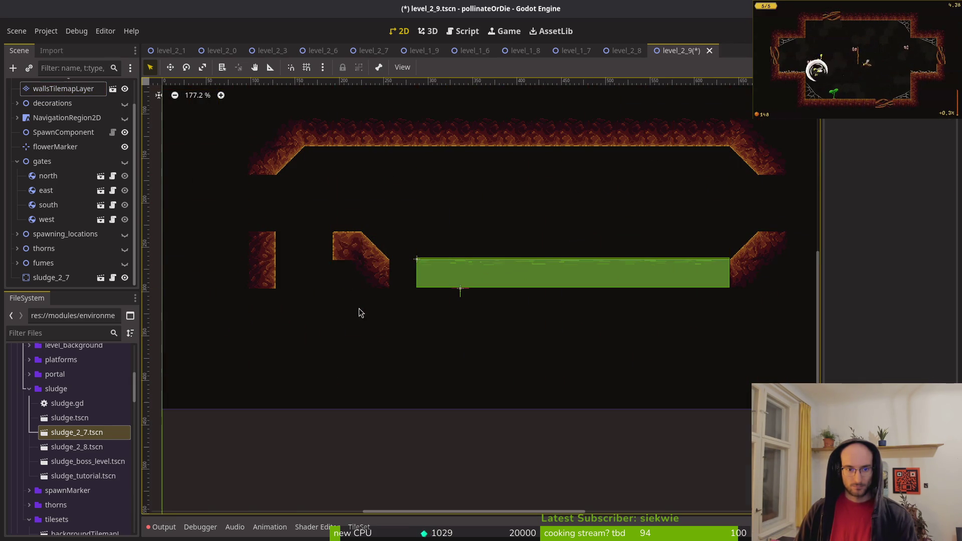
- Paint a dirt tile under the diagonal's left end and select the sludge_2_7 floor
scroll(346, 286, "up", 5)
scroll(382, 329, "up", 1)
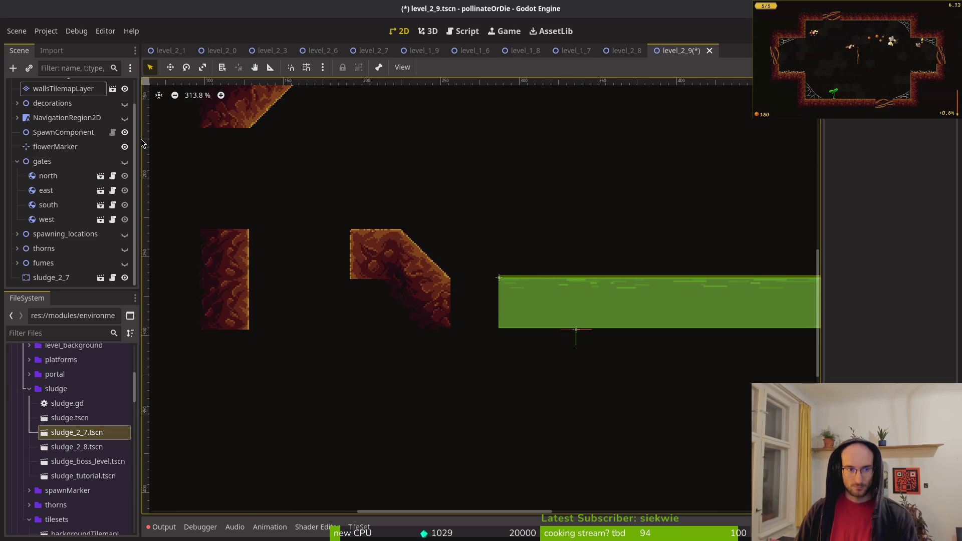
left_click(60, 90)
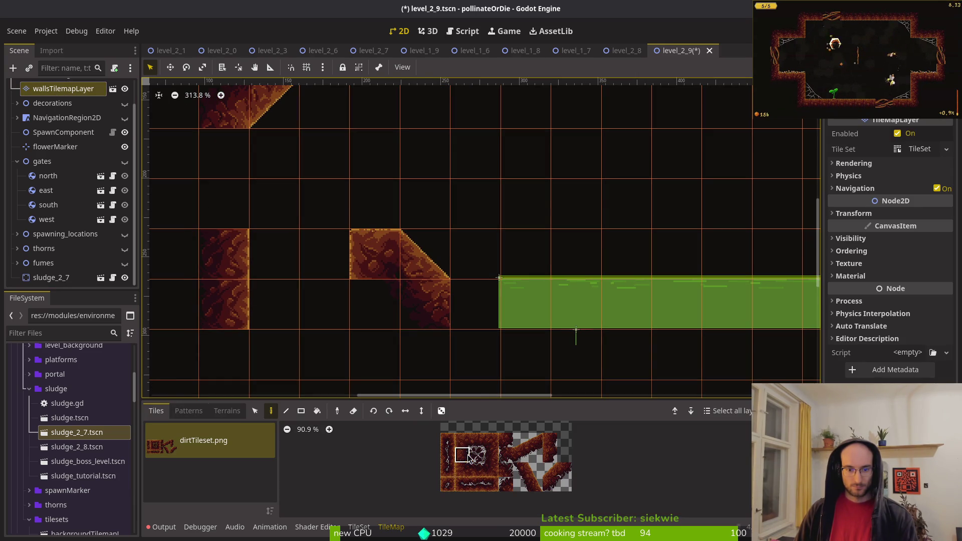
left_click(375, 305)
key("Escape")
scroll(451, 336, "down", 5)
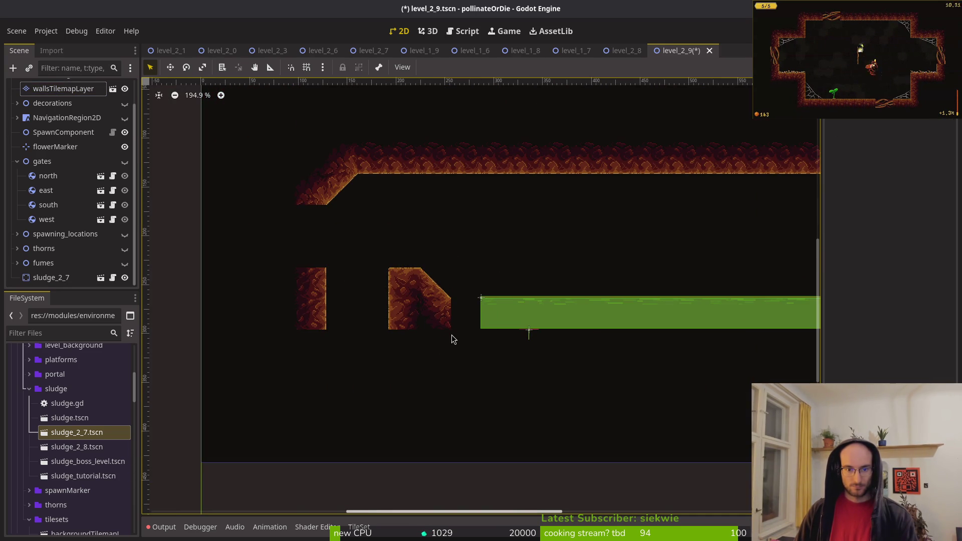
scroll(460, 316, "down", 4)
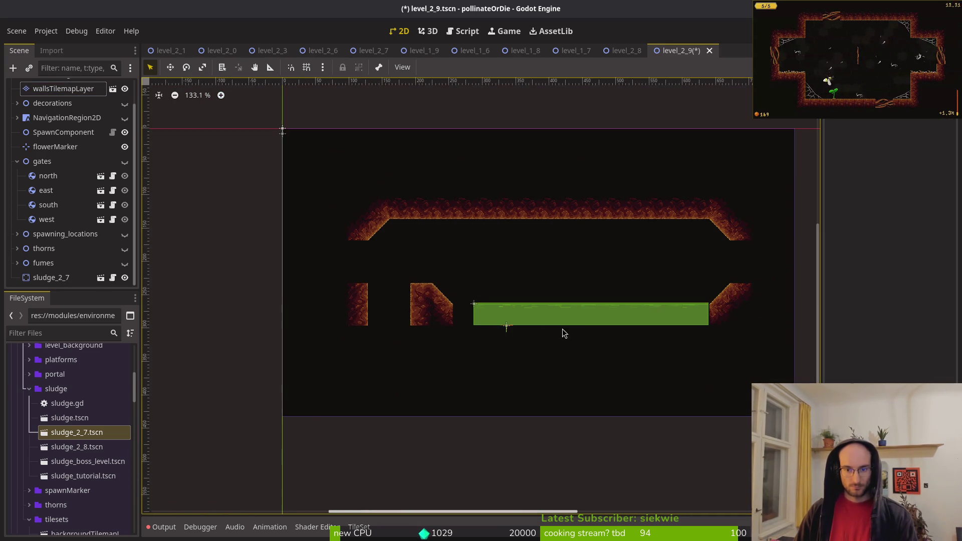
scroll(552, 336, "right", 2)
left_click(462, 329)
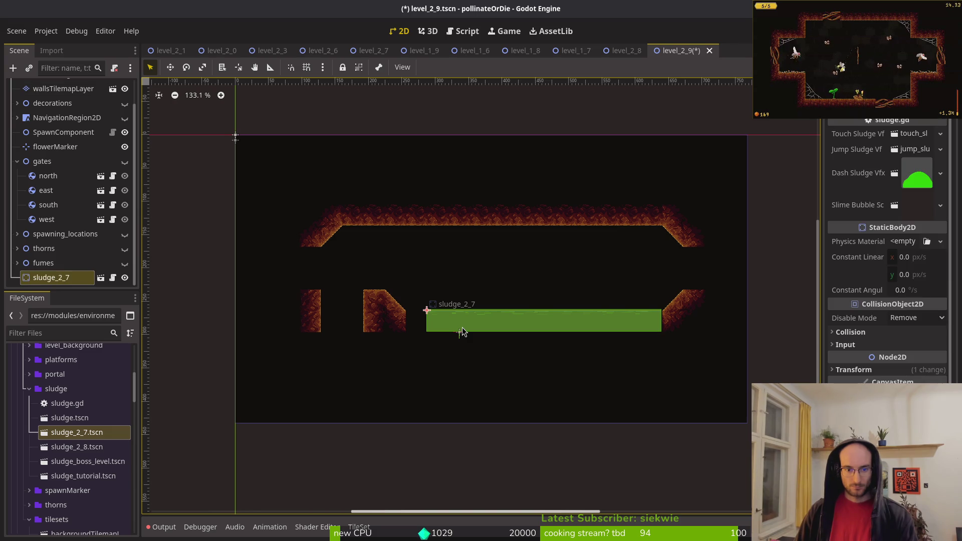
scroll(482, 306, "up", 4)
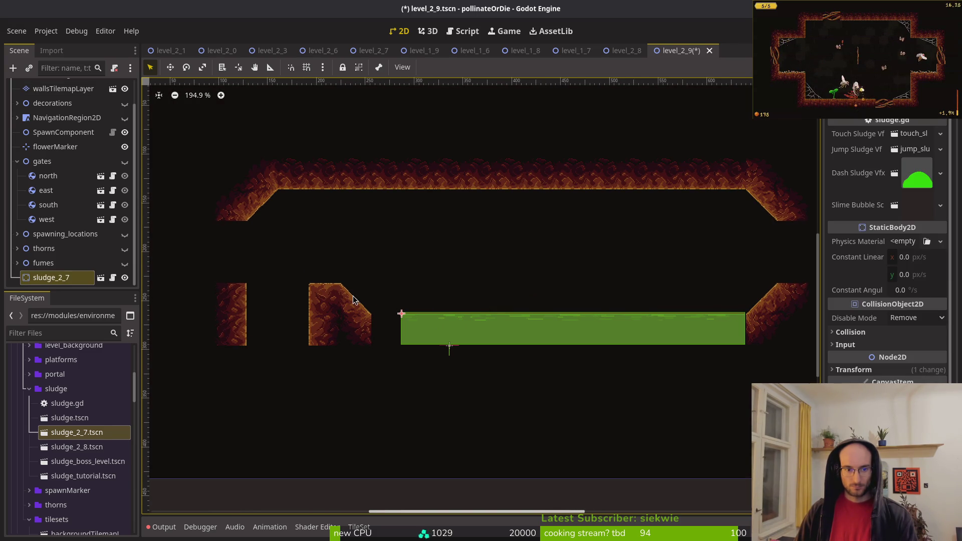
scroll(315, 301, "left", 3)
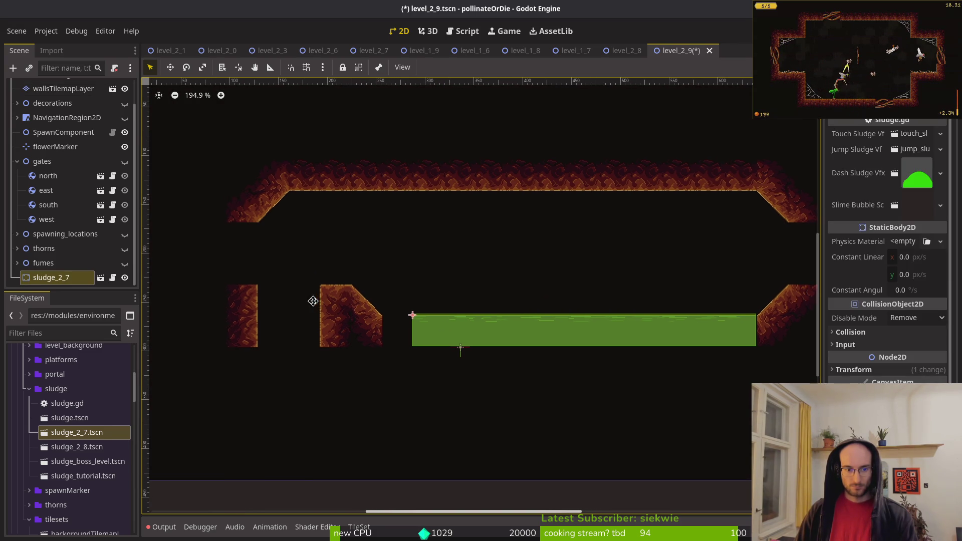
- Erase the slope tile beside the sludge and slide sludge_2_7 left against the dirt block
key("Up")
key("Up")
key("Up")
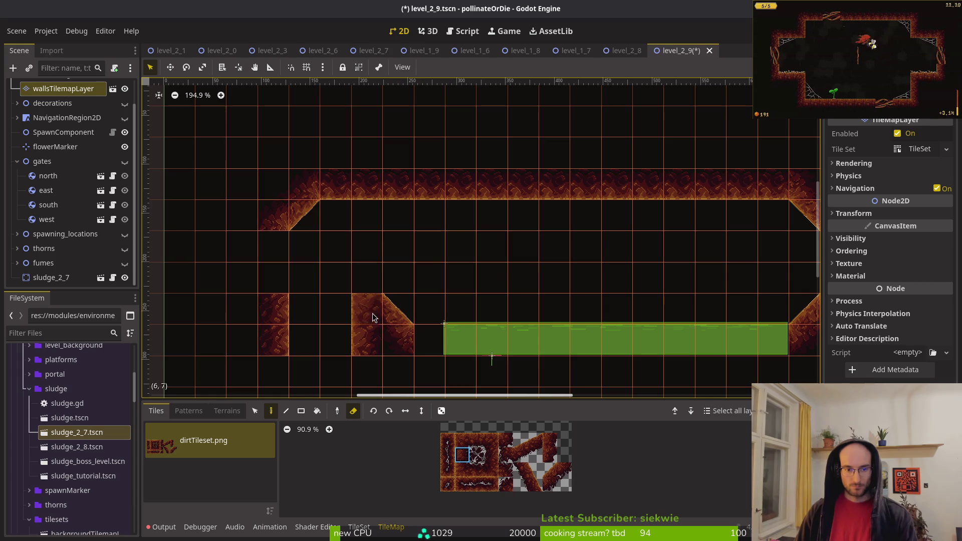
key("e")
left_click(398, 321)
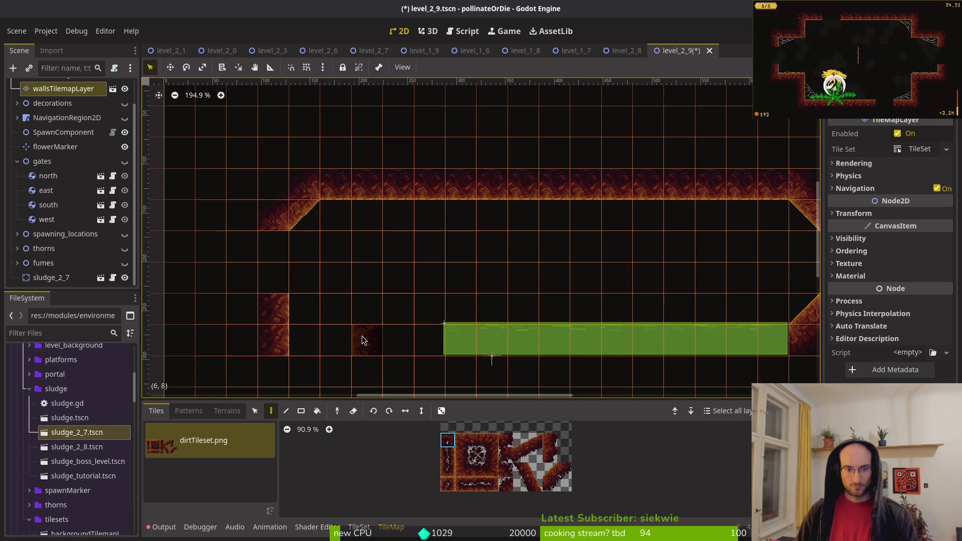
scroll(419, 301, "down", 3)
scroll(419, 301, "up", 3)
mouse_move(452, 316)
left_mouse_down()
mouse_move(401, 325)
mouse_move(396, 316)
left_mouse_up()
scroll(401, 321, "up", 3)
scroll(398, 313, "down", 3)
scroll(357, 302, "up", 5)
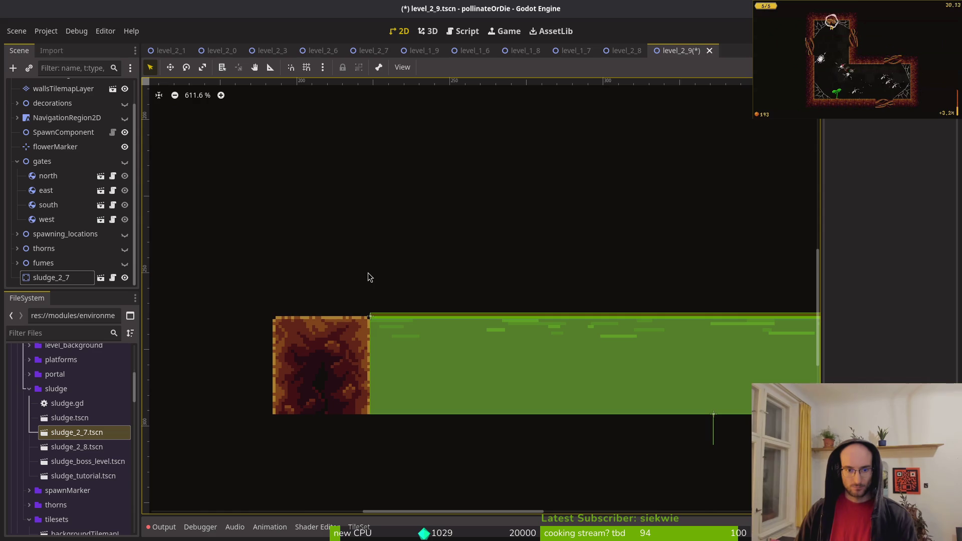
scroll(367, 280, "down", 6)
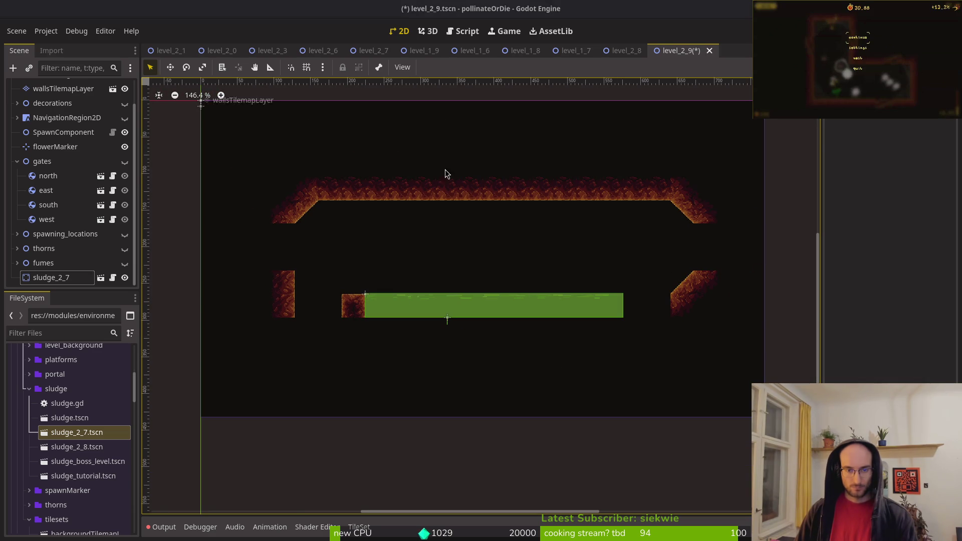
- Compare the sludge sheet sprite in Aseprite with the level_2_9 scene in Godot
key("alt+Tab")
scroll(636, 217, "down", 4)
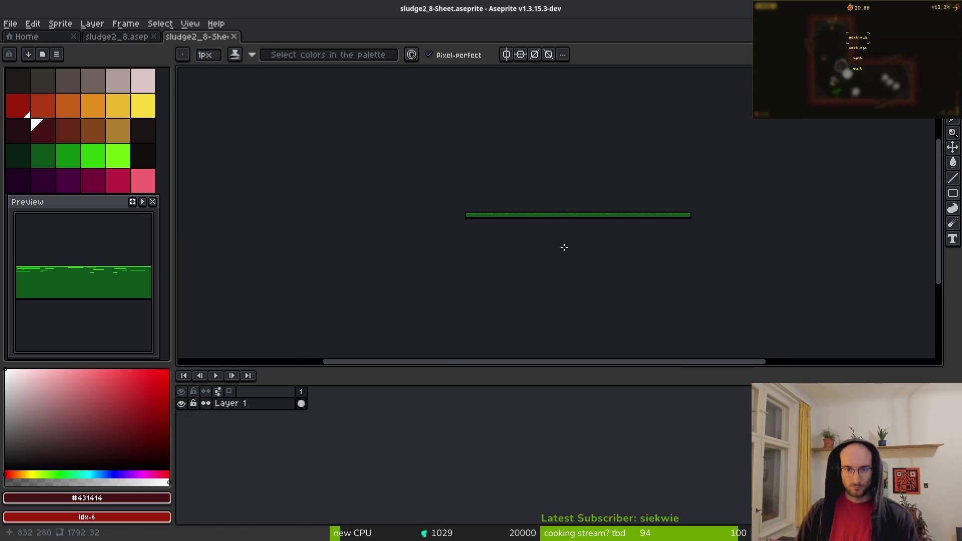
key("alt+Tab")
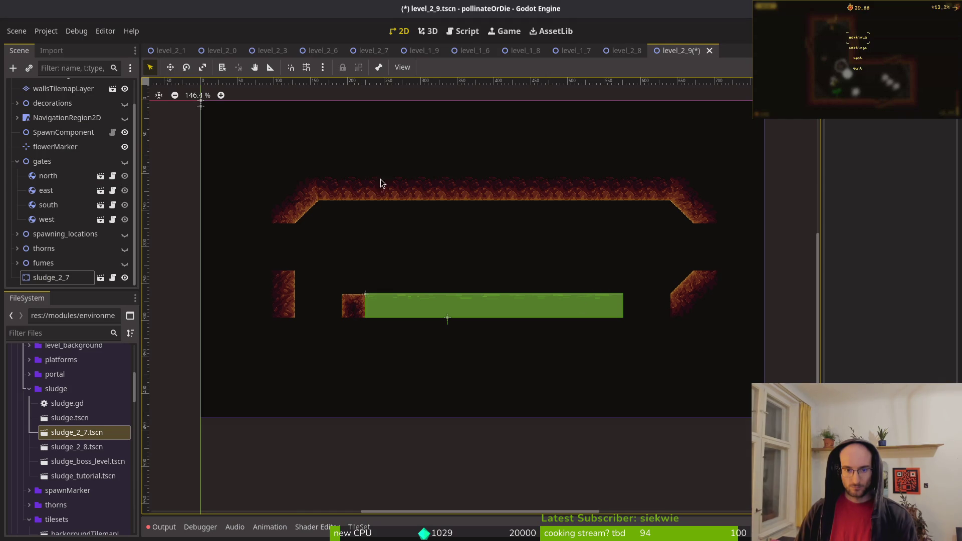
key("alt+Tab")
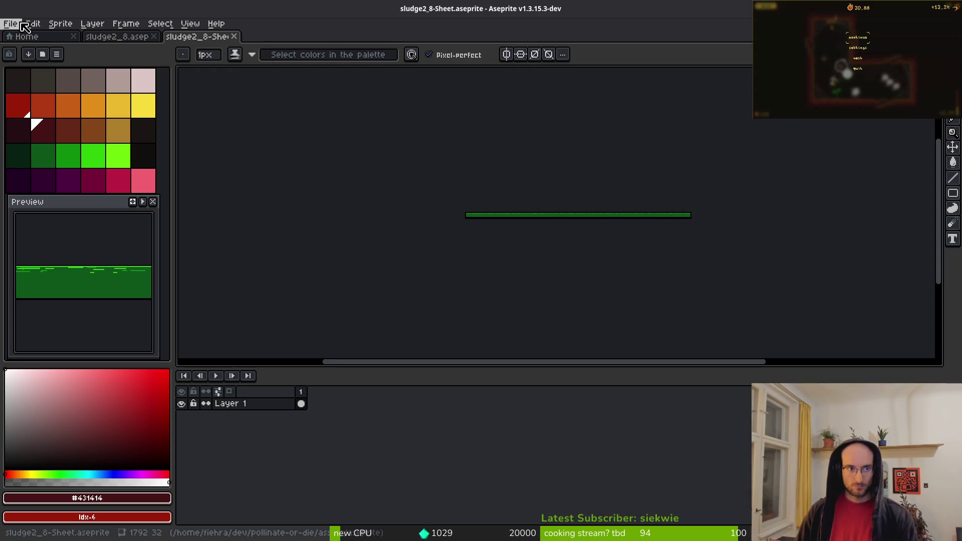
- Open sludgeBoss.aseprite from Aseprite's recent files, then select the sludge_2_7 floor in level_2_9
left_click(15, 25)
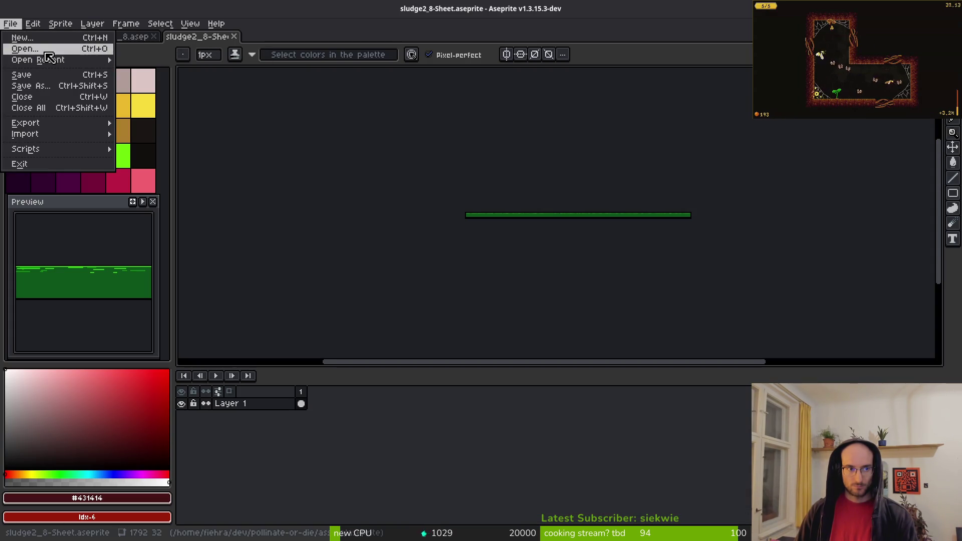
left_click(20, 53)
left_click(48, 45)
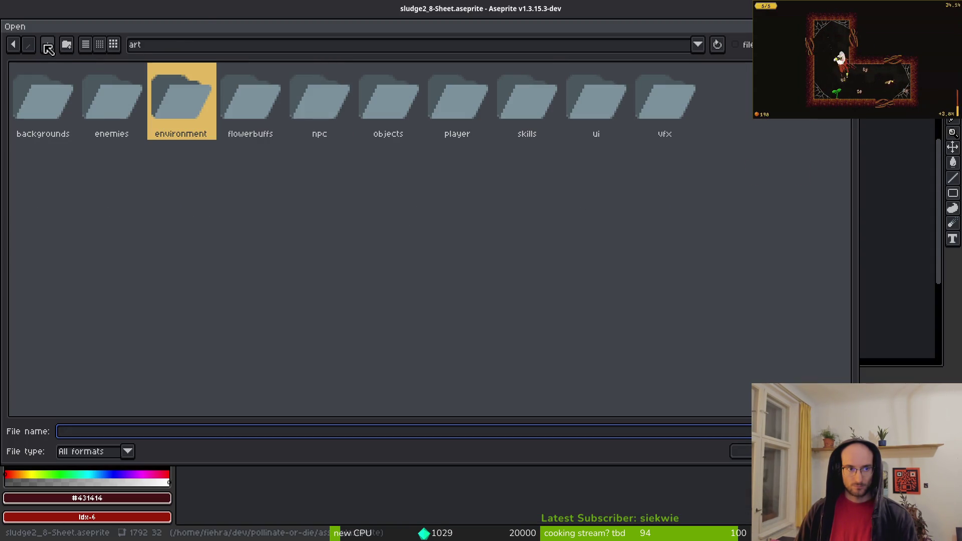
key("Escape")
left_click(22, 36)
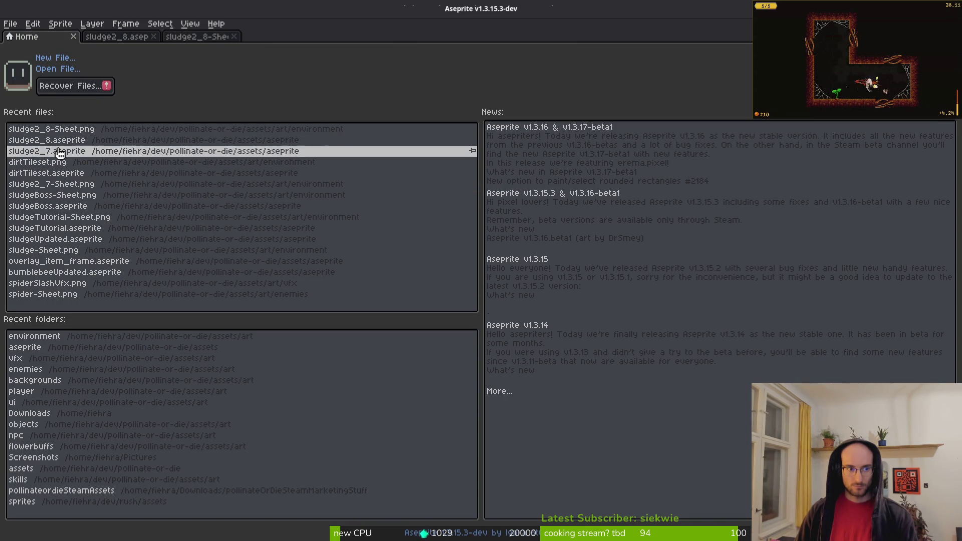
left_click(73, 210)
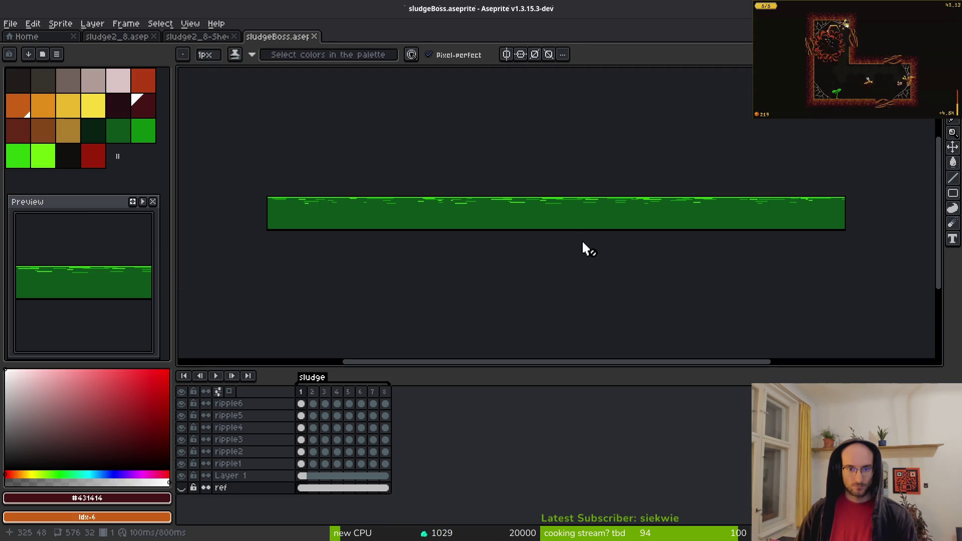
key("alt+Tab")
left_click(437, 311)
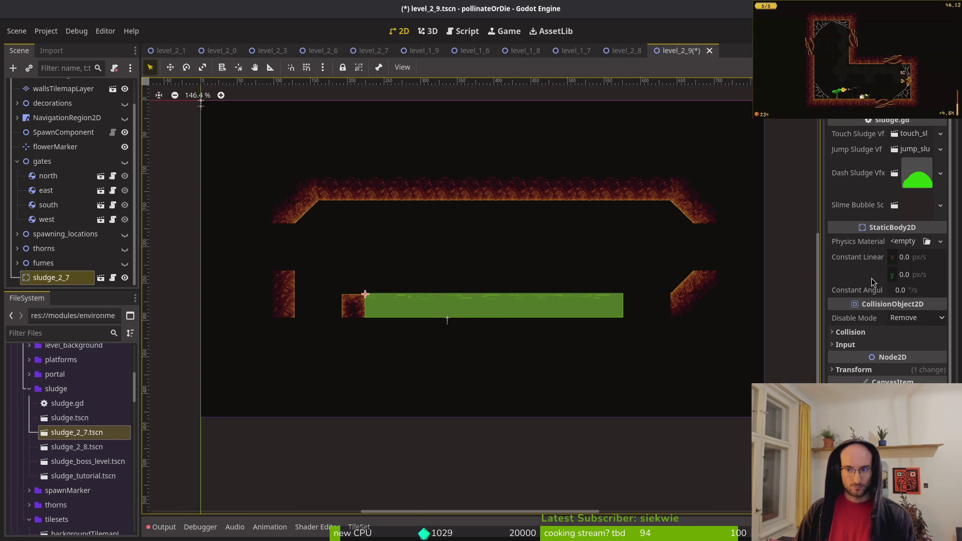
- Review sludge_2_7's Transform, then drop a sludge_tutorial.tscn instance below the sludge floor in level_2_9
left_click(854, 369)
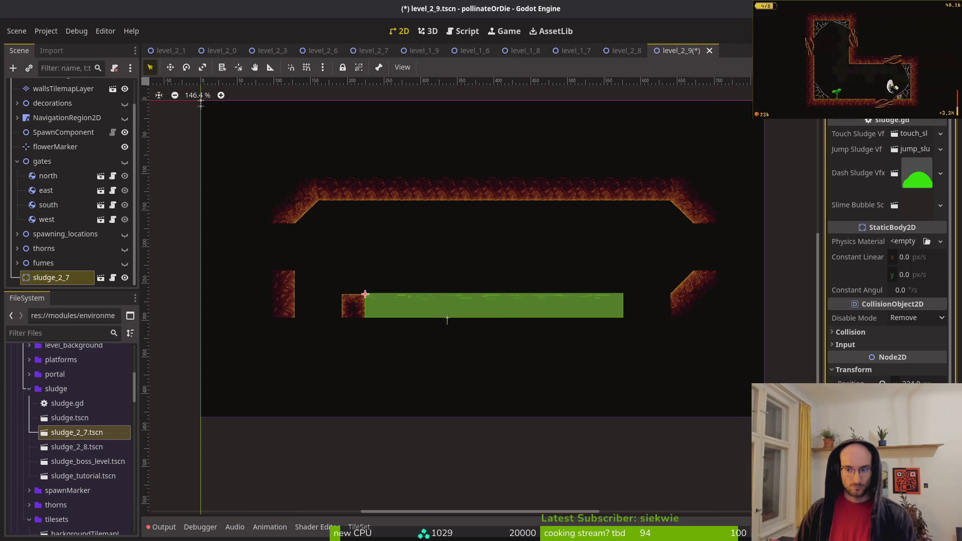
scroll(887, 250, "down", 3)
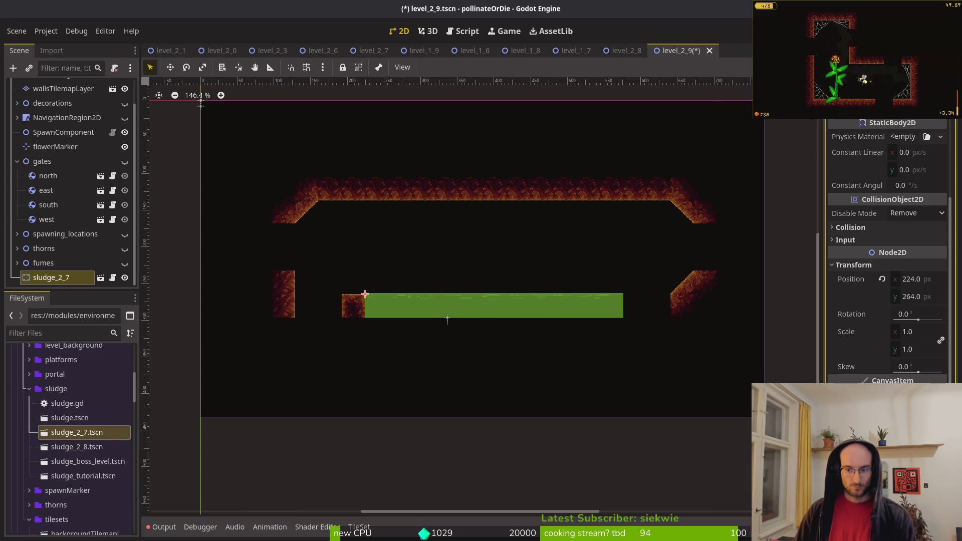
left_click(853, 264)
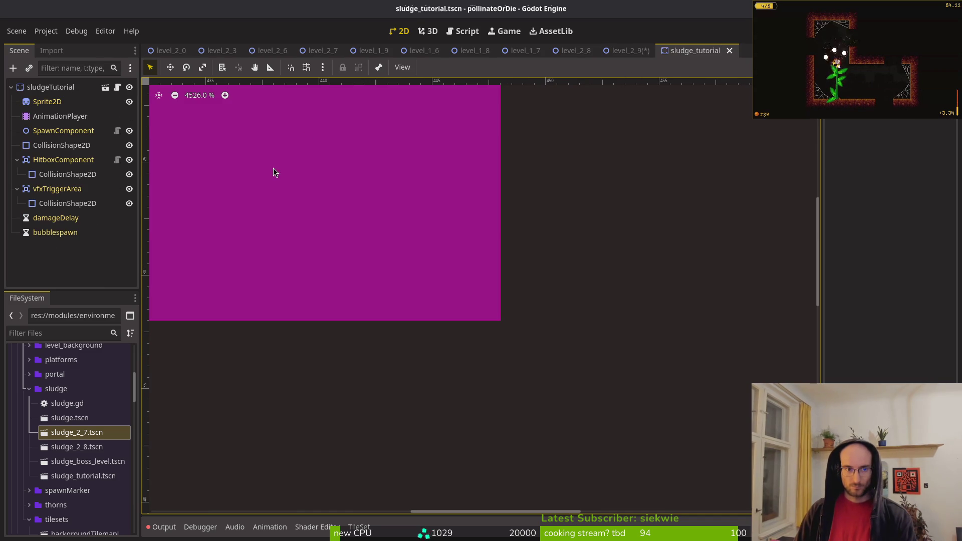
scroll(273, 167, "down", 2)
scroll(451, 281, "down", 5)
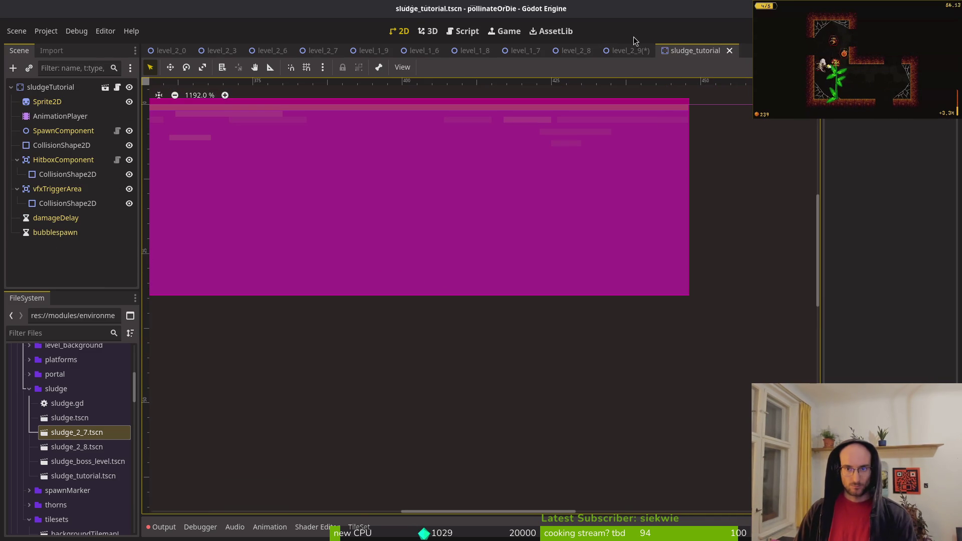
left_click(636, 51)
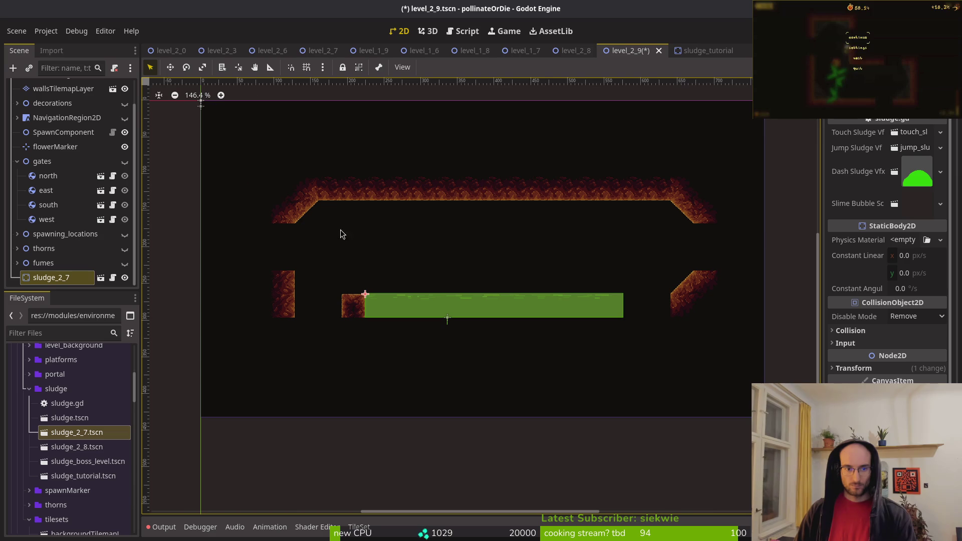
mouse_move(91, 483)
left_mouse_down()
mouse_move(97, 313)
mouse_move(451, 317)
mouse_move(367, 325)
left_mouse_up()
- Replace sludgeBoss with sludgeTutorial.aseprite from recent files and check its canvas size
key("alt+Tab")
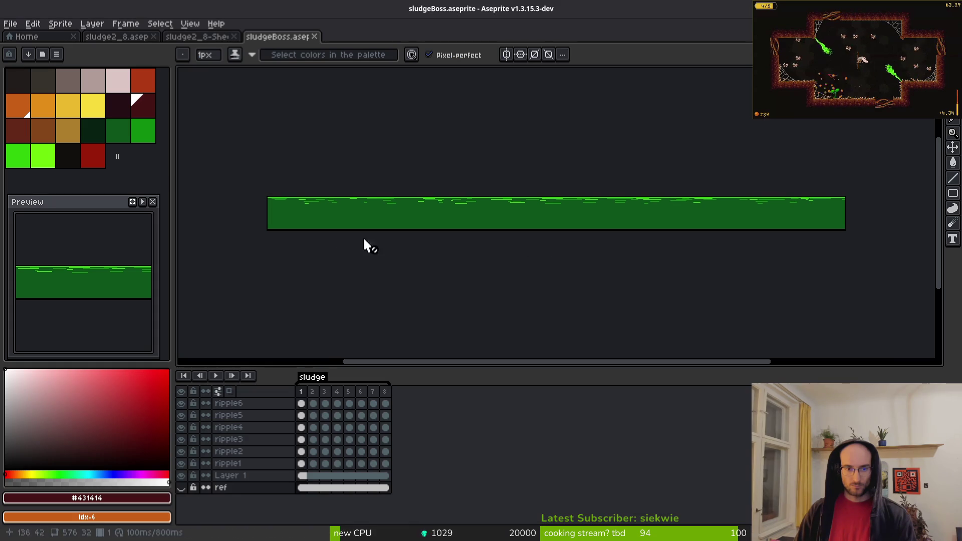
left_click(314, 36)
left_click(15, 38)
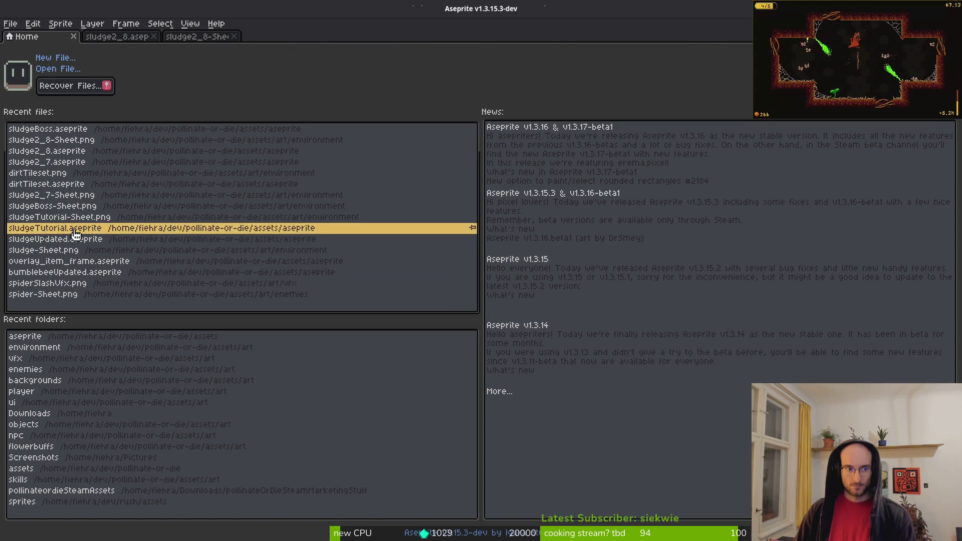
left_click(48, 228)
key("ctrl+alt+c")
key("Escape")
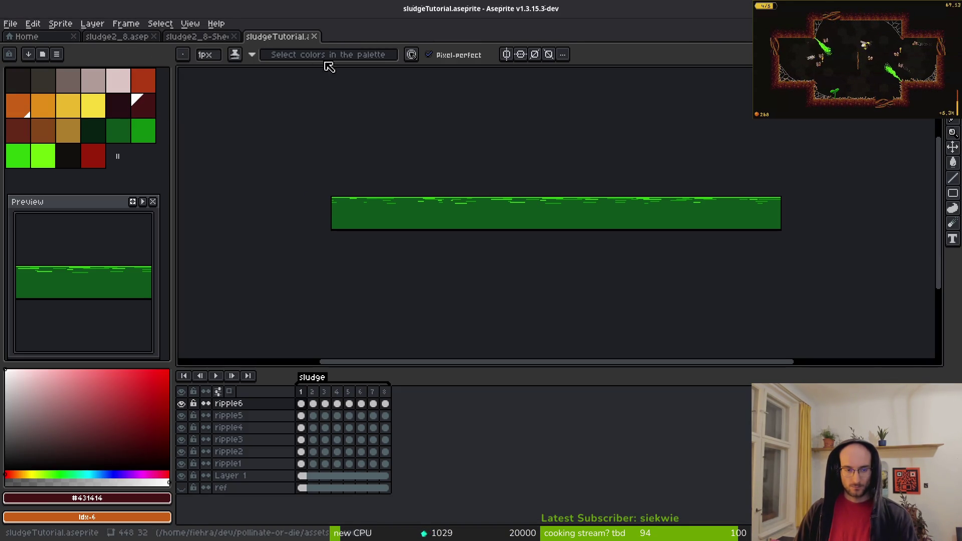
- Save the sprite as a new file, naming it starting with 'sludge_2_9'
left_click(10, 23)
left_click(23, 86)
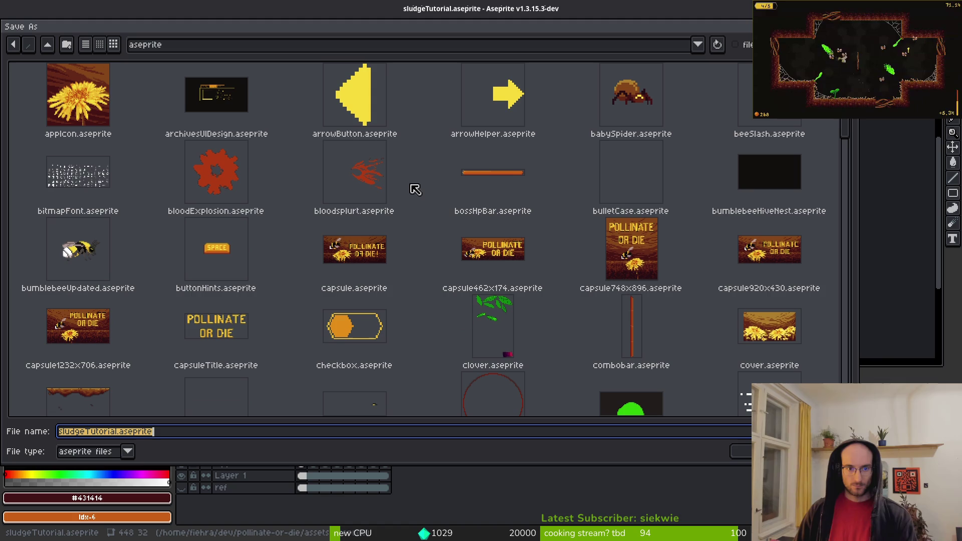
type("sludge_2_9")
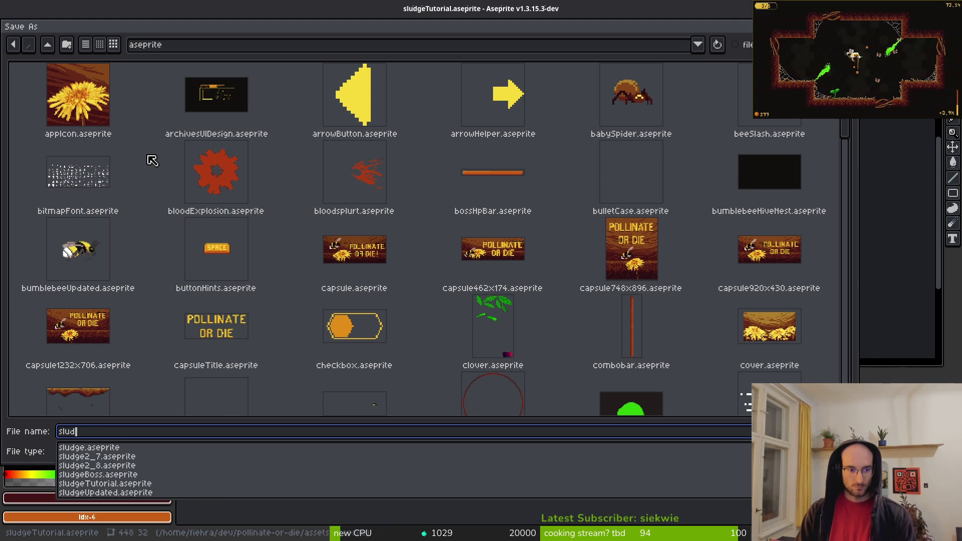
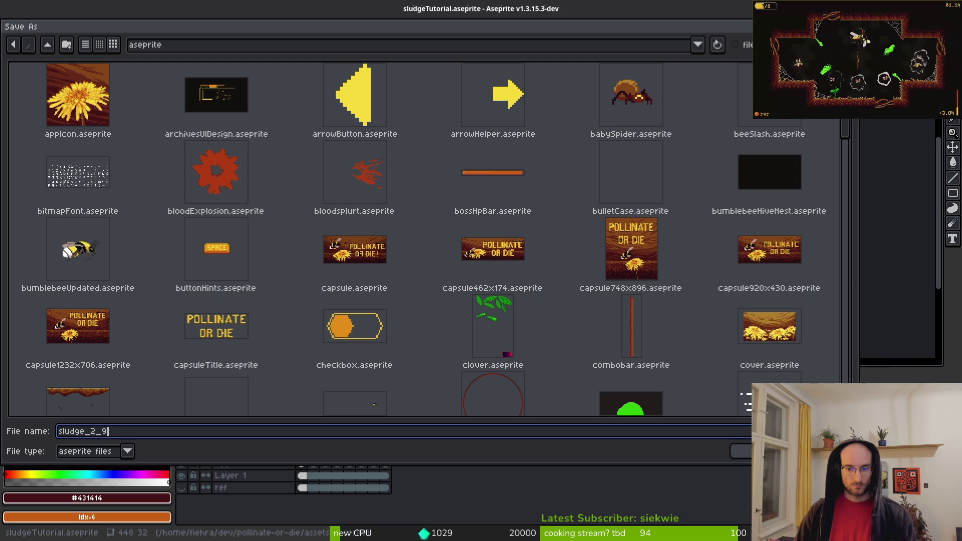
- Save the sprite as sludge_2_9 and load the default palette
left_click(740, 451)
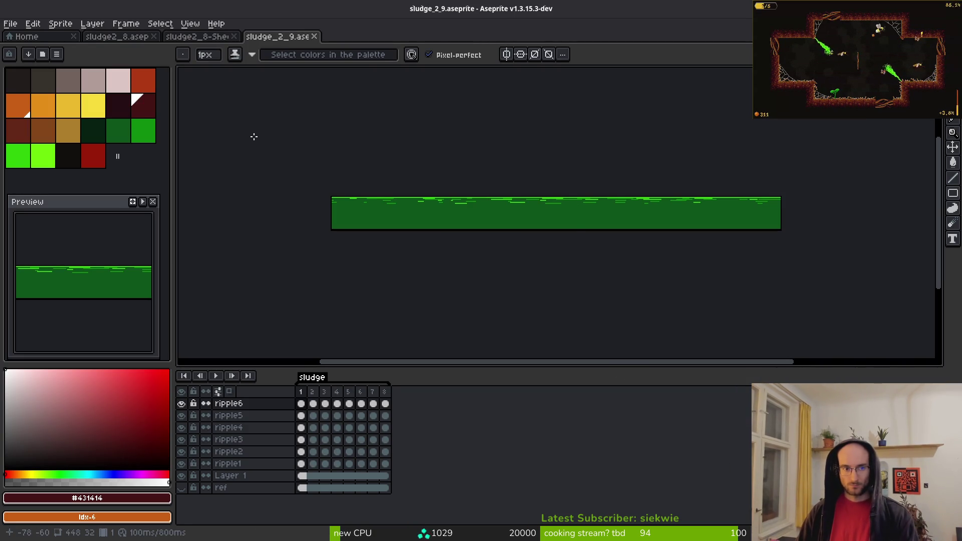
left_click(56, 54)
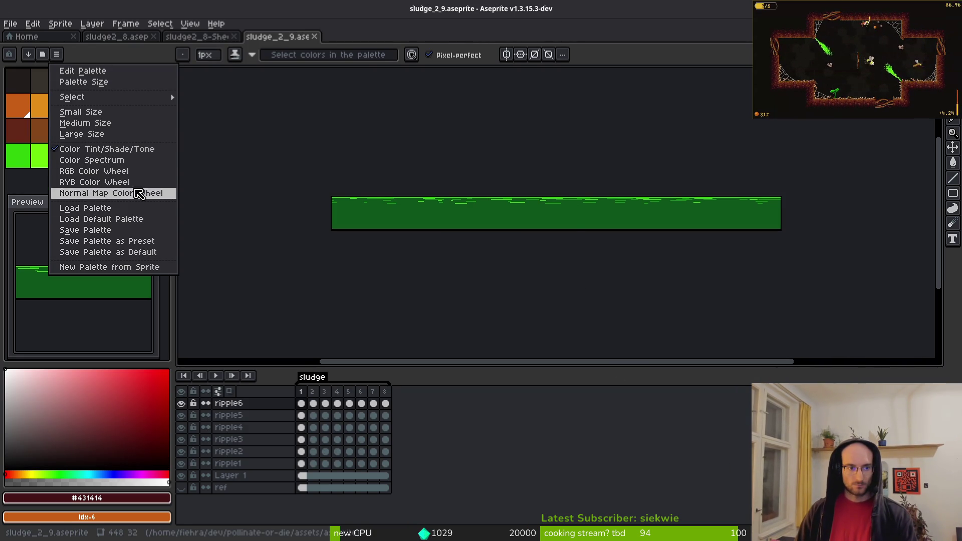
left_click(115, 223)
- Narrow the canvas width from 448 to 416 px (448-32) and save the sprite
key("ctrl+alt+c")
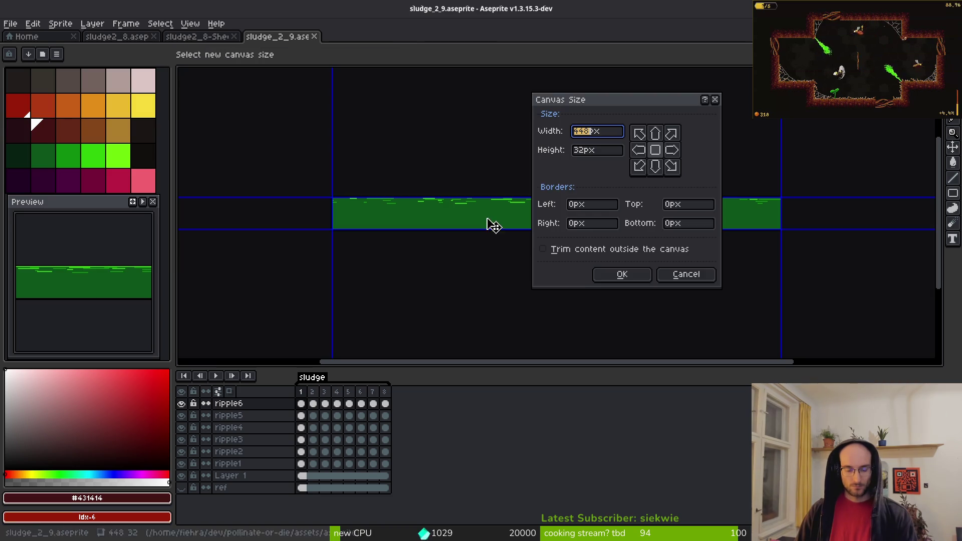
key("Escape")
key("ctrl+alt+c")
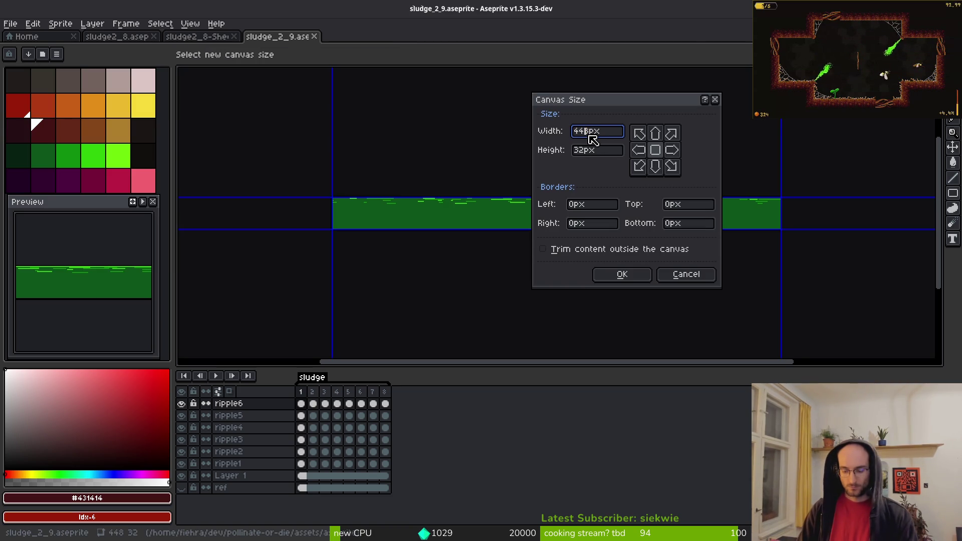
key("BackSpace")
key("Escape")
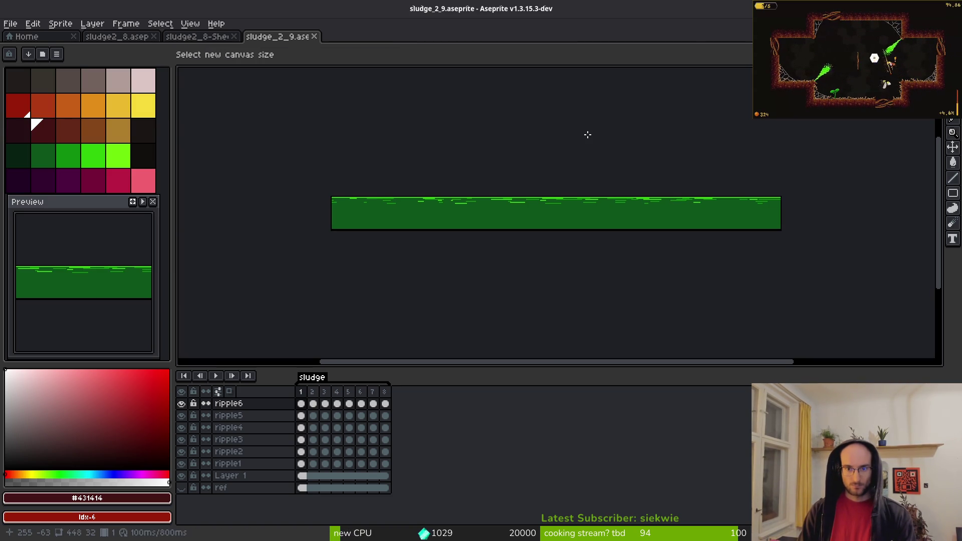
key("ctrl+alt+c")
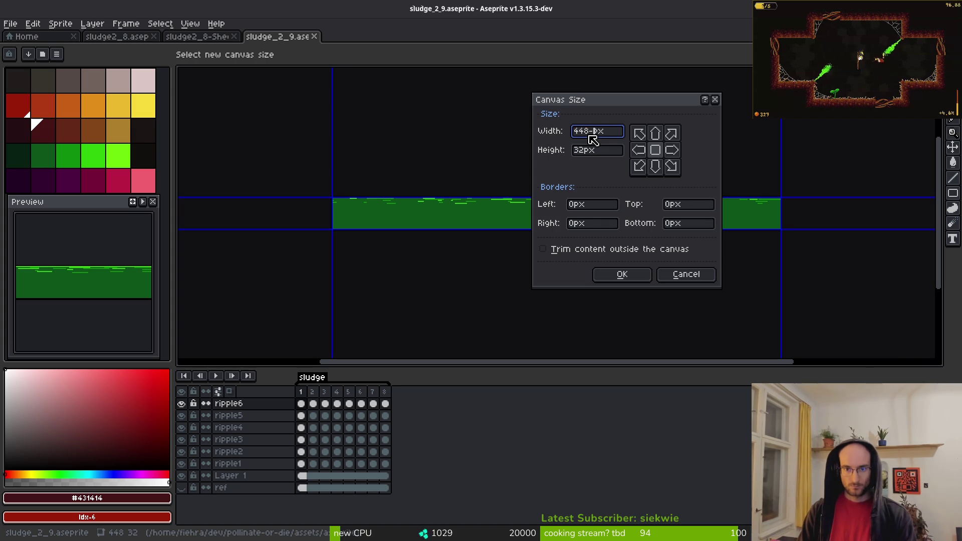
type("32")
key("Return")
key("ctrl+s")
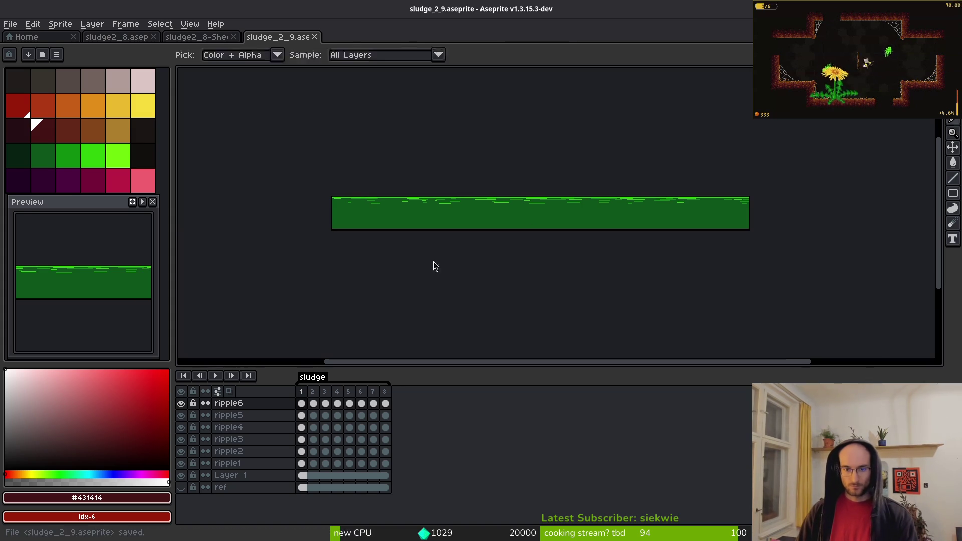
key("alt+Tab")
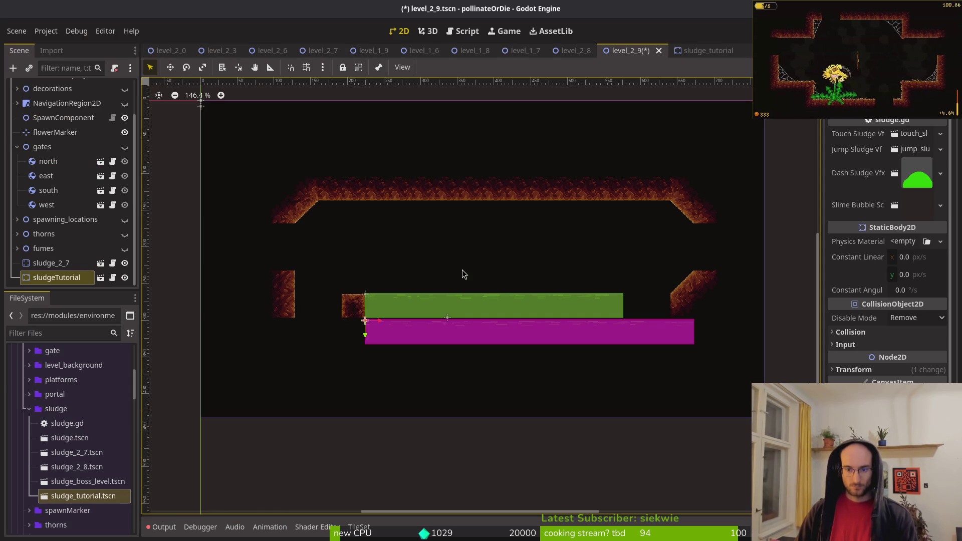
- Export the sprite sheet as sludge_2_9-Sheet.png into the art/environment folder
key("alt+Tab")
key("ctrl+e")
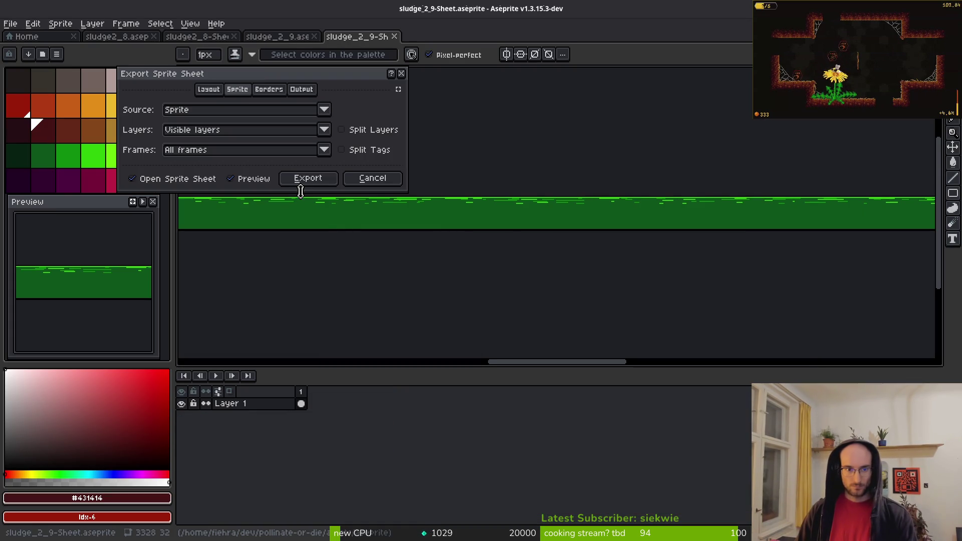
left_click(346, 182)
key("ctrl+shift+e")
left_click(247, 56)
left_click(261, 75)
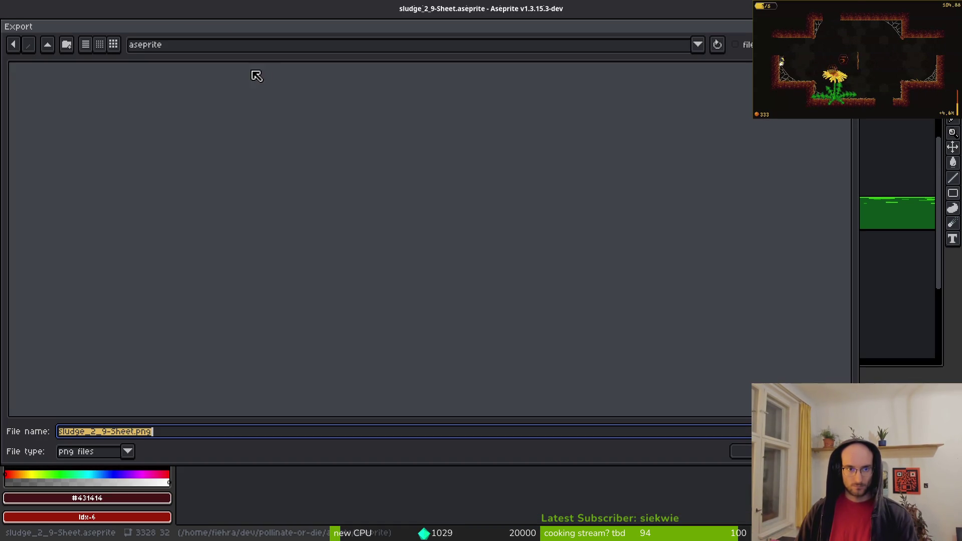
left_click(47, 44)
left_click(43, 98)
double_click(55, 93)
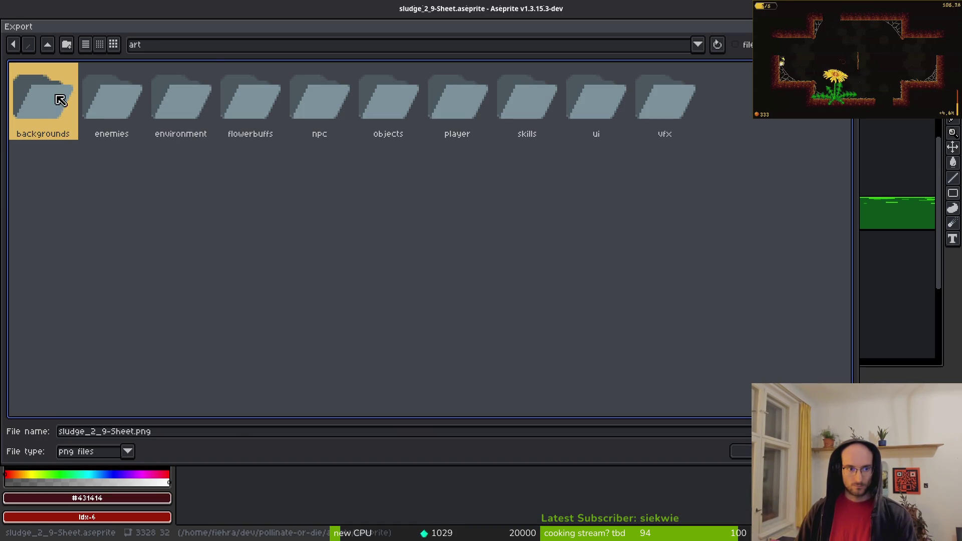
left_click(183, 97)
double_click(182, 103)
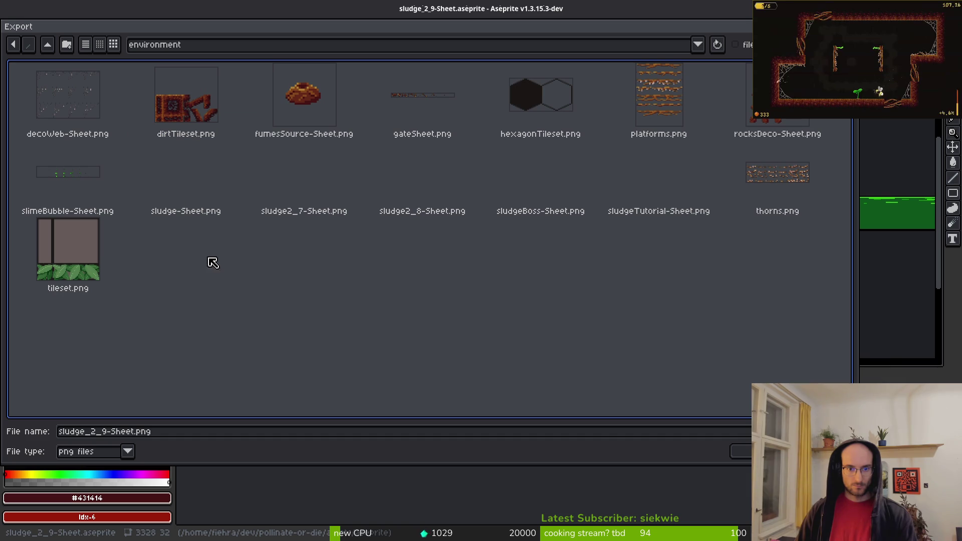
left_click(741, 451)
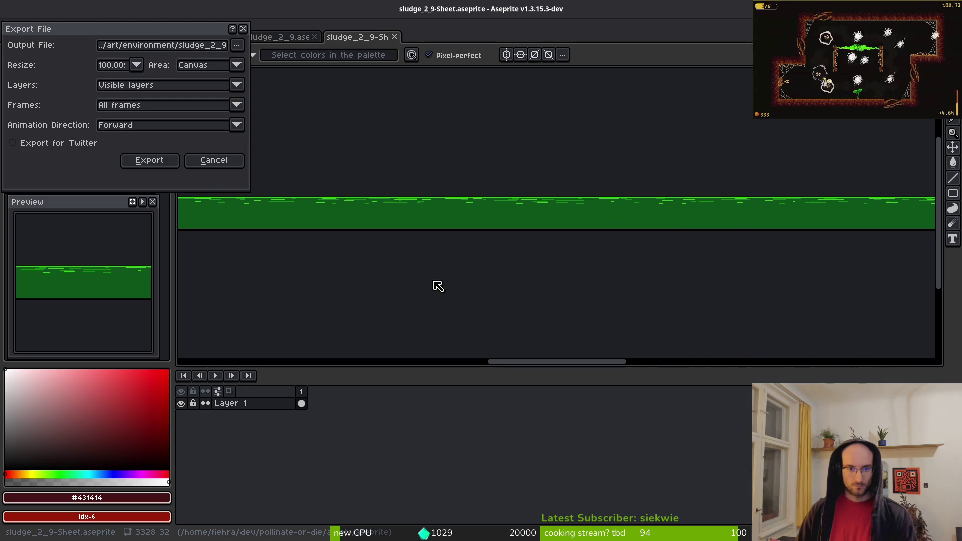
left_click(143, 160)
- Close the sludge_2_9, sludge_2_9-Sheet, sludge2_8 and sludge2_8-Sheet documents
middle_click(344, 36)
middle_click(275, 37)
middle_click(206, 36)
key("ctrl+w")
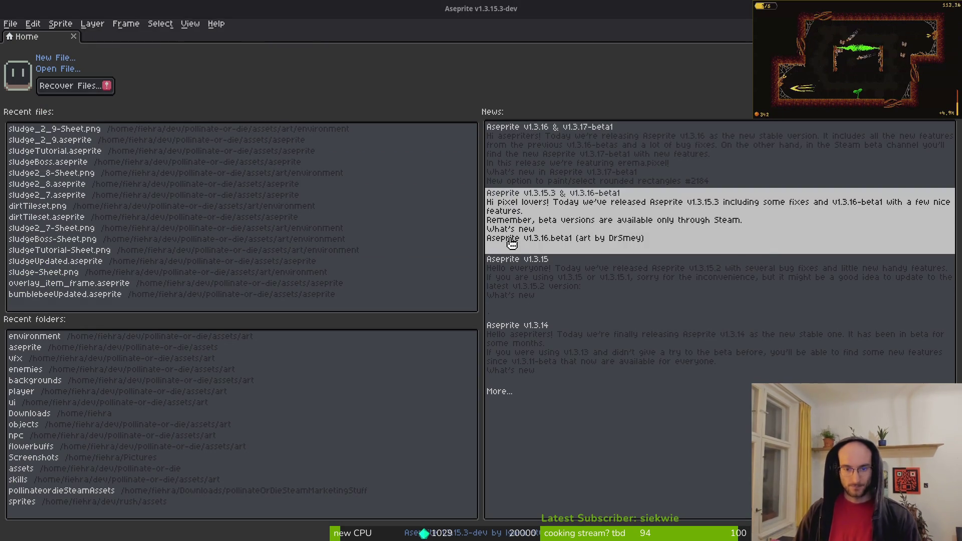
- Delete the sludge_2_7 and sludgeTutorial nodes from level_2_9 and save the scene
key("alt+Tab")
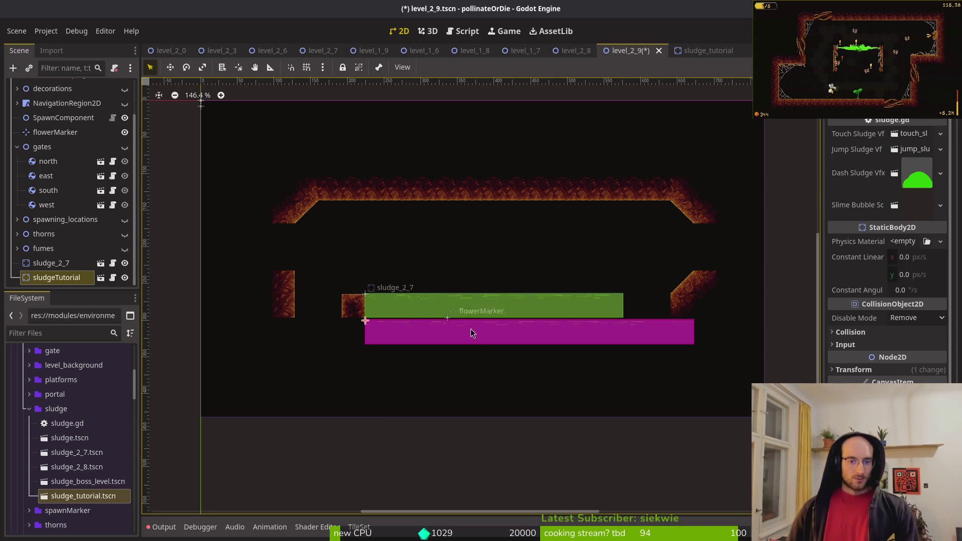
left_click(59, 266, "shift")
key("Delete")
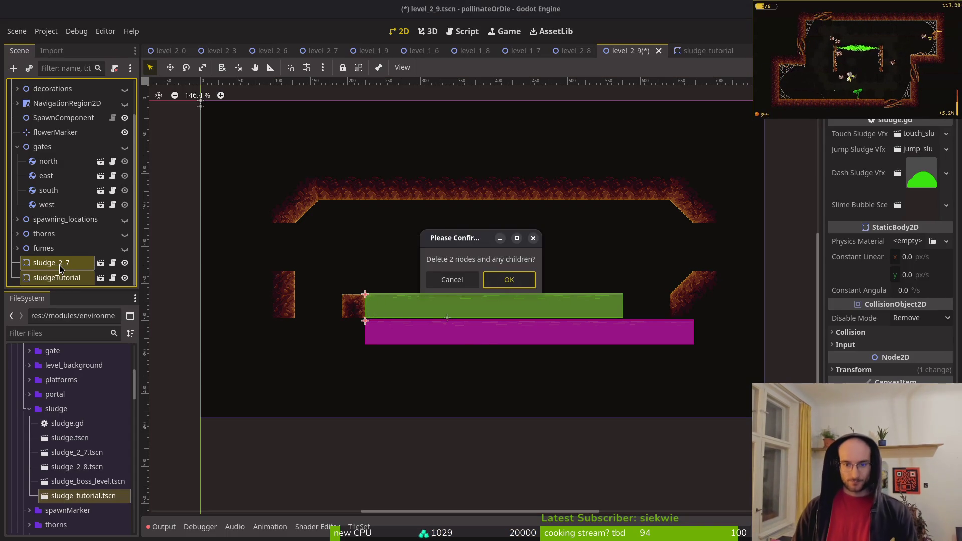
key("Return")
key("ctrl+s")
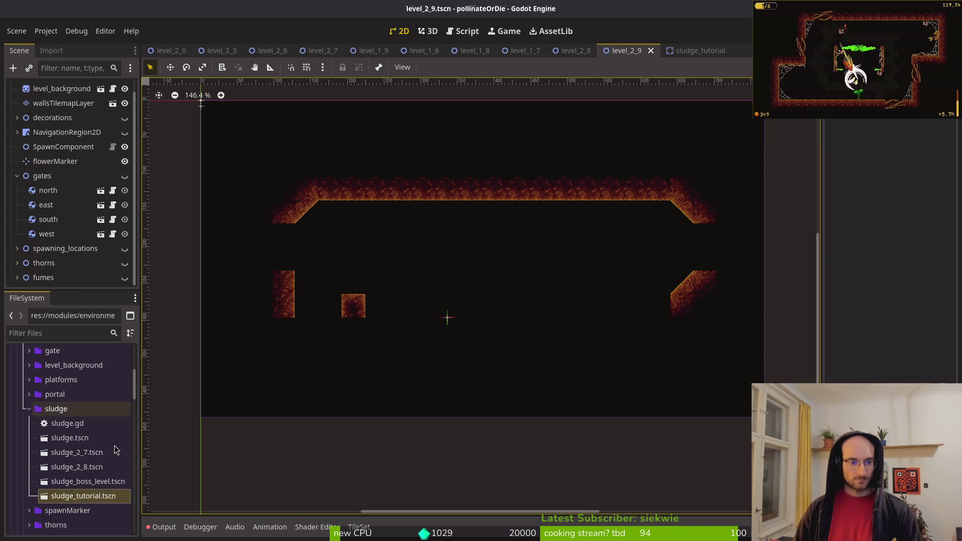
left_click(72, 437)
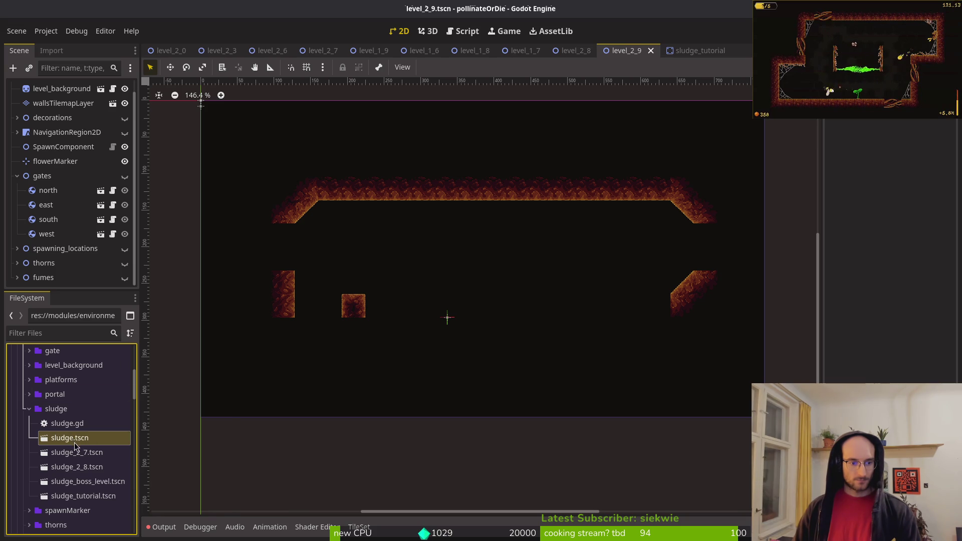
right_click(75, 441)
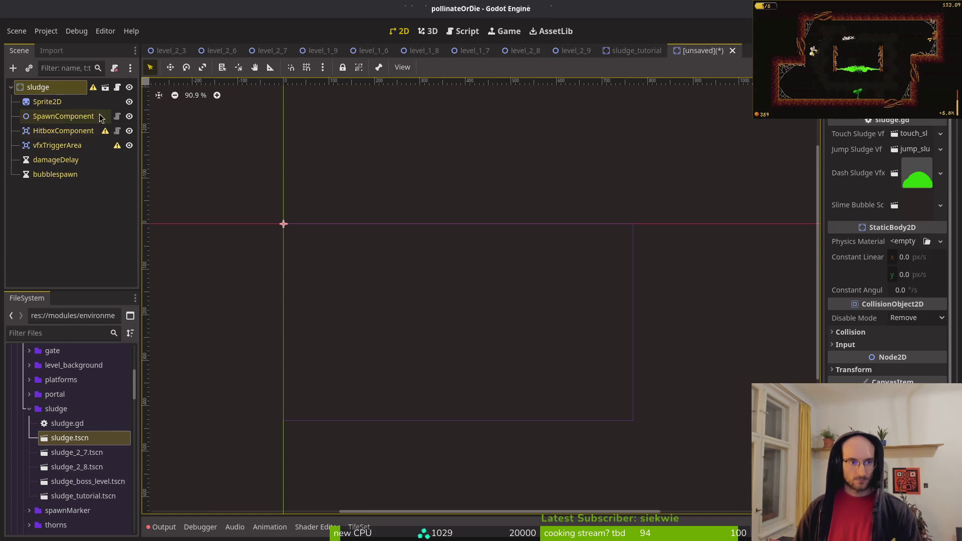
- Add an AnimationPlayer and a CollisionShape2D to the sludge scene
left_click(38, 89)
key("ctrl+a")
type("coshaanimplayer")
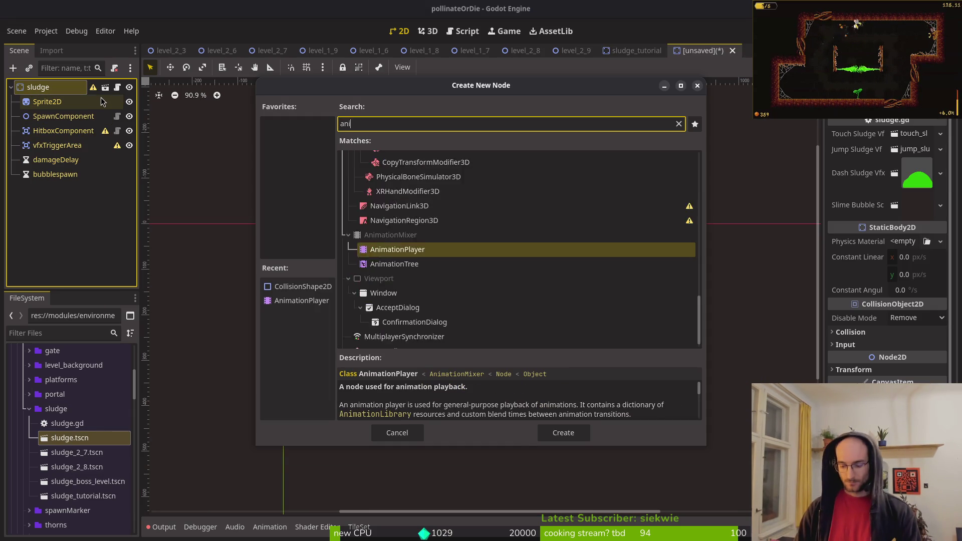
key("Return")
key("ctrl+a")
type("cosha")
key("Return")
- Add a CollisionShape2D under HitboxComponent and another under vfxTriggerArea
left_click(25, 133)
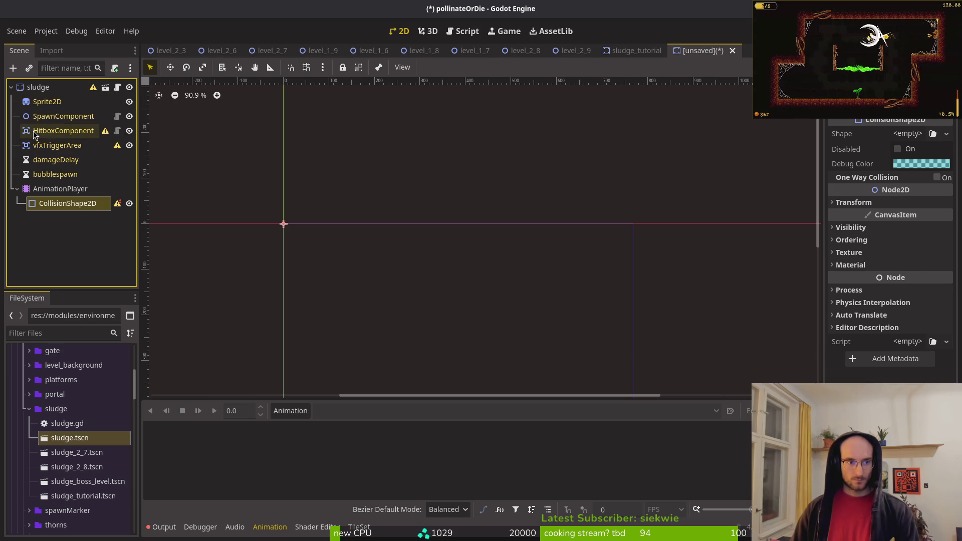
key("ctrl+a")
type("cosha")
key("Return")
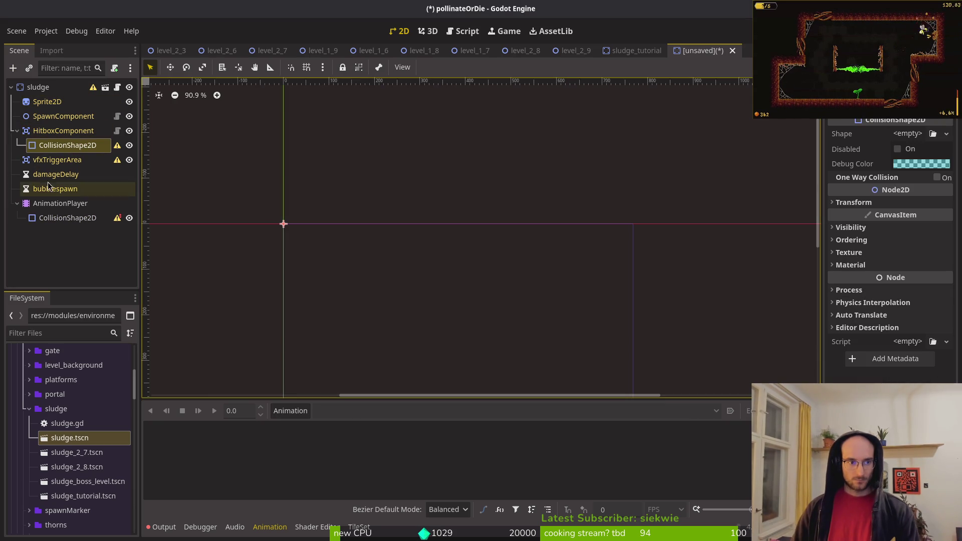
left_click(47, 165)
key("ctrl+a")
type("colsha")
key("Return")
key("ctrl+s")
key("Escape")
- Move the stray CollisionShape2D under the sludge root and AnimationPlayer below Sprite2D
left_click(63, 233)
left_click_drag(45, 112, 45, 124)
left_click_drag(47, 232, 44, 106)
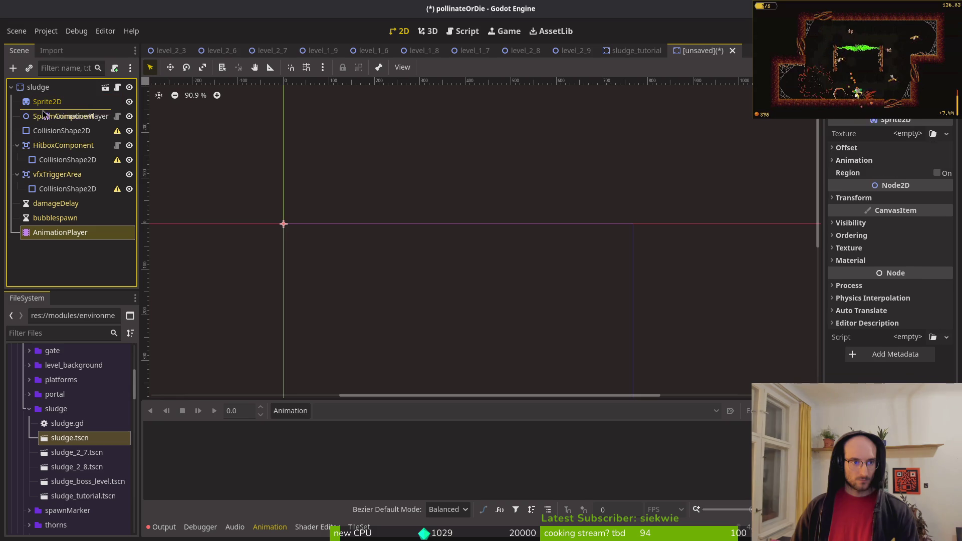
- Create an autoplaying animation named 'active' running at 12 FPS
left_click(292, 411)
left_click(292, 427)
type("active")
key("Return")
left_click(730, 412)
type("12")
key("Return")
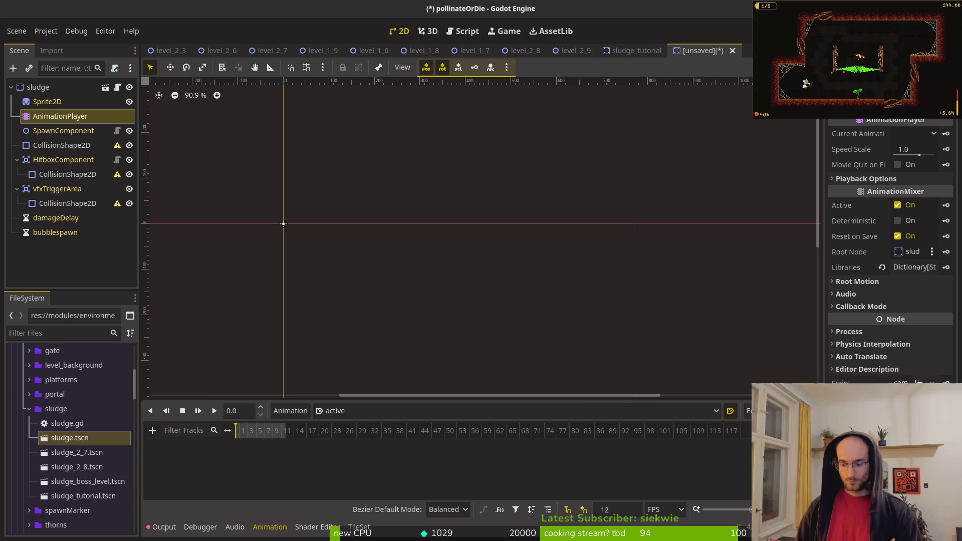
key("ctrl+s")
key("Escape")
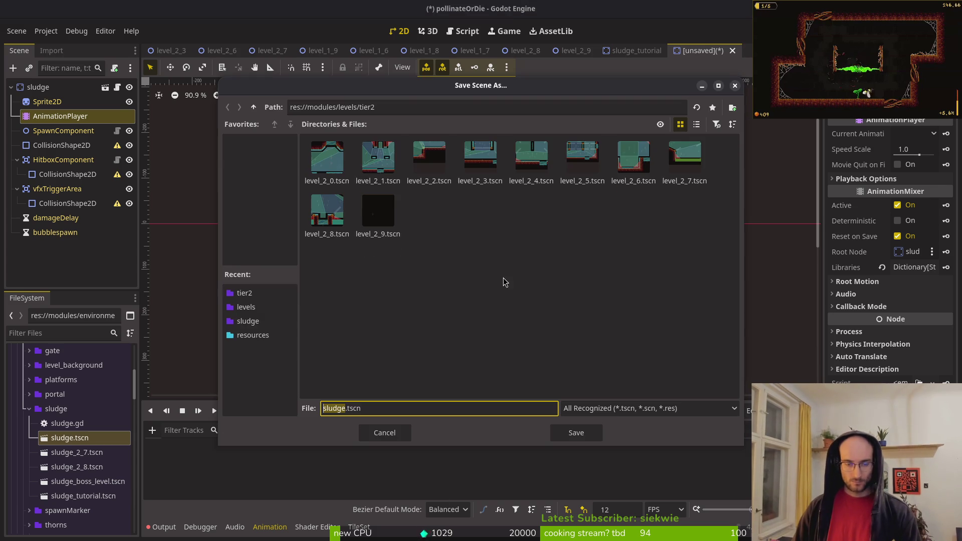
- Save the scene over sludge.tscn in res://modules/environment/sludge, confirming the overwrite
key("ctrl+s")
left_click(253, 107)
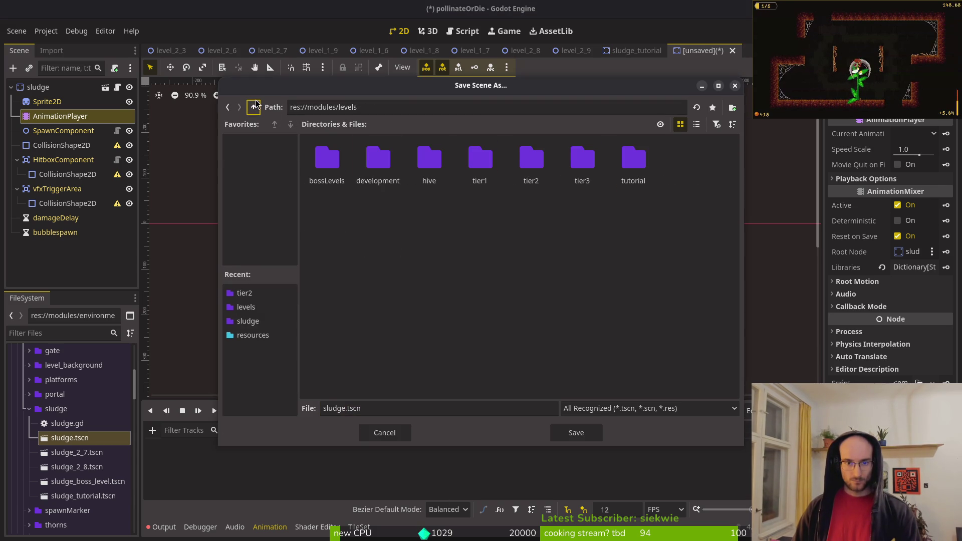
left_click(254, 108)
double_click(419, 173)
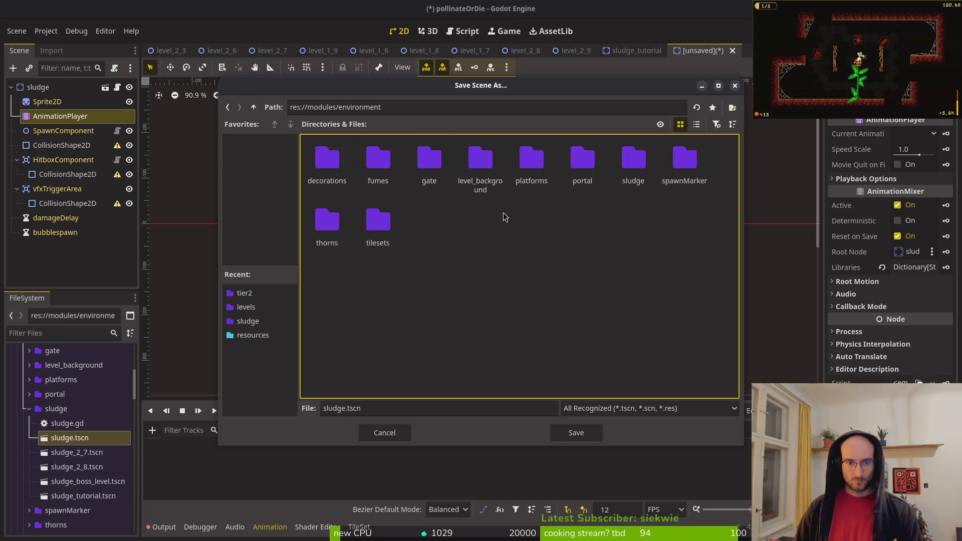
double_click(633, 161)
left_click(579, 438)
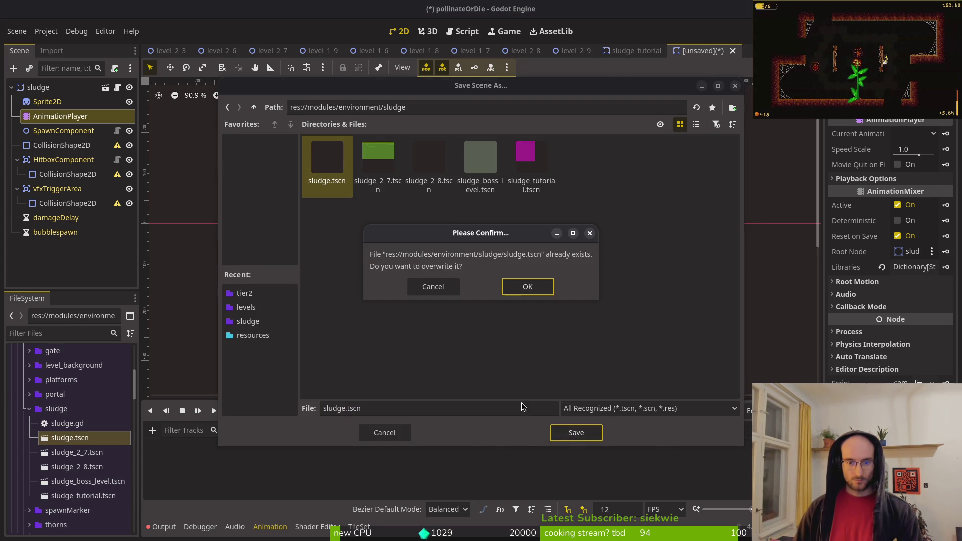
left_click(529, 287)
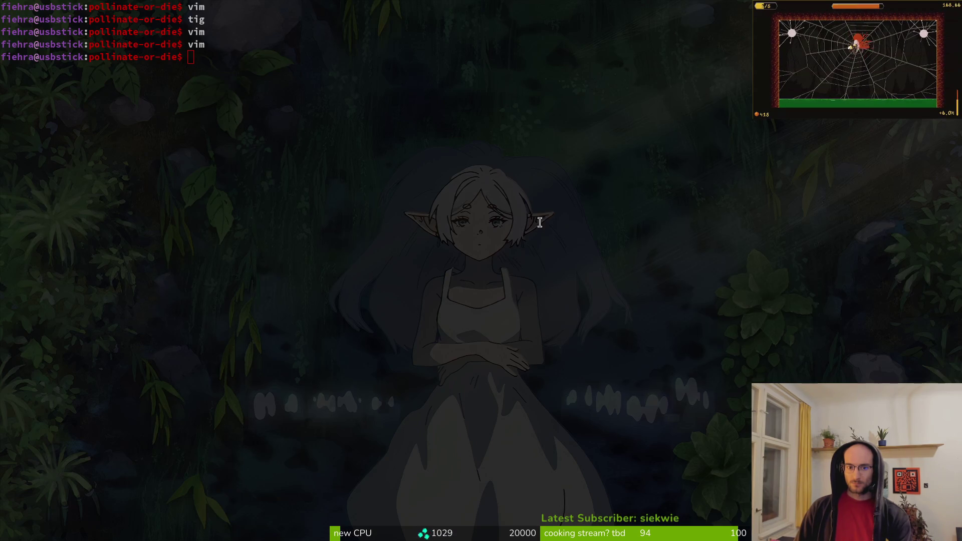
- Revert the uncommitted sludge.tscn changes in tig and quit to the shell
left_click(626, 221)
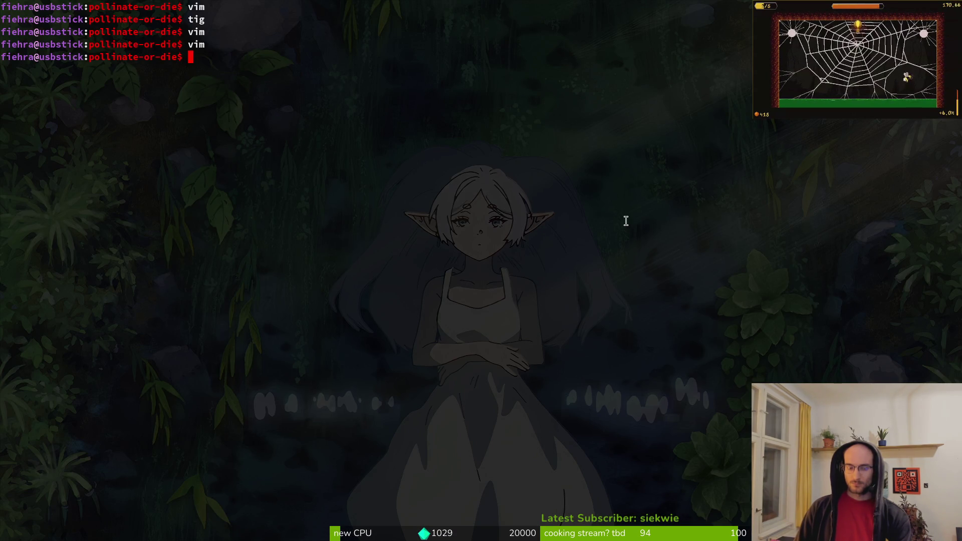
key("Down")
key("Down")
key("Down")
key("Down")
key("Up")
key("Up")
key("Up")
key("Up")
key("Return")
key("exclam")
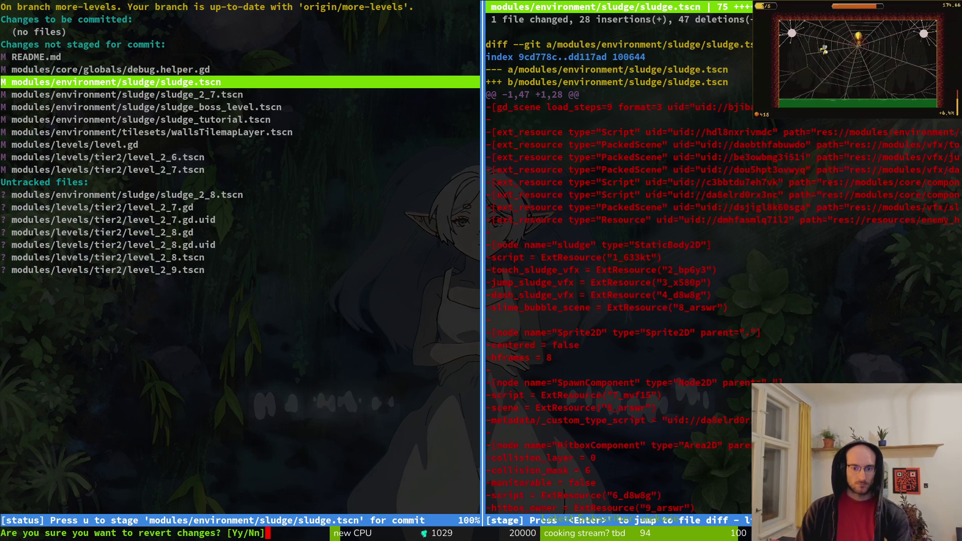
key("y")
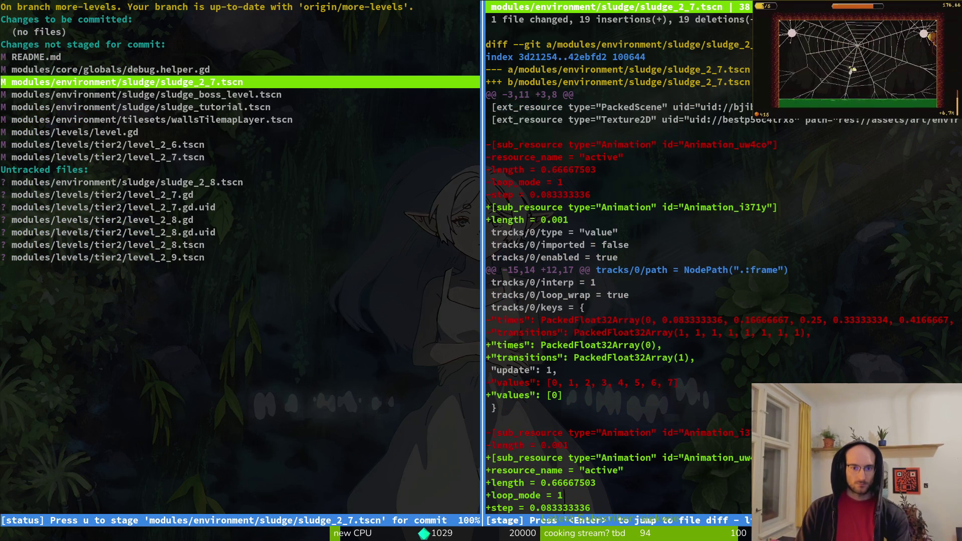
key("q")
key("q")
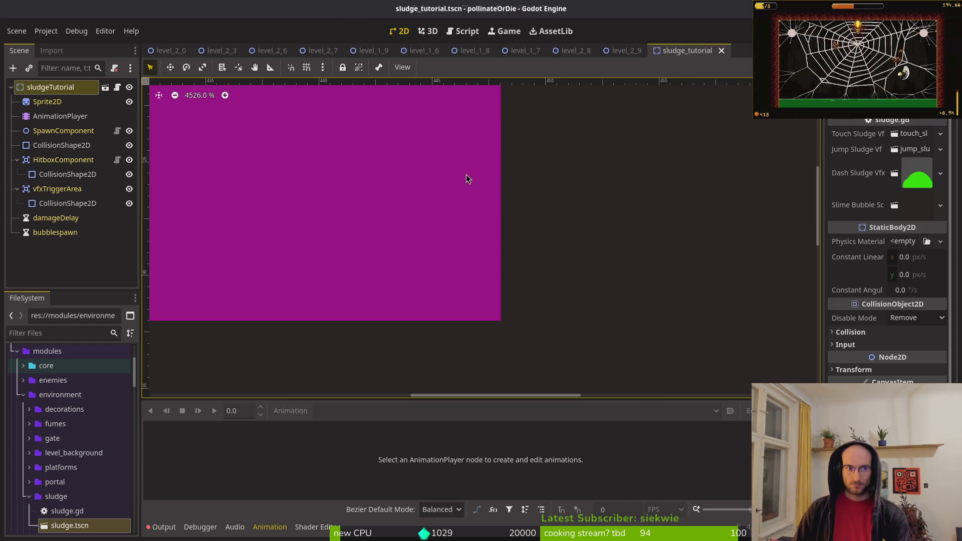
- Check tig's changed-file list to confirm sludge.tscn is no longer modified
key("super+1")
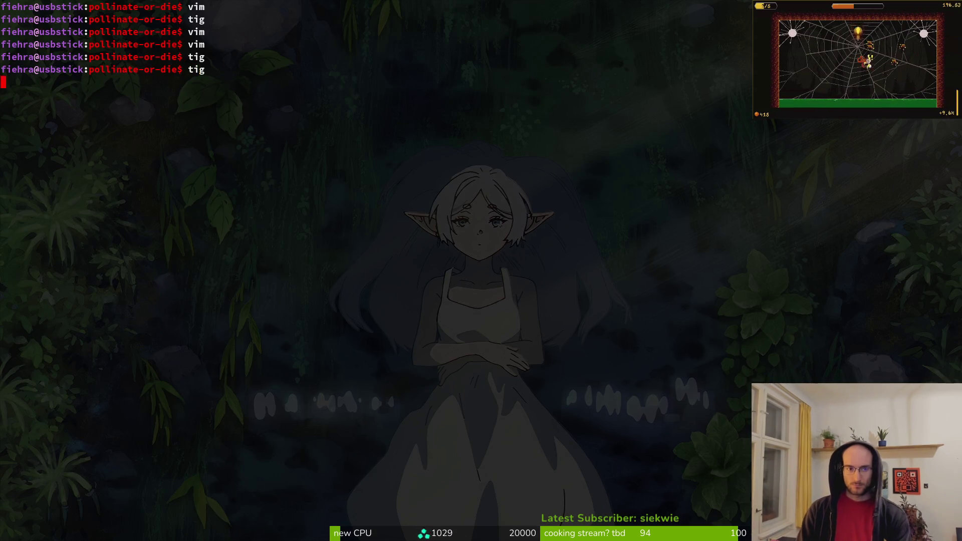
key("Return")
key("Down")
key("Down")
key("Down")
key("Down")
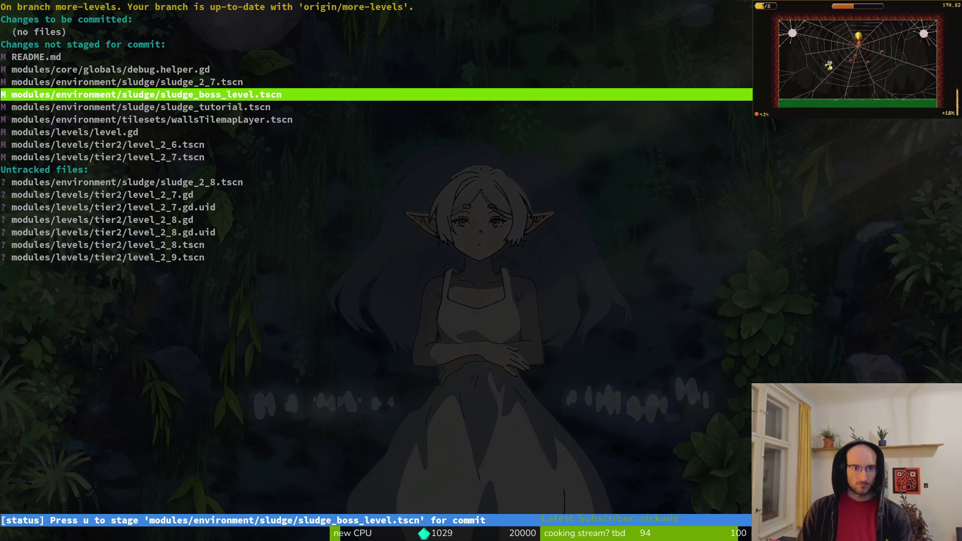
key("Down")
key("Down")
key("Down")
key("Down")
key("Down")
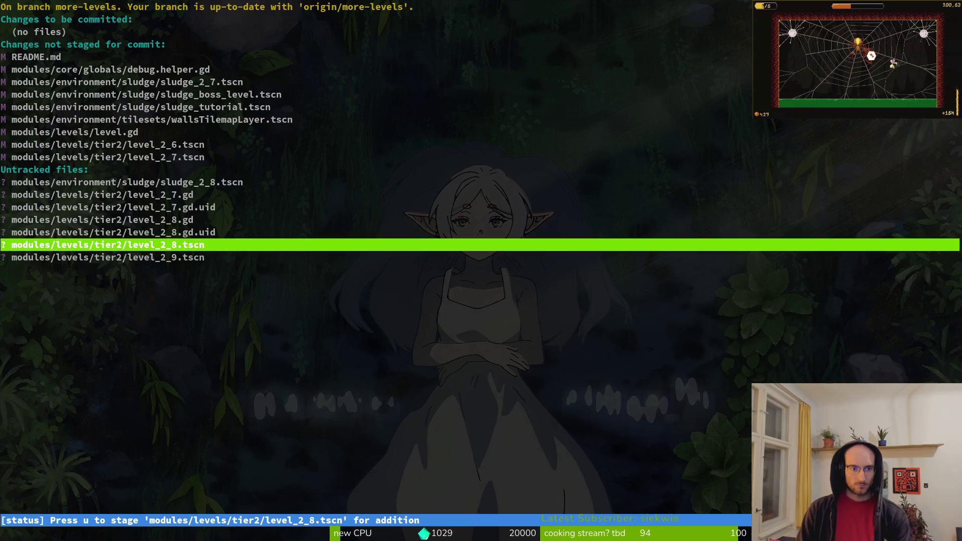
key("Up")
key("Up")
key("Up")
key("q")
- Quick-open sludge.tscn from the 'slud' search results
key("alt+Tab")
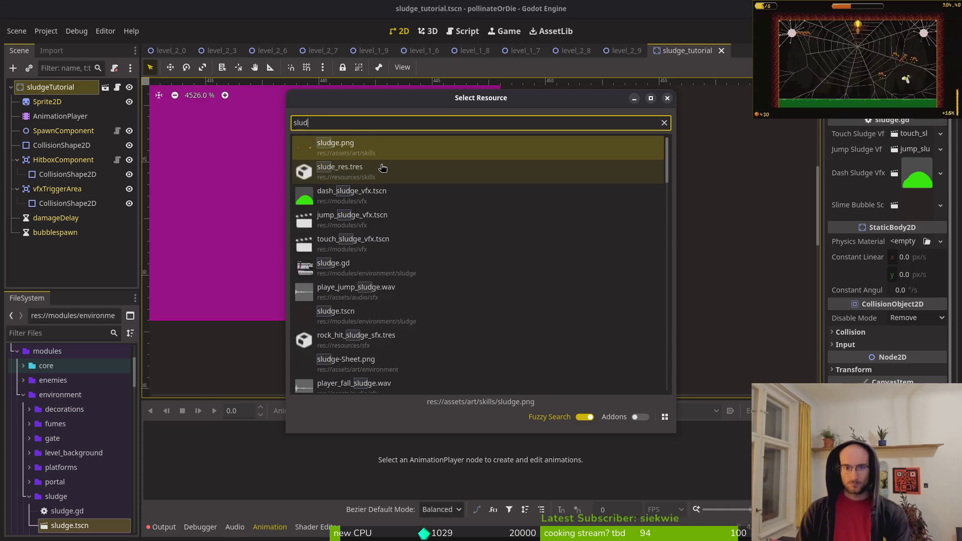
left_click(382, 168)
key("Down")
key("Down")
key("Down")
key("Return")
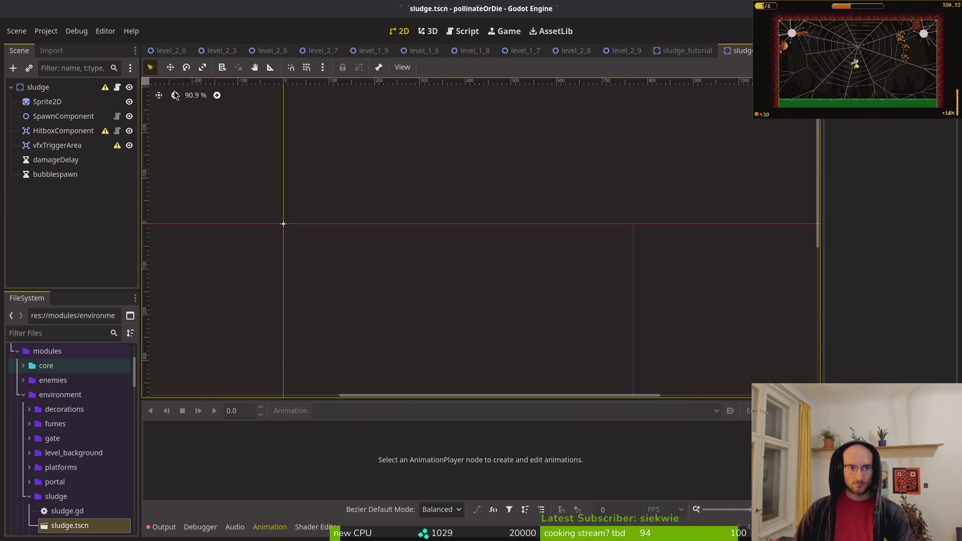
scroll(631, 165, "down", 6)
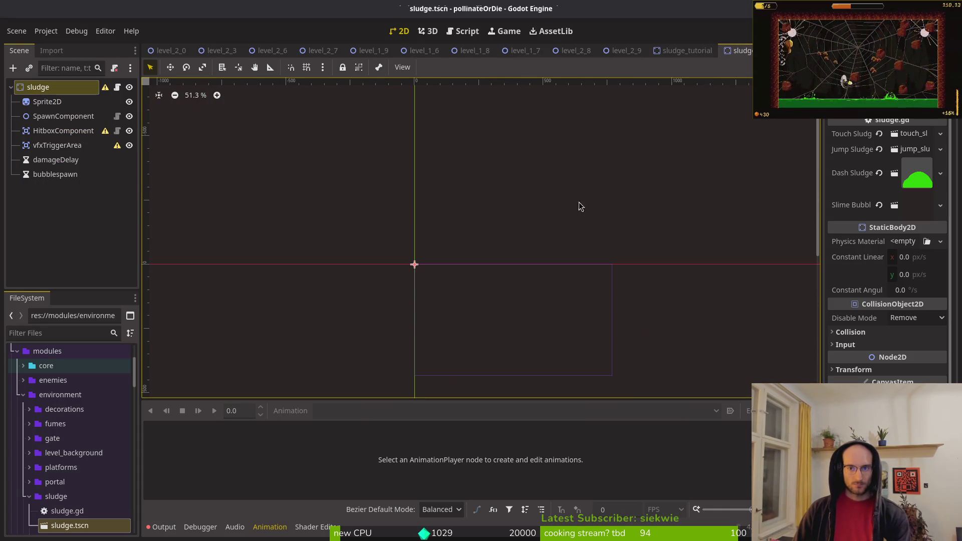
- Create a new scene inheriting from sludge.tscn
middle_click(733, 56)
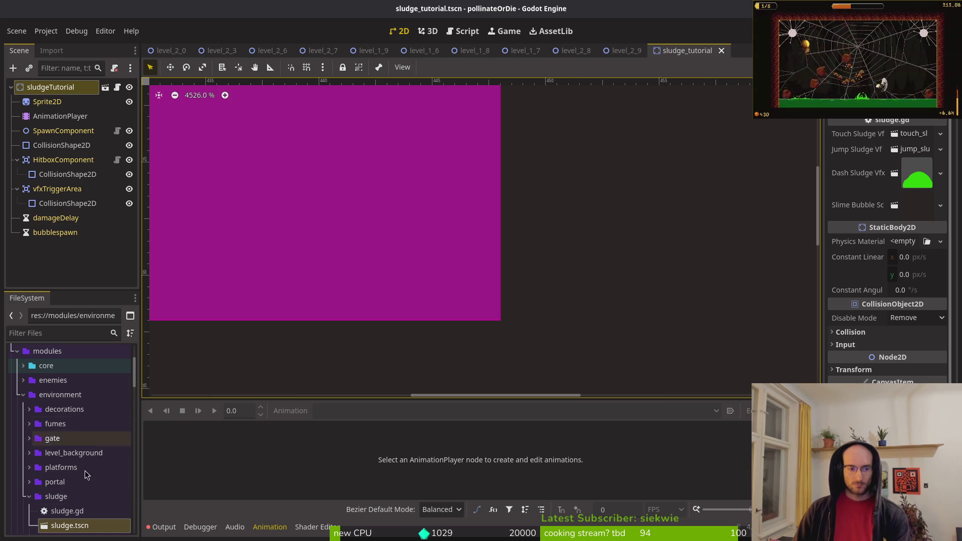
scroll(84, 456, "down", 3)
right_click(64, 434)
key("Escape")
right_click(67, 432)
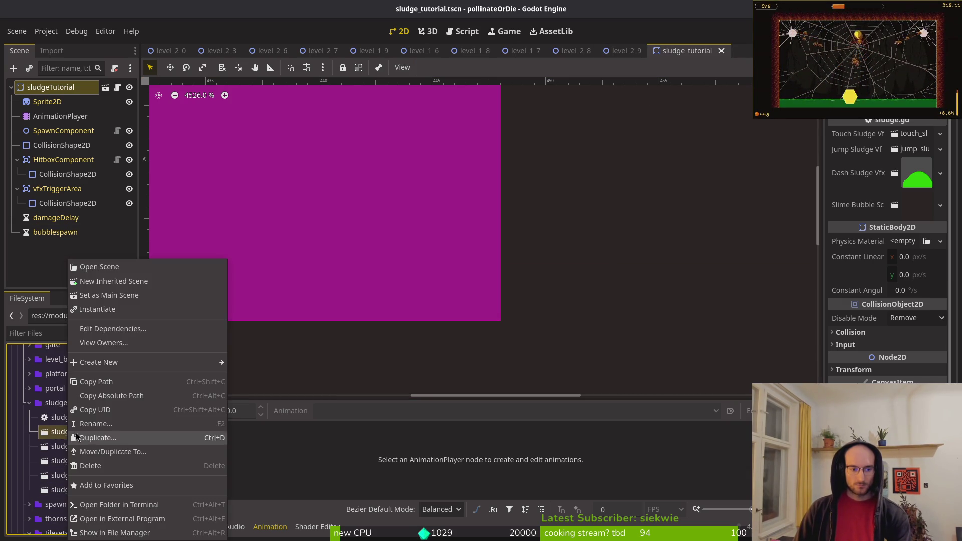
left_click(110, 281)
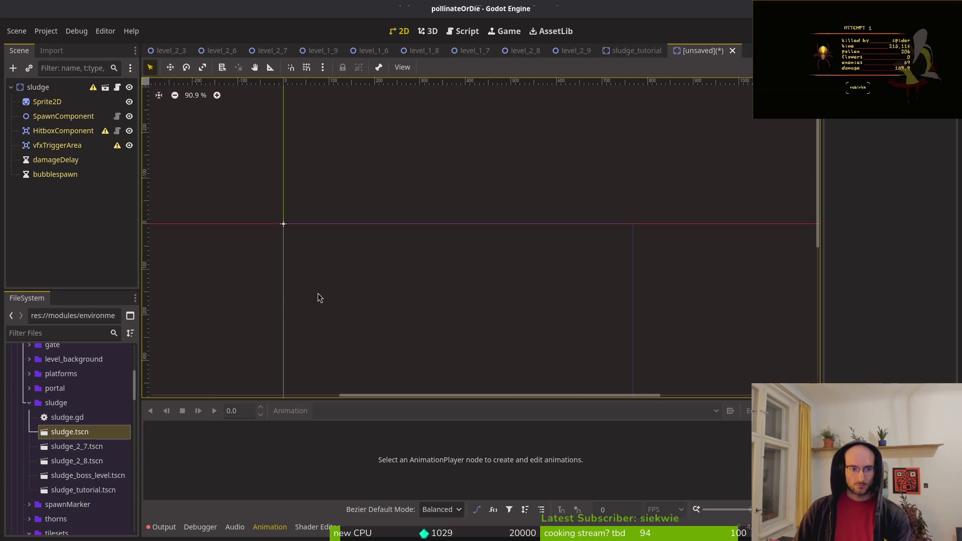
- Rename the root to sludge_2_9 and save as sludge_2_9.tscn in modules/environment/sludge
double_click(59, 91)
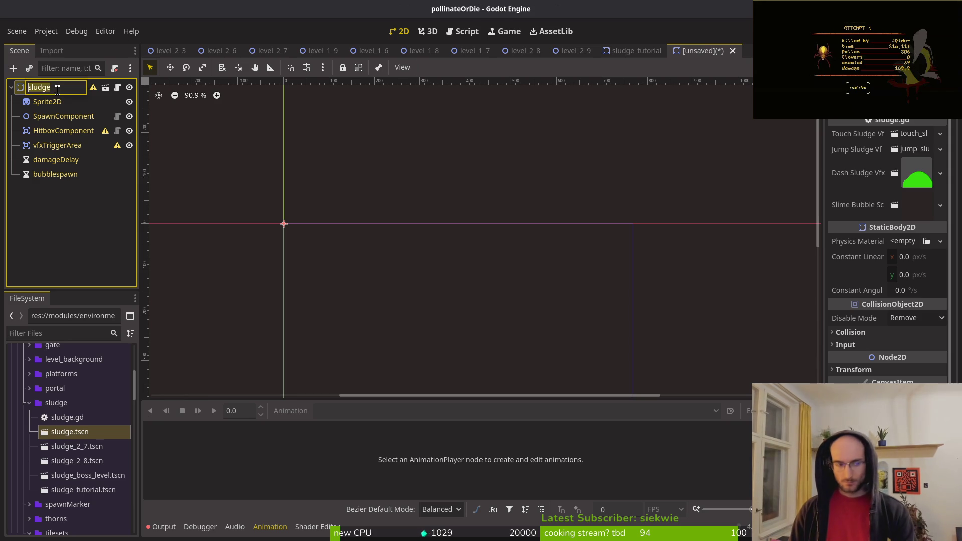
type("sludge_2")
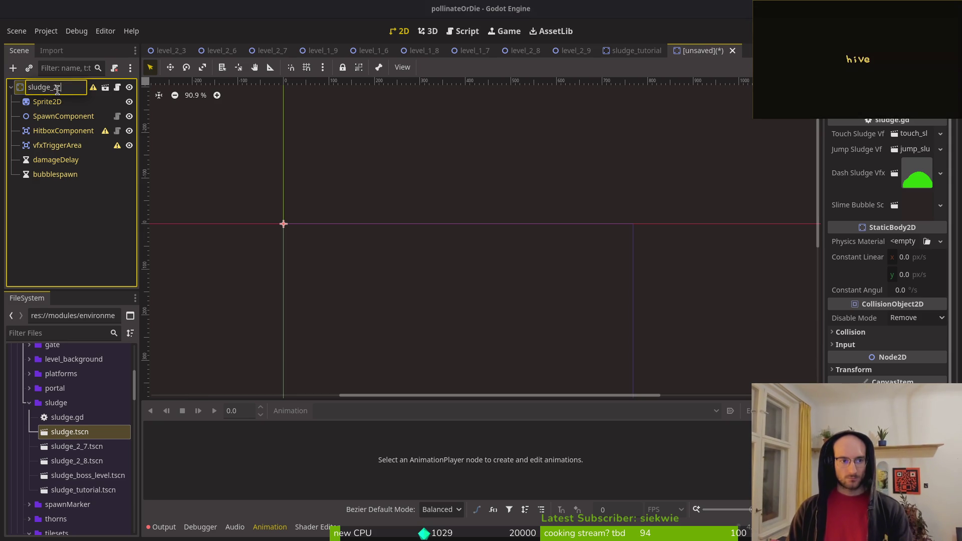
type("_9")
key("Return")
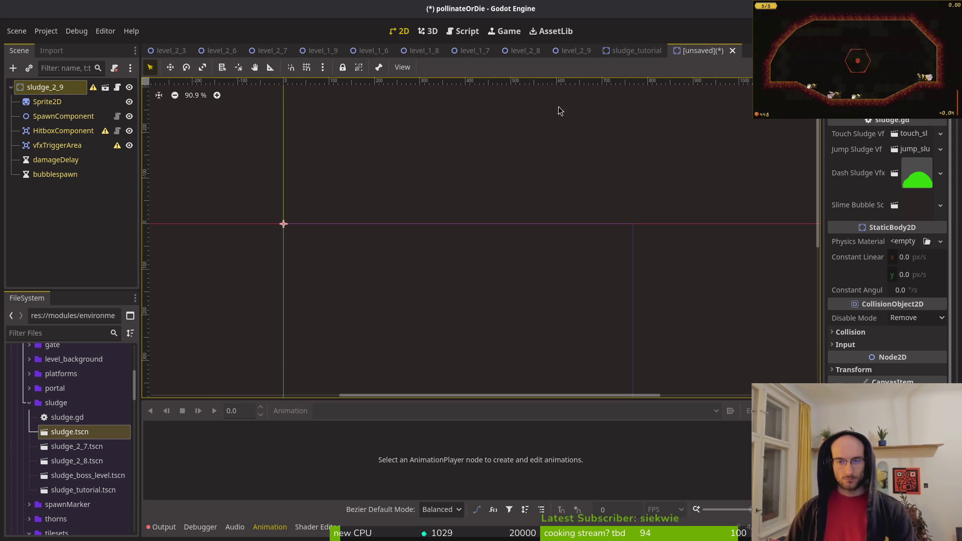
key("ctrl+s")
double_click(532, 170)
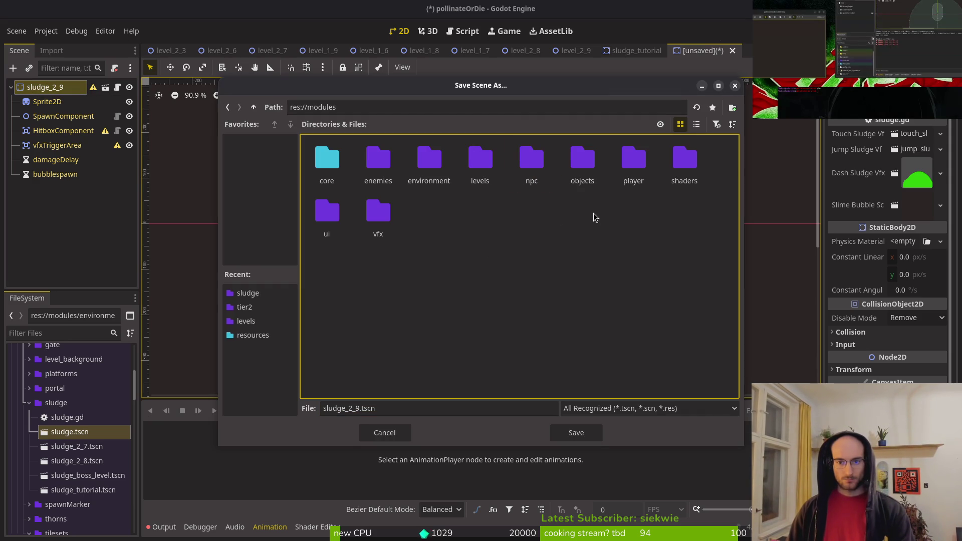
double_click(425, 170)
double_click(616, 175)
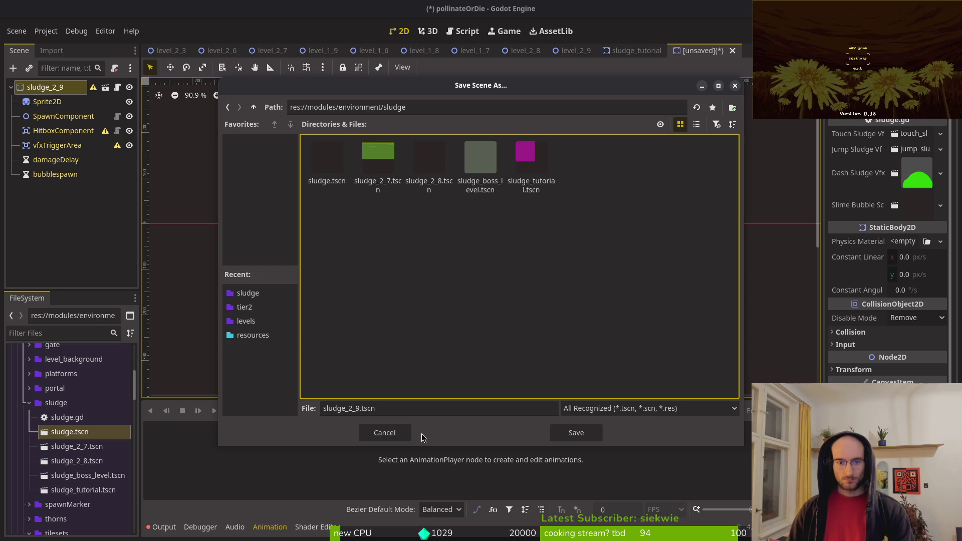
left_click(566, 434)
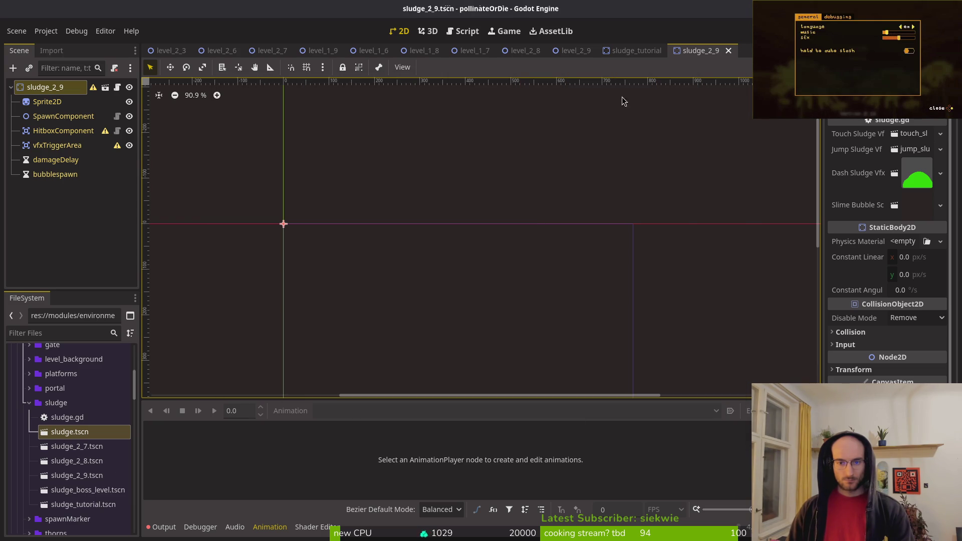
- Close the sludge_tutorial tab and return to the sludge_2_9 scene
left_click(574, 50)
left_click(626, 50)
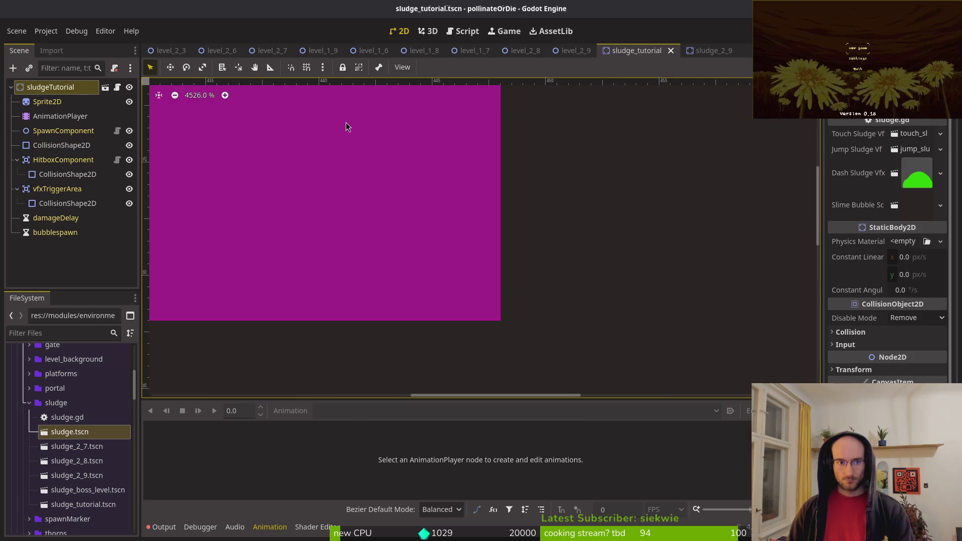
scroll(389, 195, "down", 9)
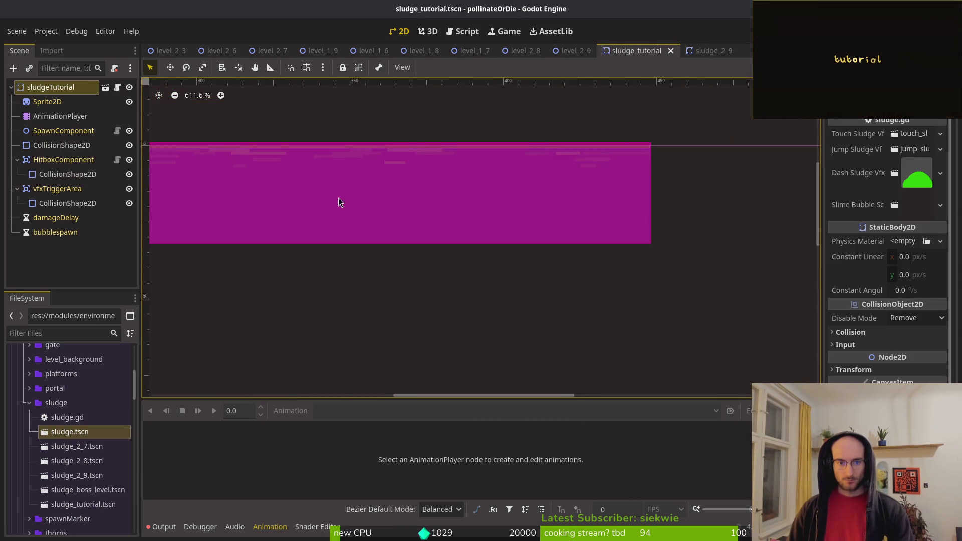
left_click(672, 50)
left_click(742, 51)
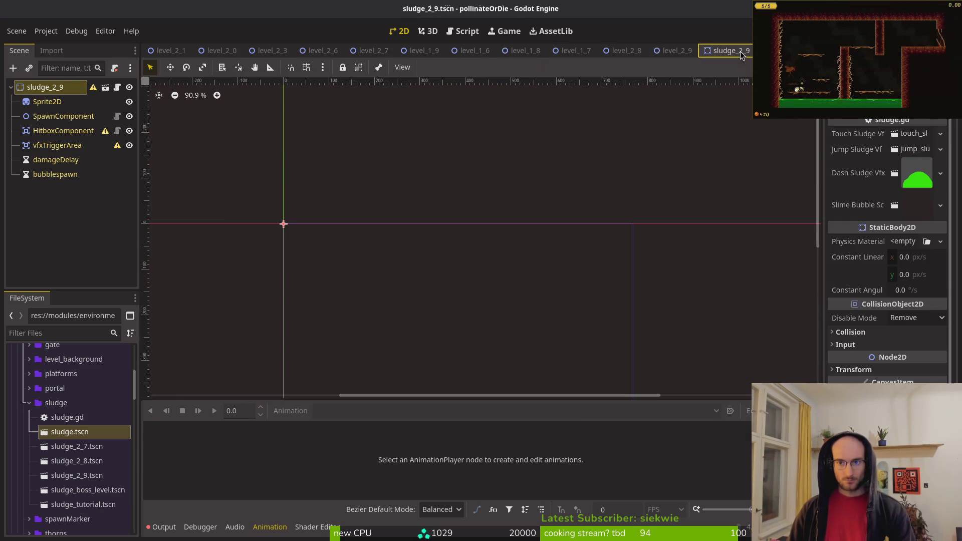
- Add an AnimationPlayer and a CollisionShape2D under the sludge_2_9 root
left_click(60, 101)
left_click(45, 87)
key("ctrl+a")
type("animpla")
key("Return")
key("ctrl+a")
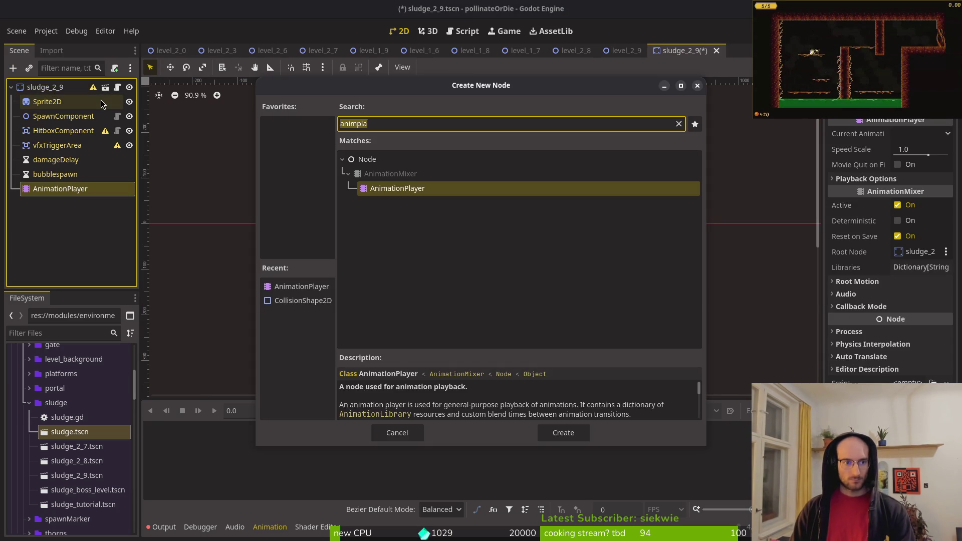
type("coshya")
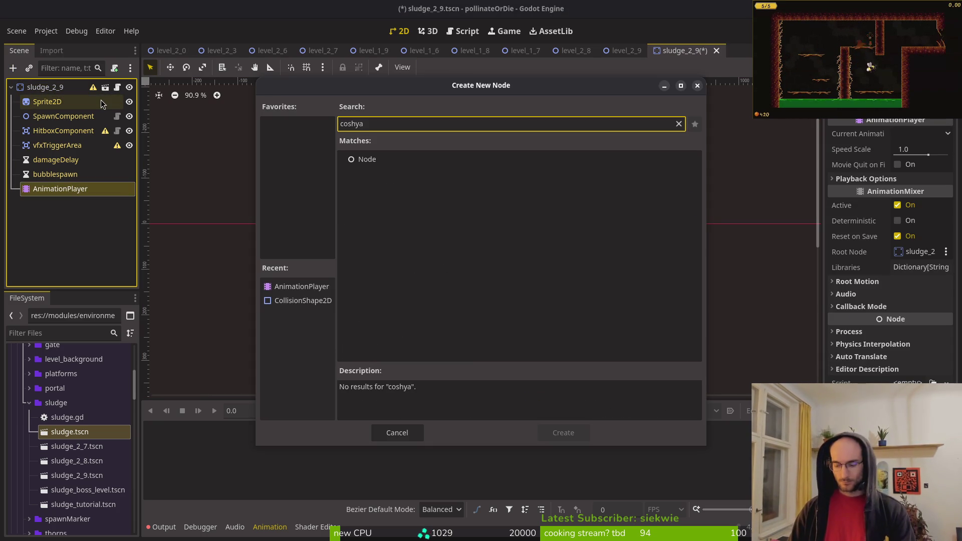
key("BackSpace")
key("BackSpace")
key("Return")
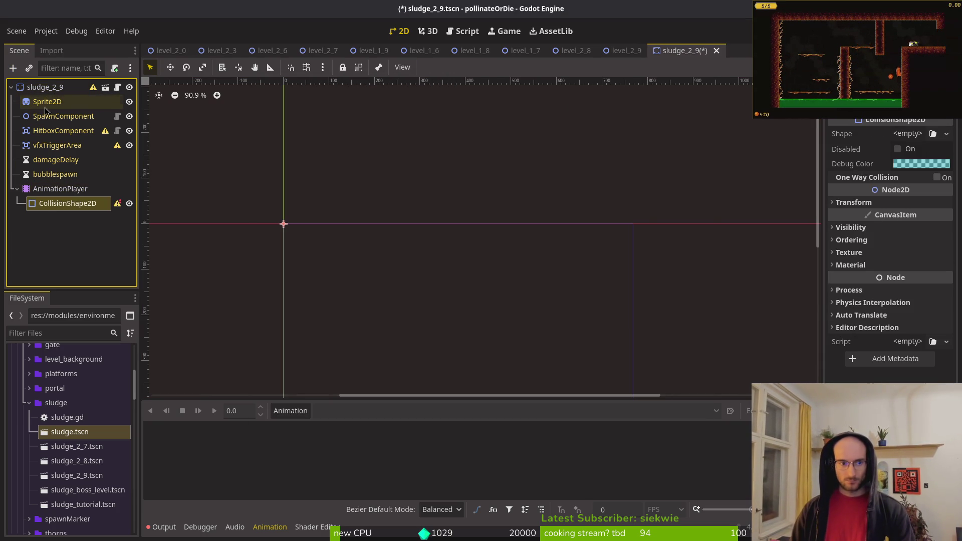
- Add CollisionShape2Ds under vfxTriggerArea and HitboxComponent, moving the stray one out of AnimationPlayer
left_click(58, 146)
key("ctrl+a")
key("Return")
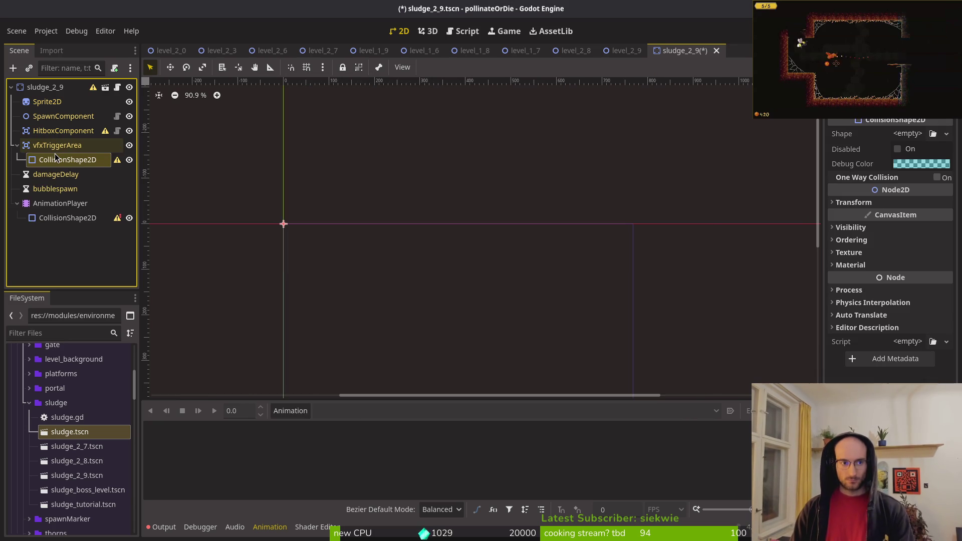
key("Up")
key("ctrl+a")
type("cosh")
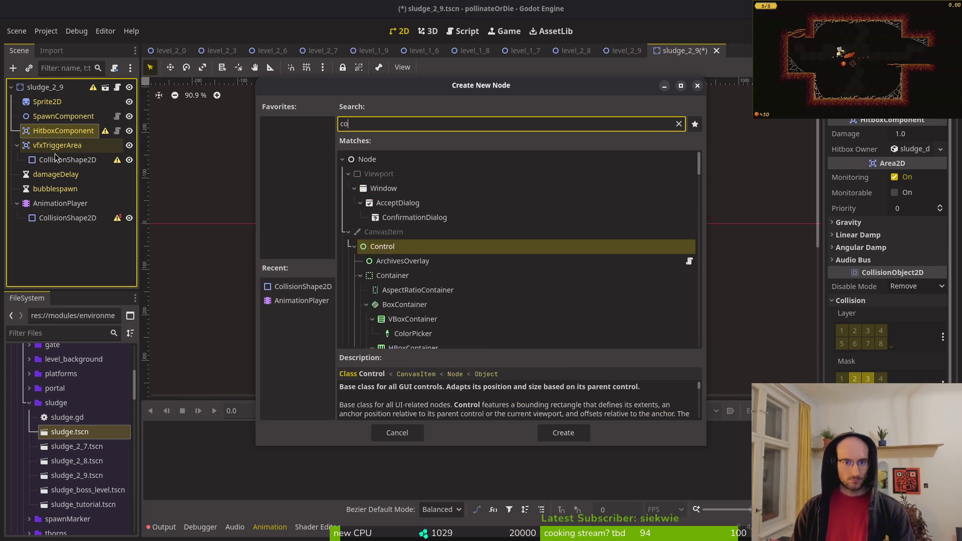
key("Return")
mouse_move(63, 232)
left_mouse_down()
mouse_move(46, 241)
mouse_move(50, 102)
mouse_move(52, 126)
left_mouse_up()
- Create an autoplaying 'active' animation at 12 FPS and save sludge_2_9
left_click(291, 411)
left_click(288, 427)
type("ve")
key("Return")
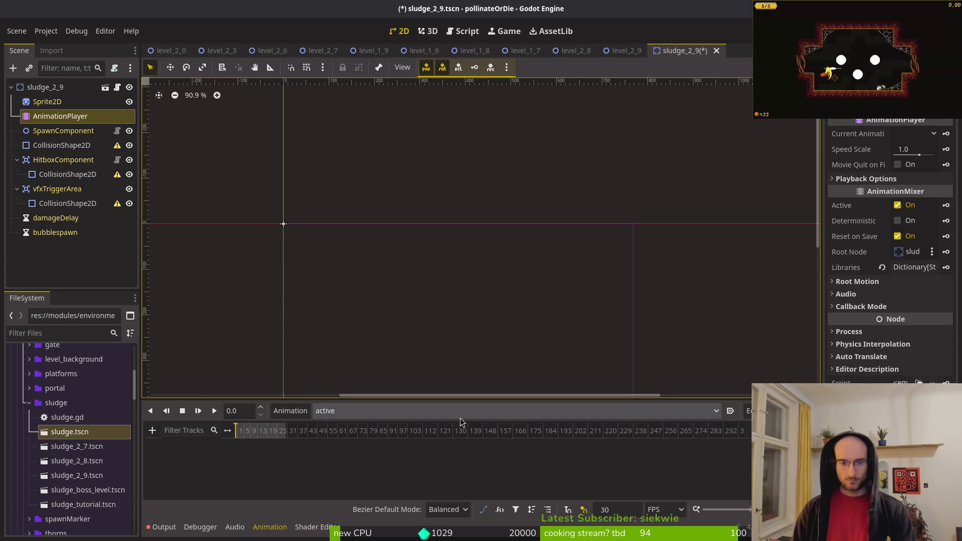
left_click(731, 412)
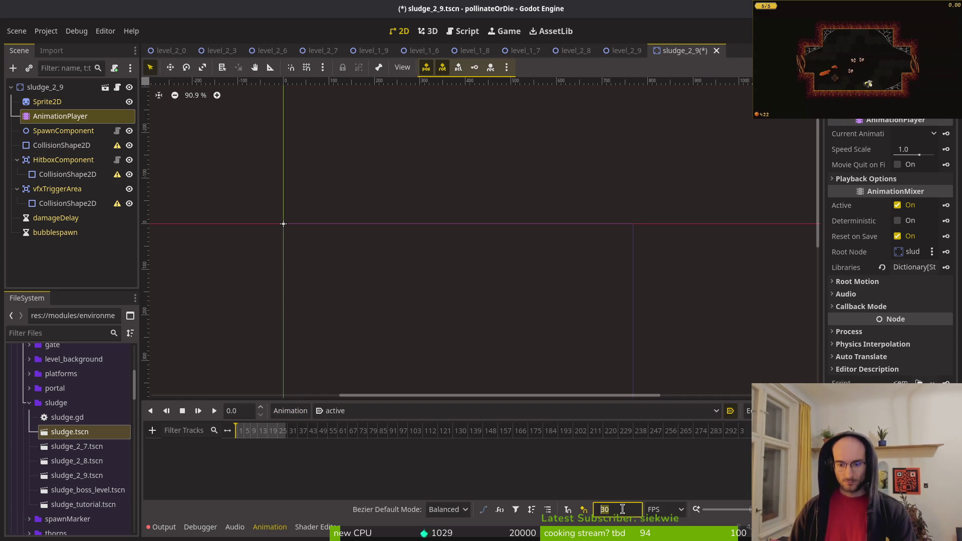
type("12")
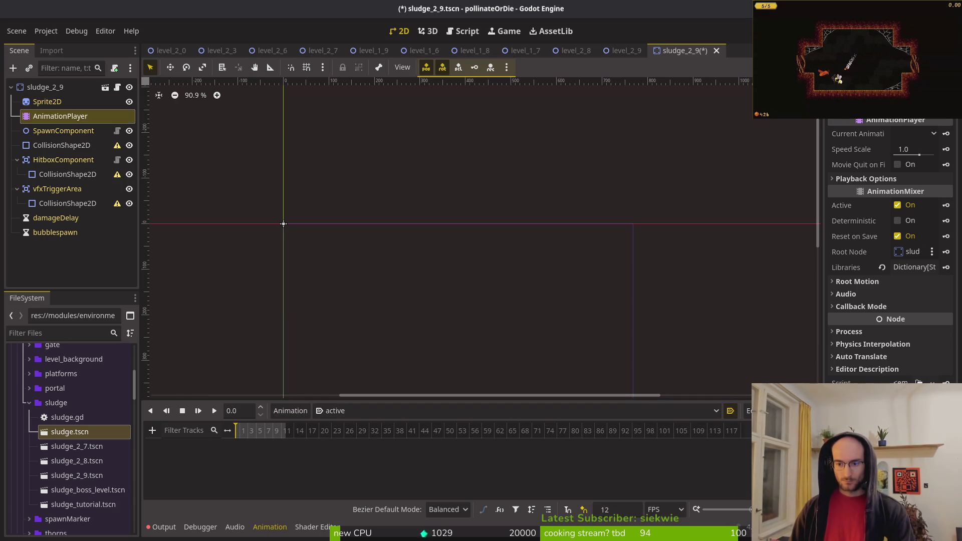
key("ctrl+s")
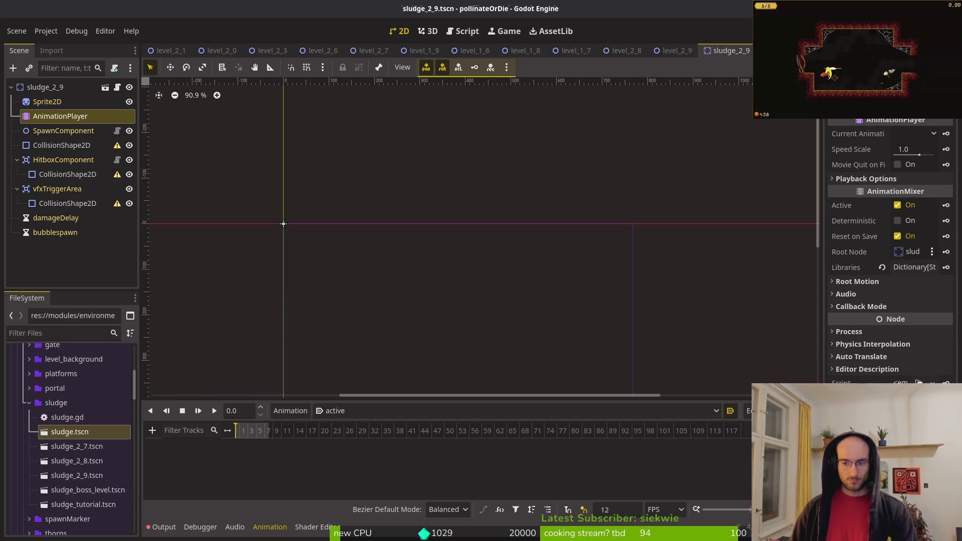
scroll(301, 432, "up", 5)
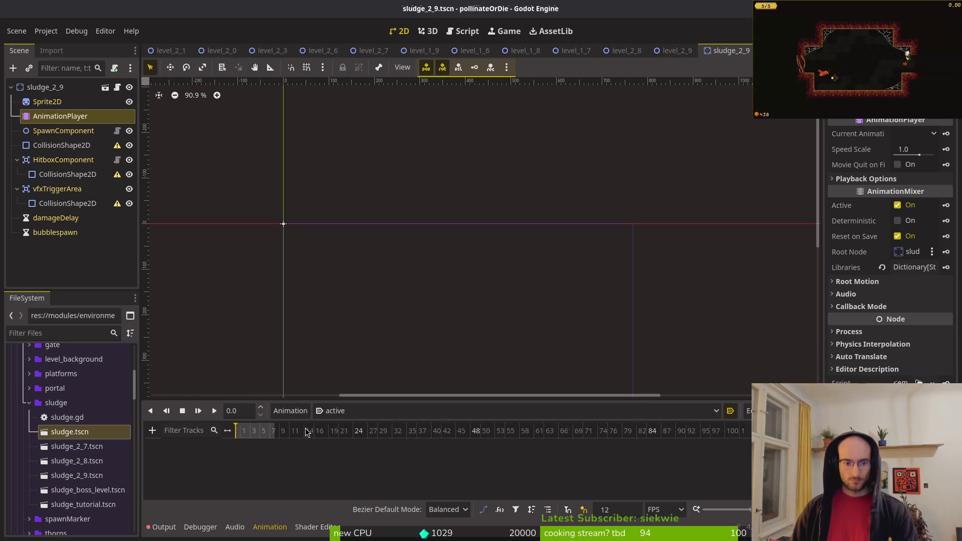
- Load sludge_2_9-Sheet.png as the Sprite2D texture and save the scene
left_click(30, 103)
left_click(901, 133)
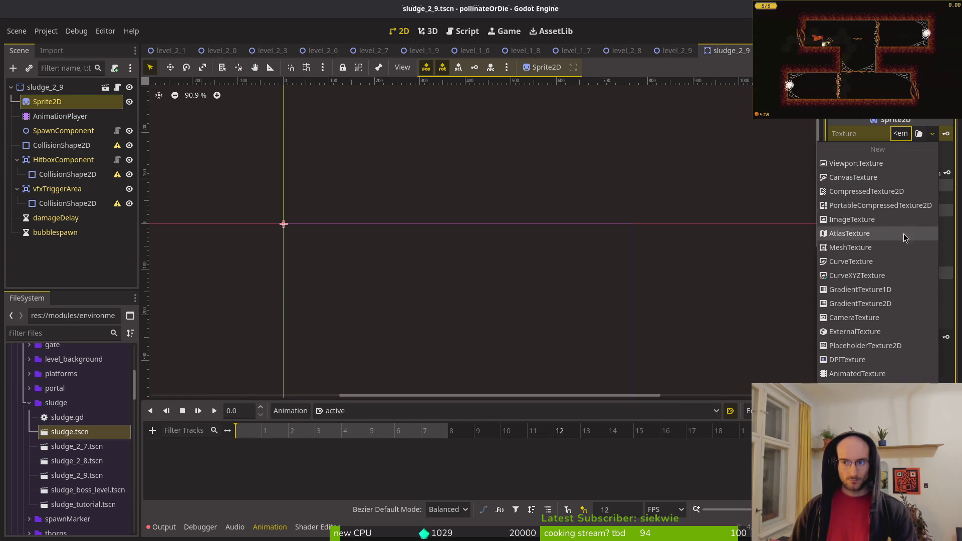
left_click(863, 393)
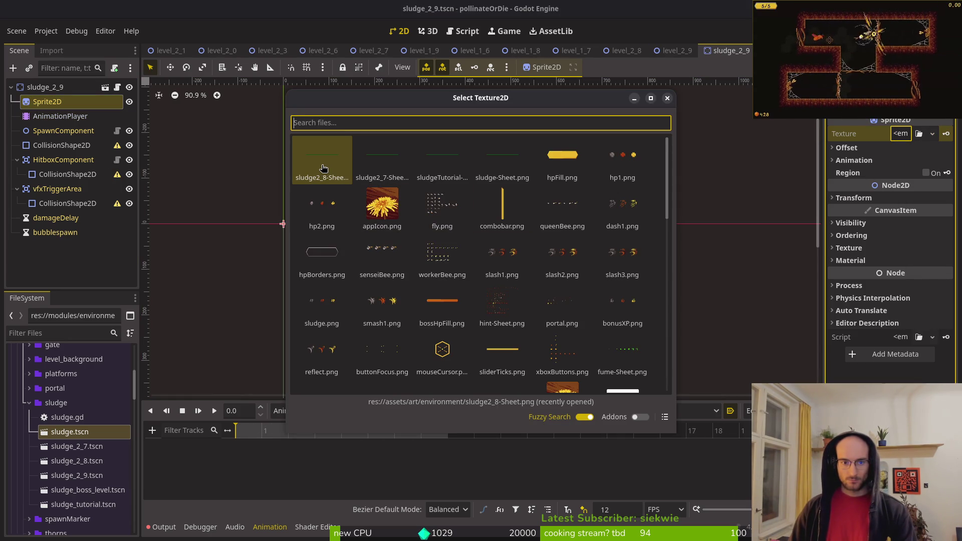
type("29")
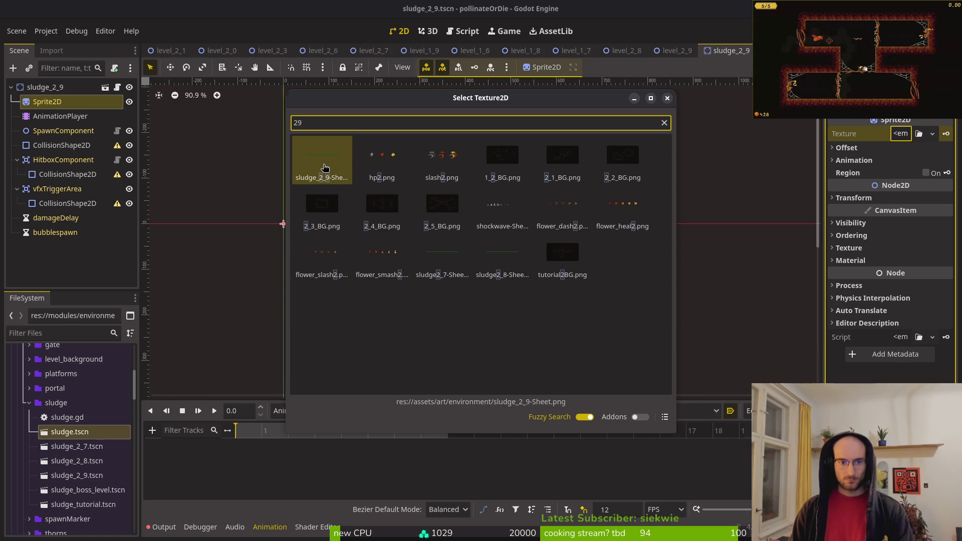
double_click(325, 167)
key("ctrl+s")
- Key sprite frames 0–7 into the active animation's frame track and save
left_click(854, 177)
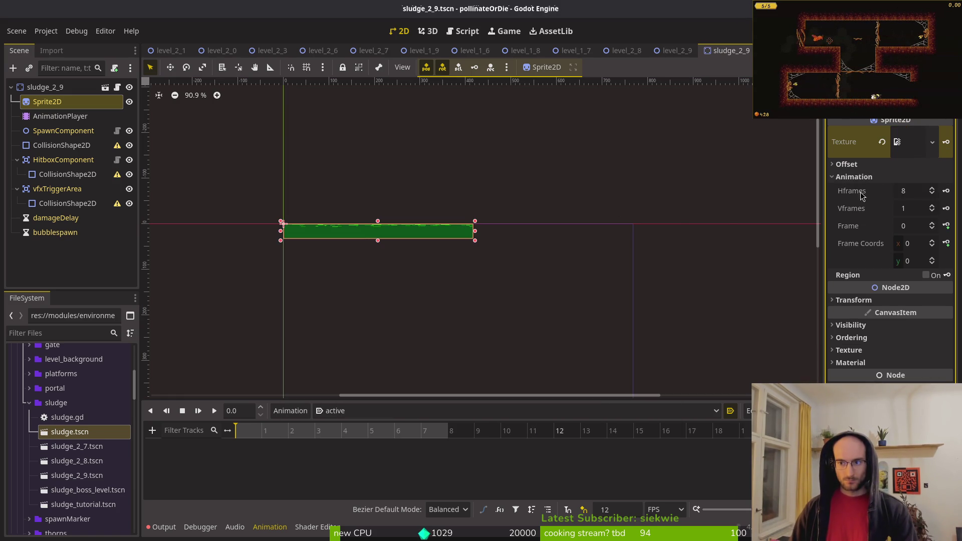
left_click(947, 226)
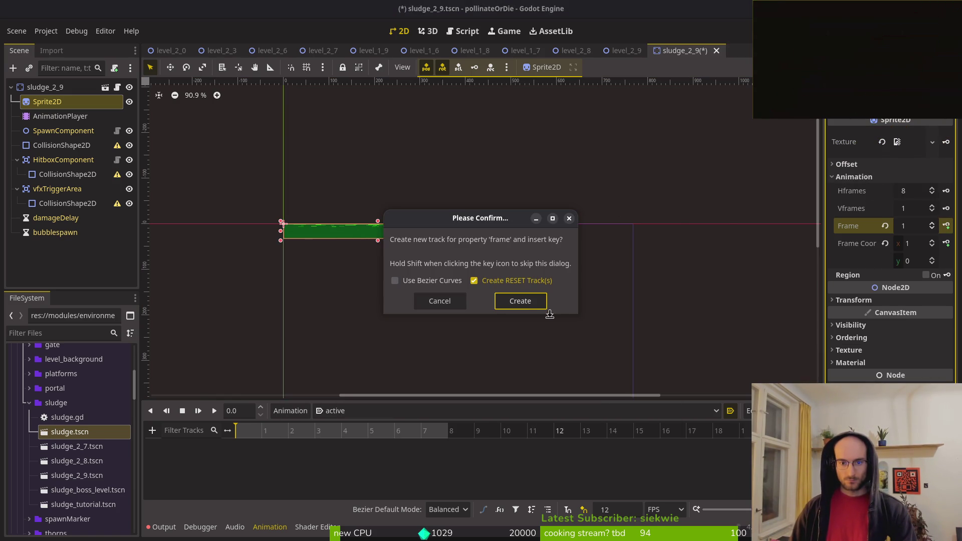
left_click(521, 301)
left_click(568, 510)
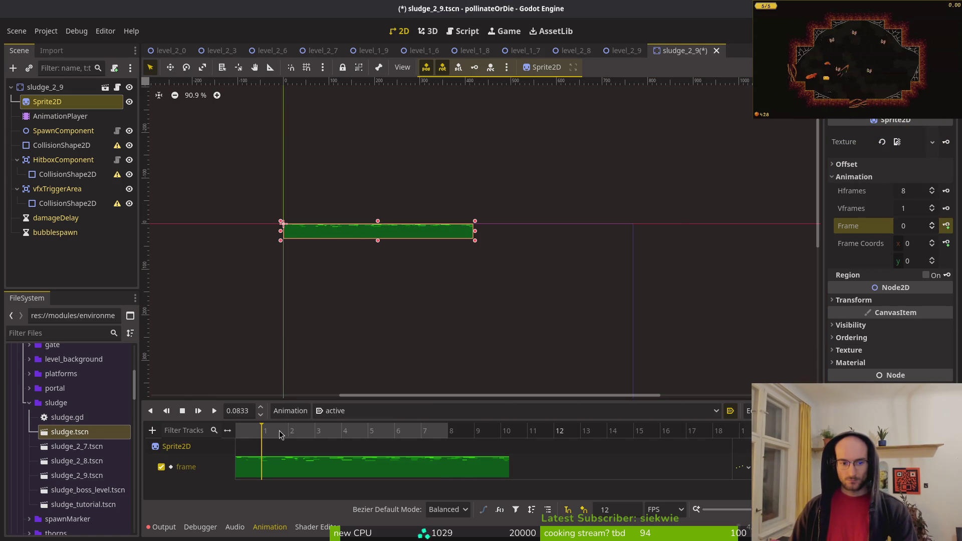
left_click(947, 226)
left_click(947, 226)
left_click(947, 226)
left_click(947, 226)
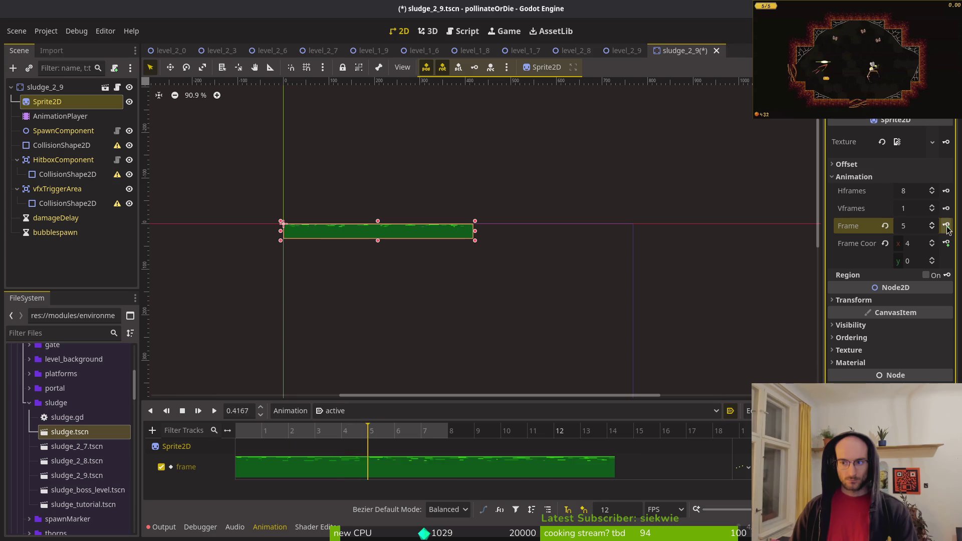
left_click(947, 226)
left_click(947, 226)
left_click(947, 226)
key("ctrl+s")
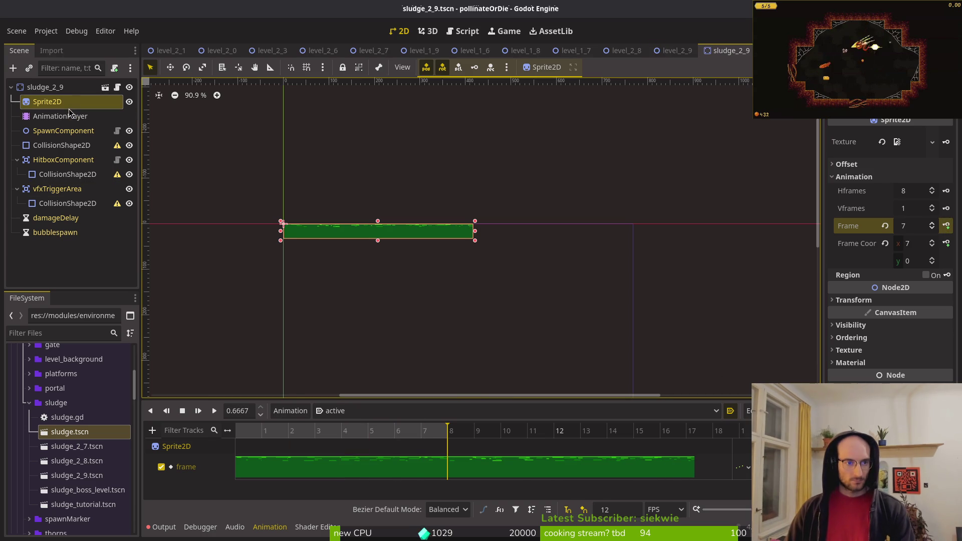
left_click(53, 149)
- Give the sludge body's CollisionShape2D a RectangleShape2D stretched over the sludge strip
scroll(305, 229, "up", 3)
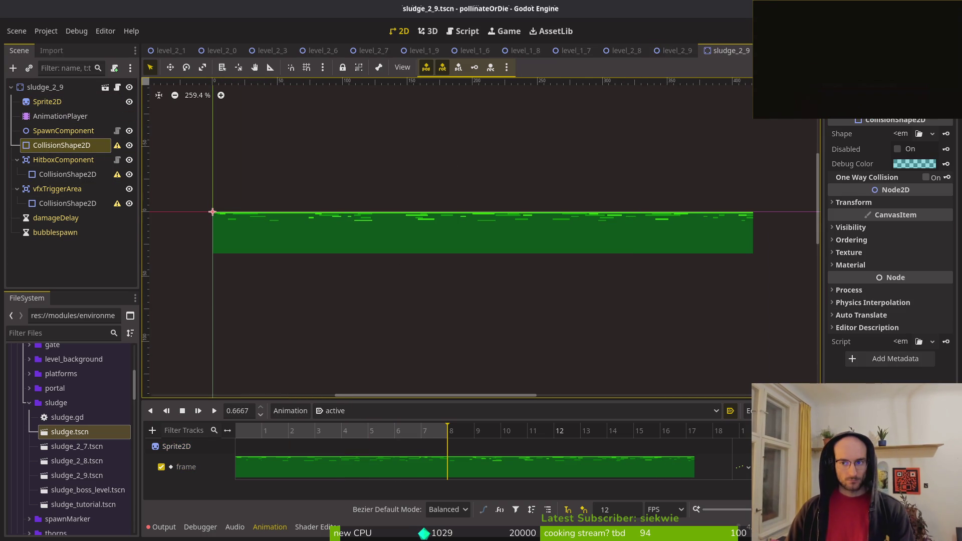
left_click(899, 132)
left_click(880, 221)
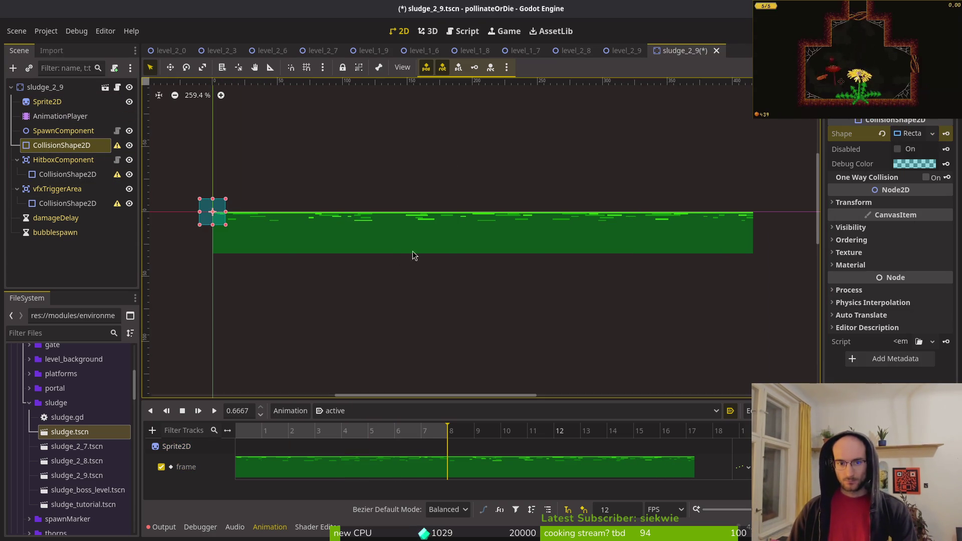
mouse_move(225, 226)
left_mouse_down()
mouse_move(728, 247)
mouse_move(755, 259)
left_mouse_up()
- Align the body rectangle's top edge with the sludge top and its left edge with the origin, then save
scroll(757, 256, "up", 2)
scroll(747, 239, "up", 3)
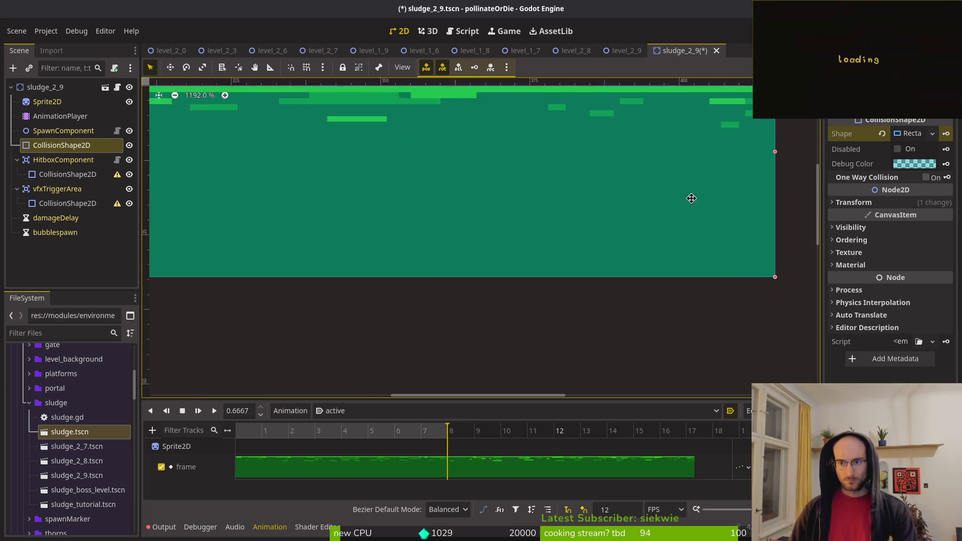
scroll(670, 164, "up", 2)
left_click_drag(658, 145, 658, 250)
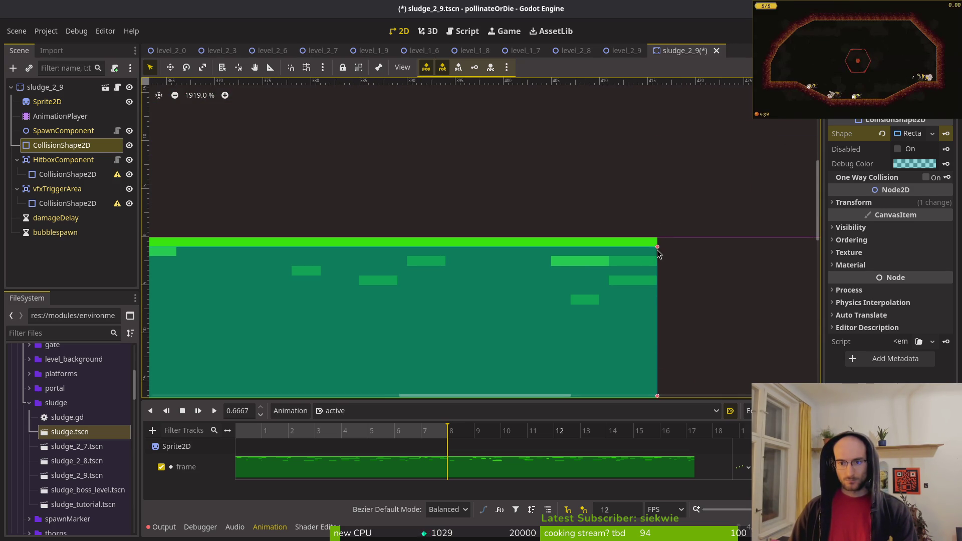
scroll(657, 245, "down", 2)
scroll(658, 226, "down", 2)
scroll(501, 230, "left", 10)
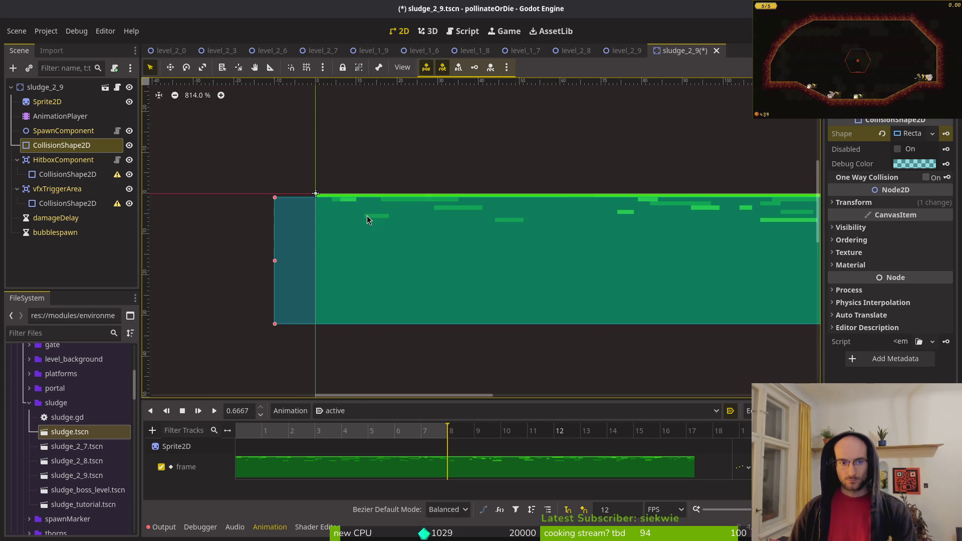
scroll(355, 228, "up", 2)
left_click_drag(226, 286, 293, 287)
scroll(351, 270, "down", 5)
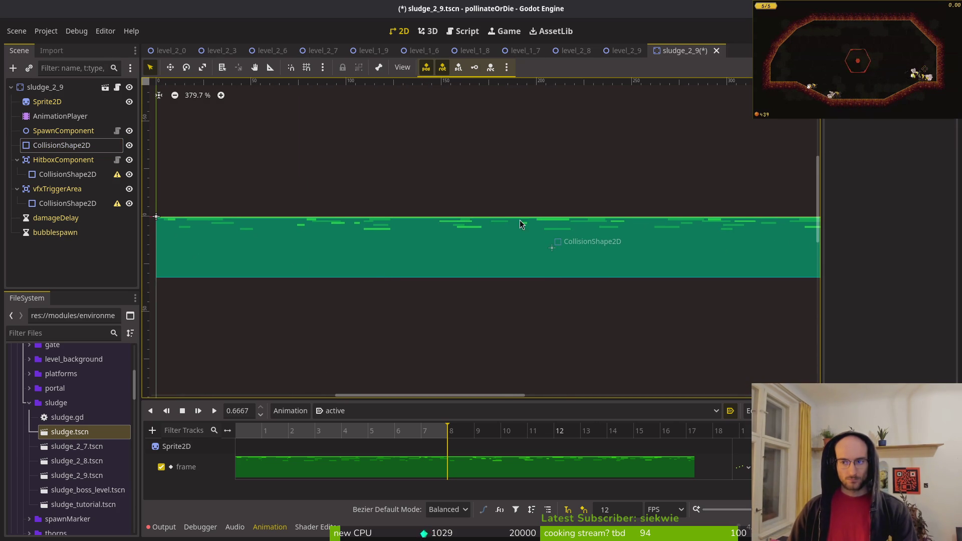
key("ctrl+s")
- Make the HitboxComponent shape's debug colour red, give it a RectangleShape2D, and save
left_click(68, 174)
left_click(926, 164)
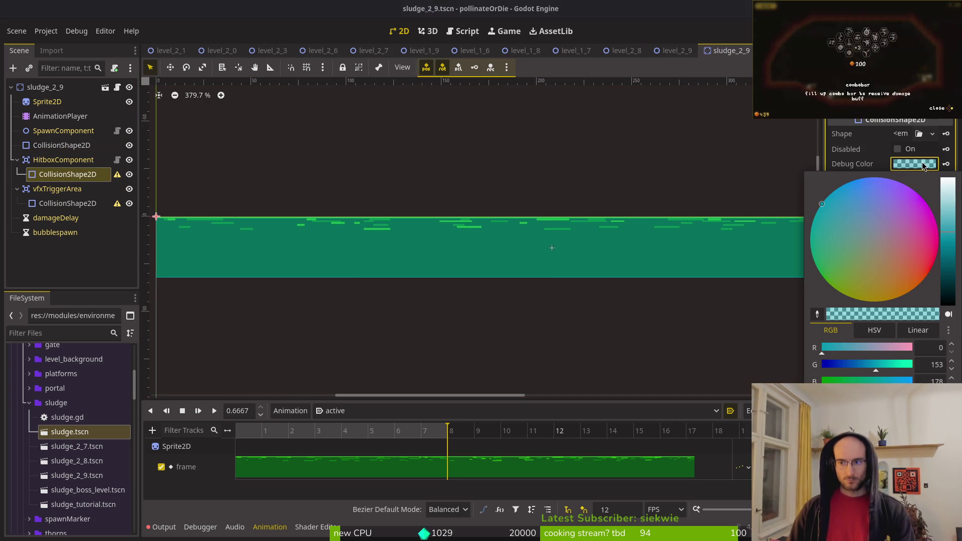
left_click_drag(914, 215, 925, 278)
left_click(901, 134)
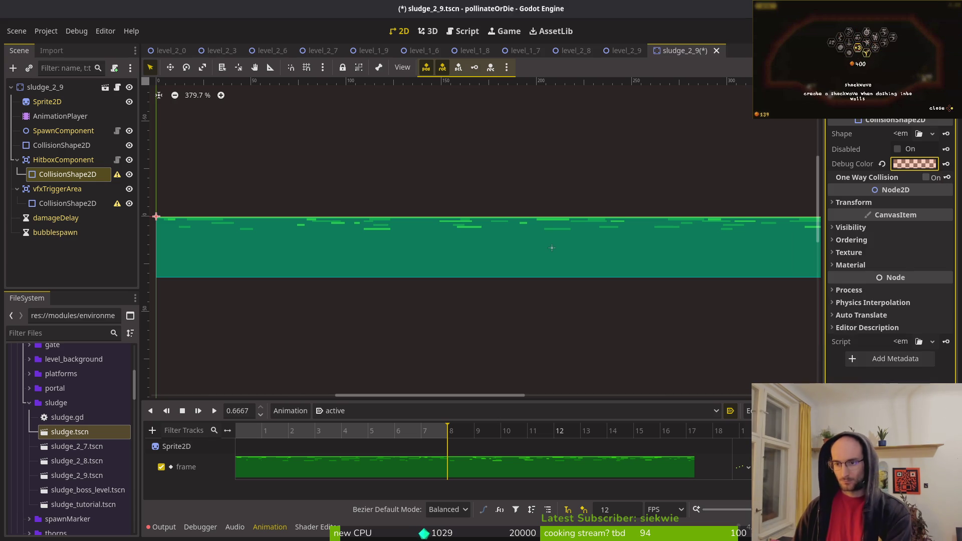
left_click(901, 134)
left_click(902, 220)
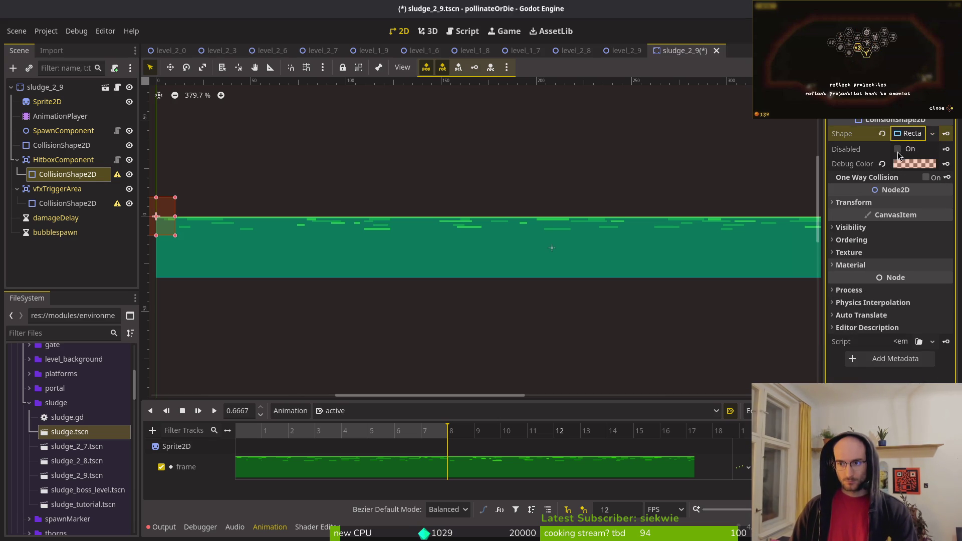
key("ctrl+s")
- Position the hitbox rectangle at the origin to span the 415×32 px sludge strip, and save
scroll(176, 169, "left", 5)
mouse_move(388, 226)
left_mouse_down()
mouse_move(434, 244)
mouse_move(407, 267)
mouse_move(414, 218)
mouse_move(416, 230)
mouse_move(416, 221)
mouse_move(254, 221)
mouse_move(694, 275)
mouse_move(387, 255)
mouse_move(660, 215)
mouse_move(655, 232)
left_mouse_up()
scroll(411, 258, "up", 3)
scroll(459, 235, "down", 3)
scroll(552, 266, "up", 2)
scroll(658, 216, "up", 3)
scroll(556, 241, "down", 2)
left_click(57, 189)
key("ctrl+s")
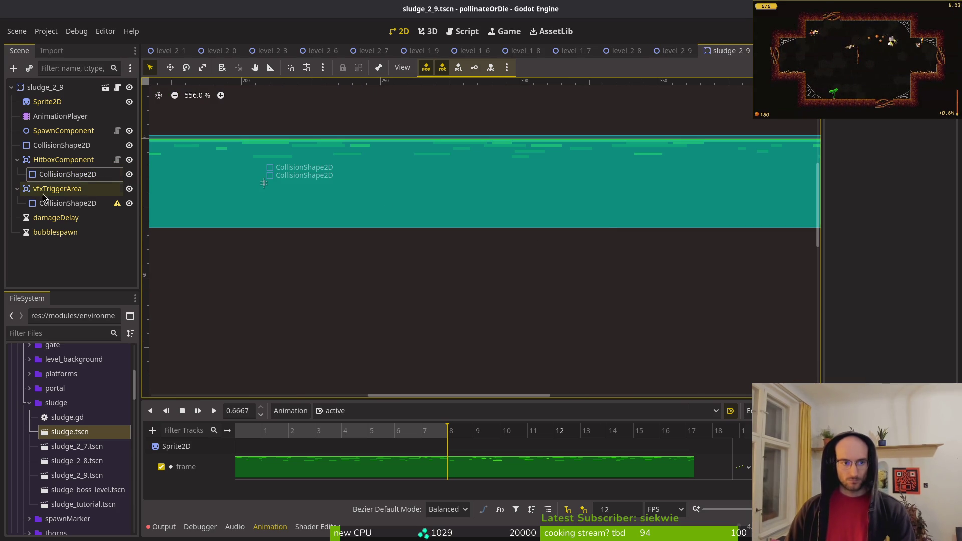
- Set the vfxTriggerArea collision shape's debug colour to green
left_click(68, 203)
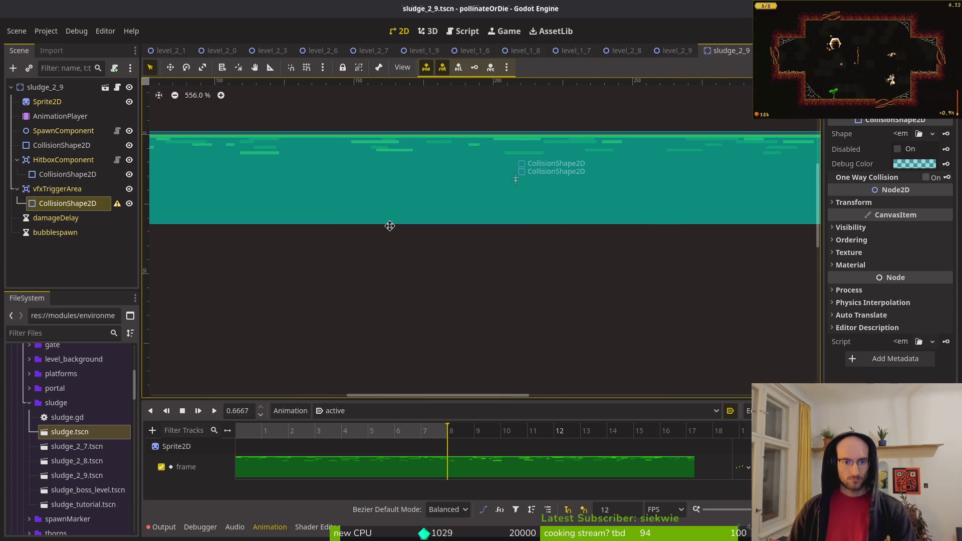
left_click(915, 164)
left_click(863, 267)
mouse_move(863, 271)
left_mouse_down()
mouse_move(797, 290)
mouse_move(809, 315)
left_mouse_up()
left_click(802, 314)
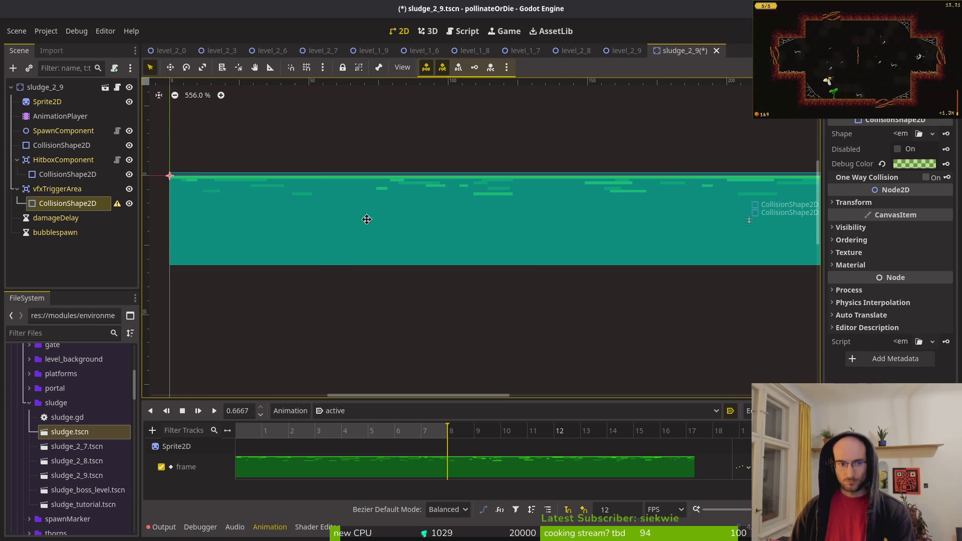
- Give the trigger a RectangleShape2D stretched from the origin along the sludge strip, and save
scroll(321, 208, "left", 5)
left_click(915, 136)
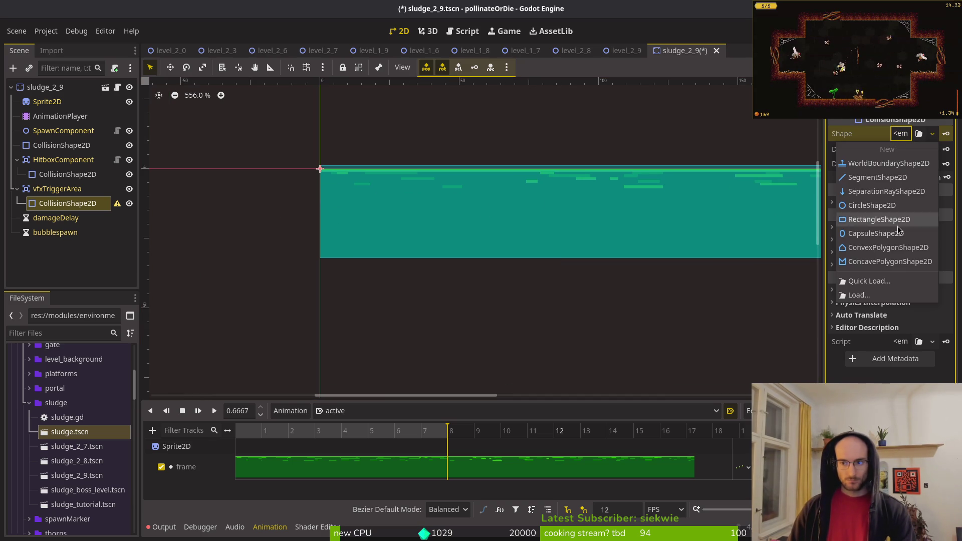
left_click(883, 206)
mouse_move(325, 190)
left_mouse_down()
mouse_move(338, 222)
mouse_move(327, 202)
left_mouse_up()
mouse_move(375, 221)
left_mouse_down()
mouse_move(659, 272)
mouse_move(743, 307)
mouse_move(522, 236)
mouse_move(726, 211)
mouse_move(724, 203)
left_mouse_up()
scroll(743, 308, "right", 10)
scroll(724, 203, "up", 3)
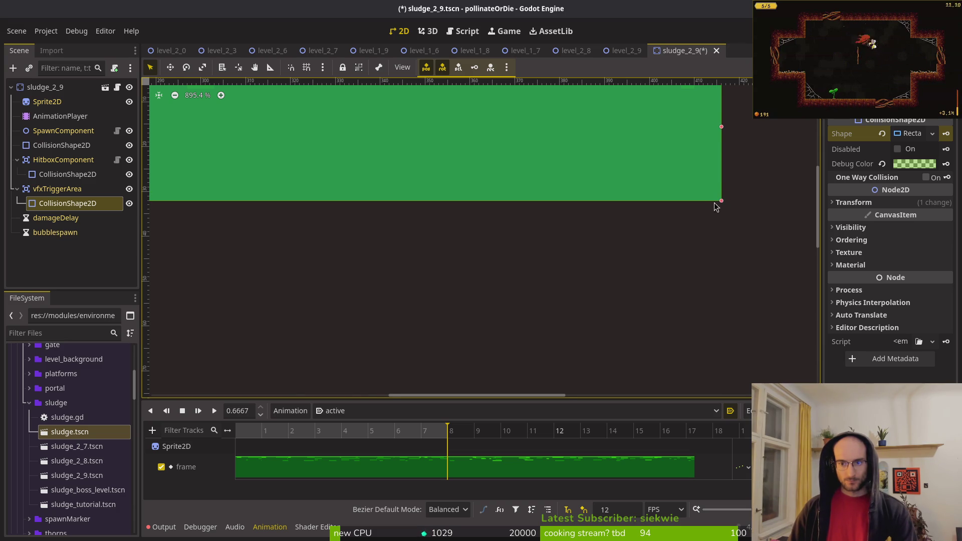
scroll(563, 180, "down", 4)
key("ctrl+s")
- Collapse the HitboxComponent and vfxTriggerArea nodes and close the sludge_2_9 scene
scroll(373, 220, "down", 3)
scroll(504, 265, "left", 5)
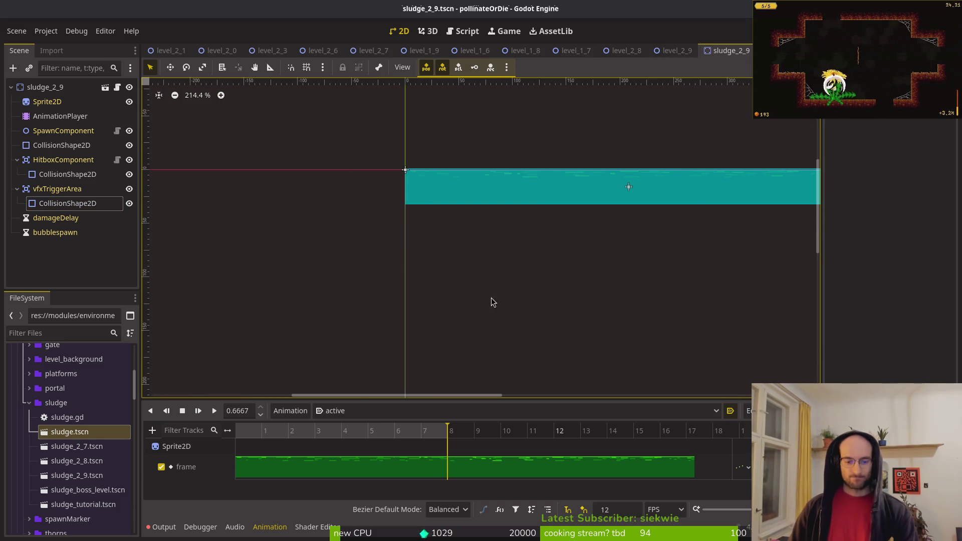
left_click(17, 189)
left_click(17, 159)
left_click(29, 87)
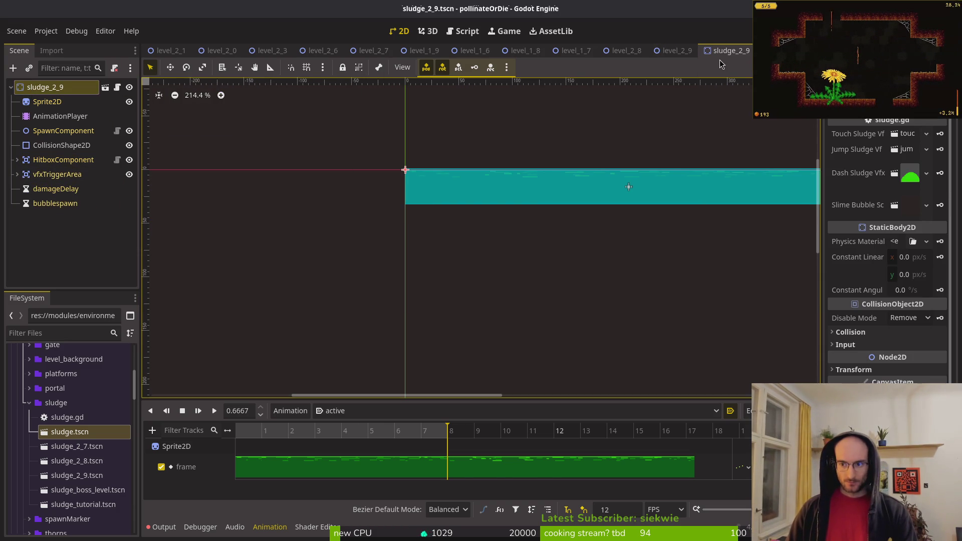
left_click(757, 51)
- Drop a sludge_2_9 instance into level_2_9 and save the level
mouse_move(76, 475)
left_mouse_down()
mouse_move(166, 454)
mouse_move(391, 293)
mouse_move(365, 295)
left_mouse_up()
scroll(377, 290, "up", 13)
scroll(417, 259, "up", 5)
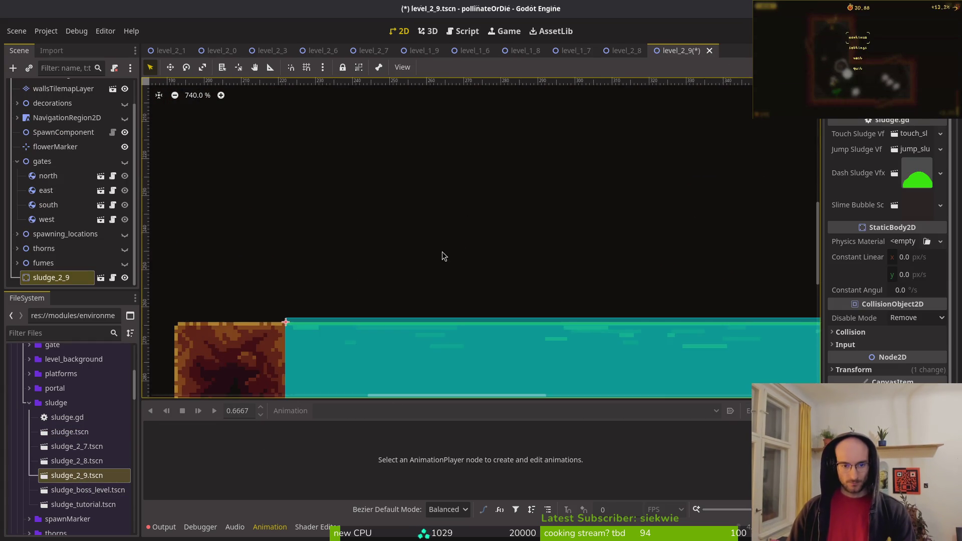
key("ctrl+s")
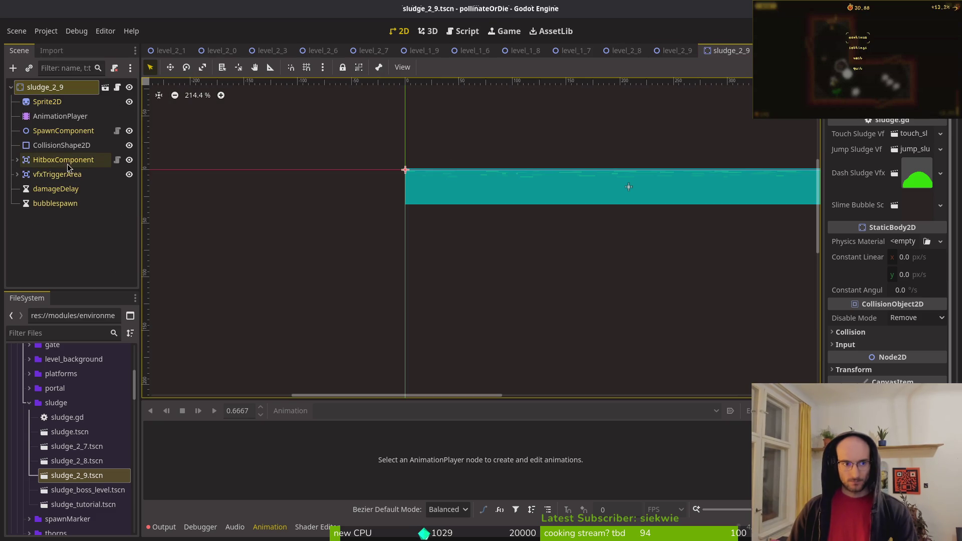
- Retune the vfxTriggerArea collision shape's debug colour to green
left_click(17, 159)
left_click(56, 175)
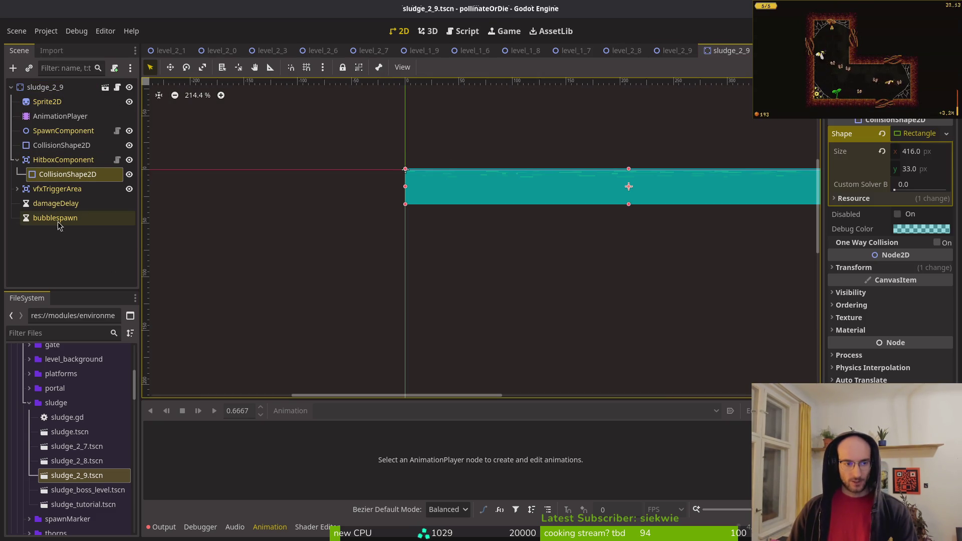
left_click(52, 189)
left_click(17, 189)
left_click(63, 203)
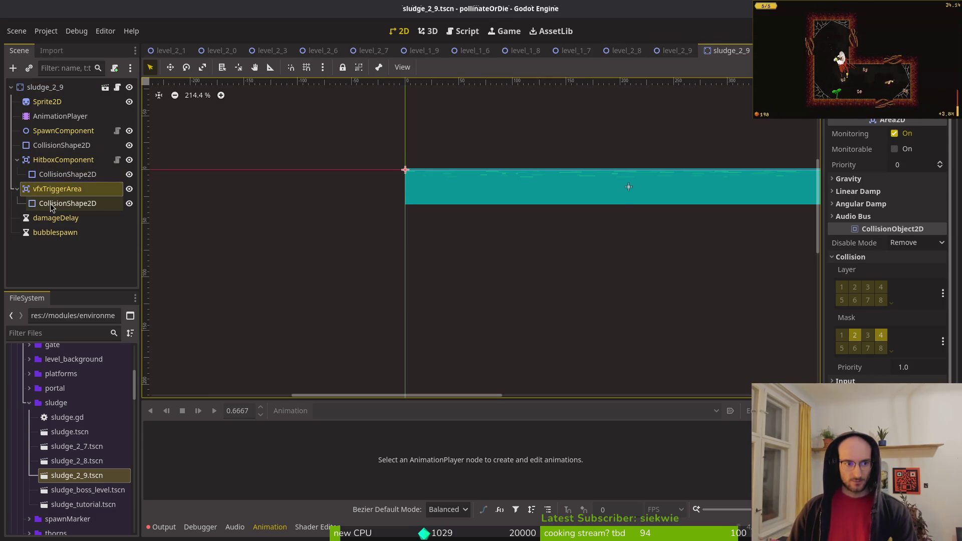
left_click(923, 164)
left_click_drag(859, 296, 814, 309)
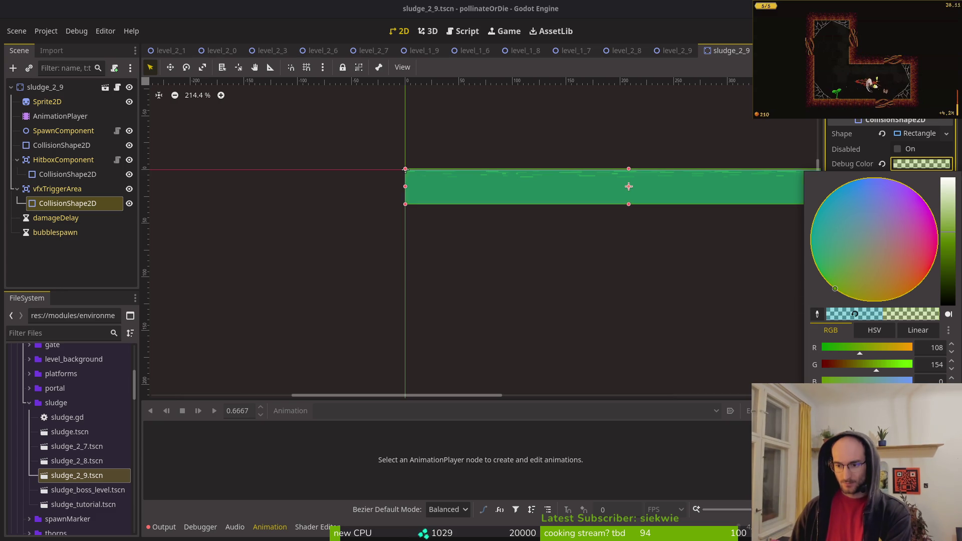
key("Escape")
- Shift the hitbox collision shape's debug colour towards olive and return to level_2_9
left_click(68, 174)
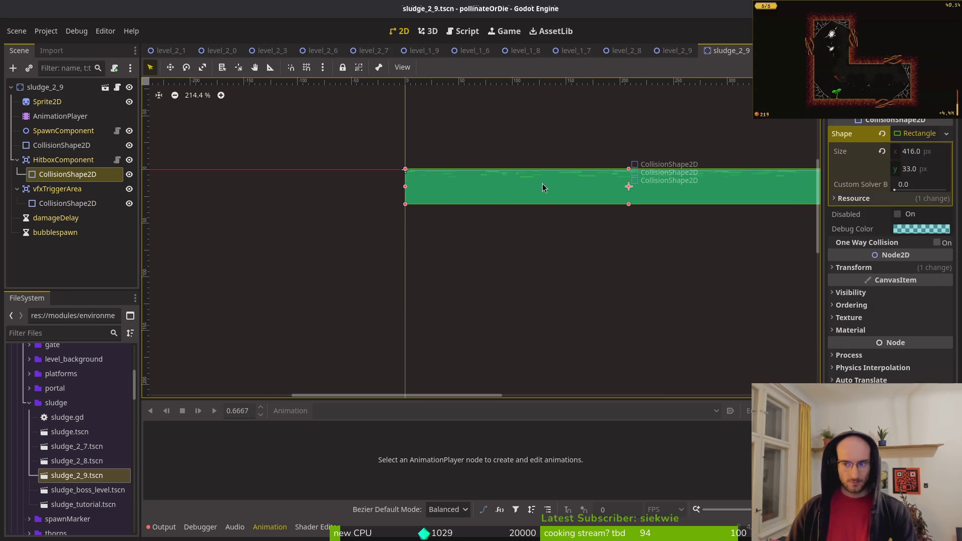
left_click(922, 229)
left_click_drag(898, 321, 942, 368)
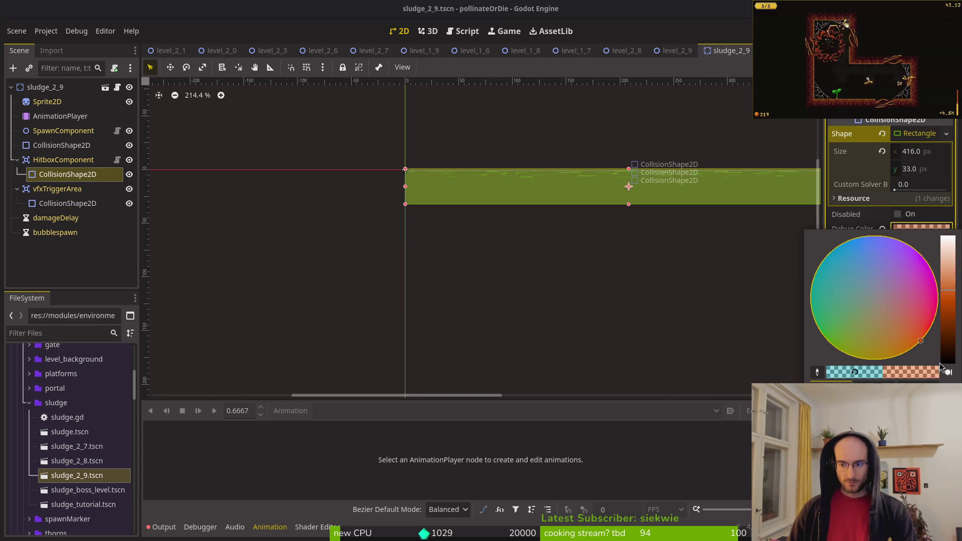
key("Escape")
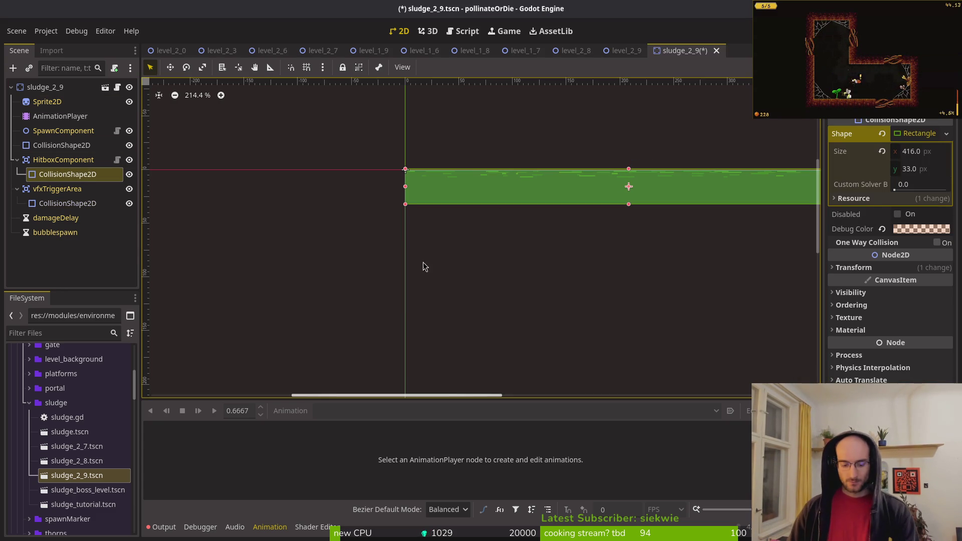
scroll(330, 175, "down", 5)
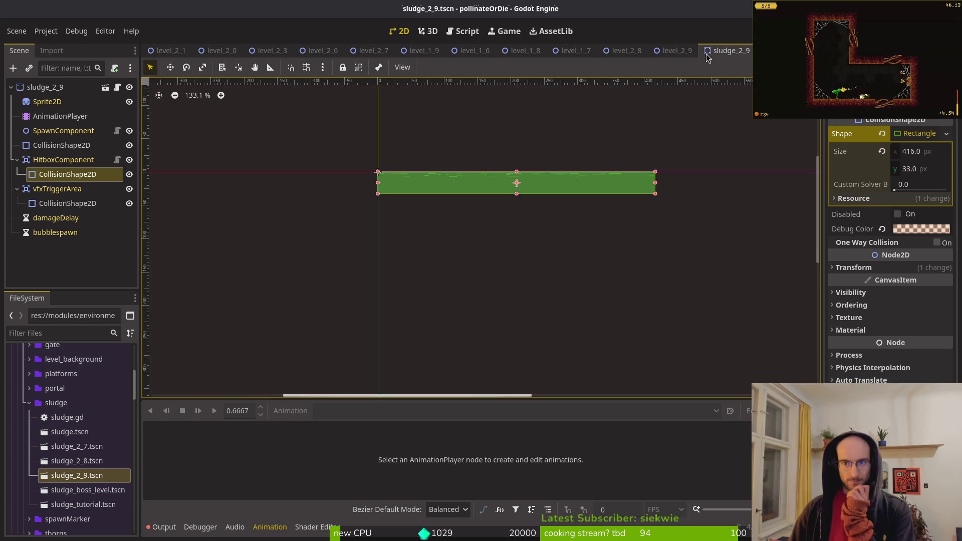
left_click(674, 50)
scroll(359, 266, "down", 8)
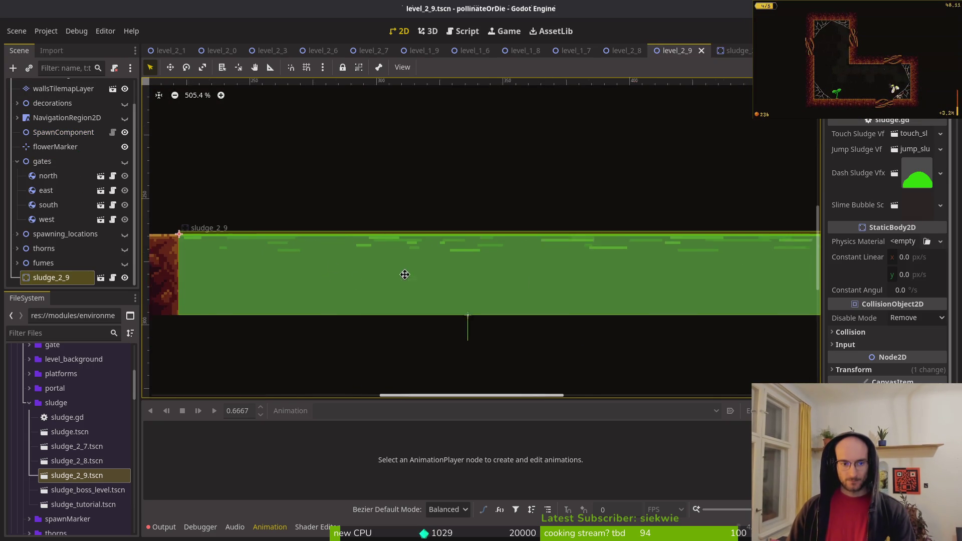
- Nudge the sludge_2_9 instance slightly right in level_2_9
scroll(447, 268, "down", 3)
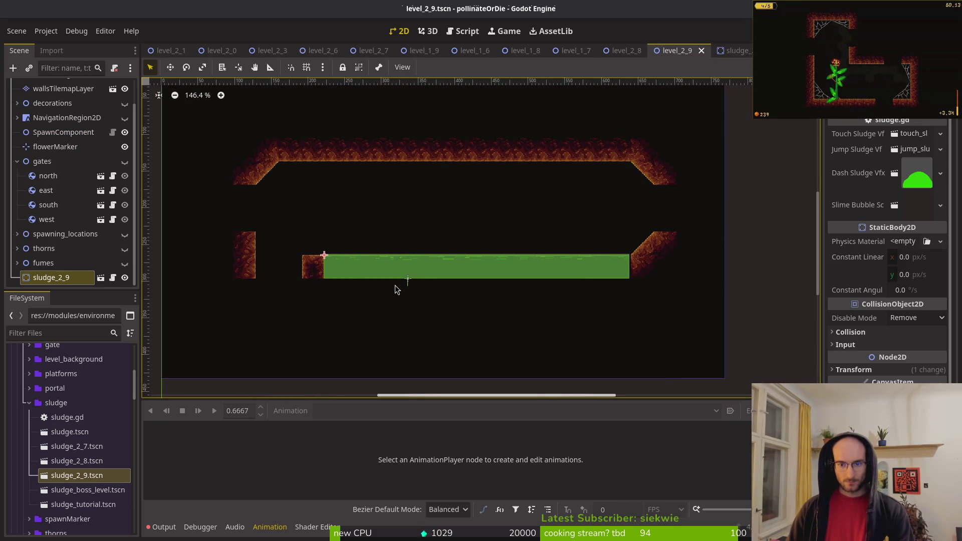
scroll(401, 283, "up", 10)
mouse_move(398, 286)
left_mouse_down()
mouse_move(434, 282)
mouse_move(418, 278)
left_mouse_up()
scroll(407, 271, "down", 7)
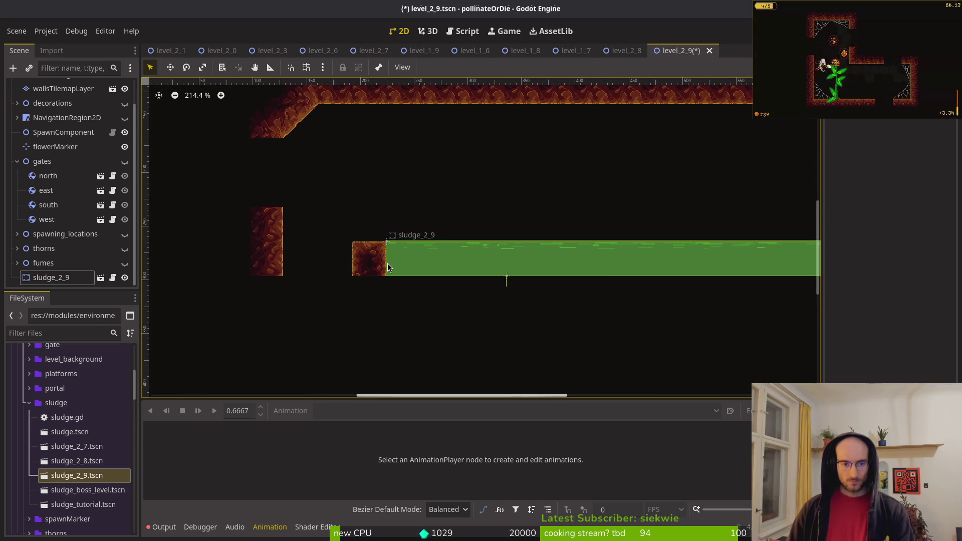
- Paint wall tiles on wallsTilemapLayer above the block beside the sludge
left_click(60, 89)
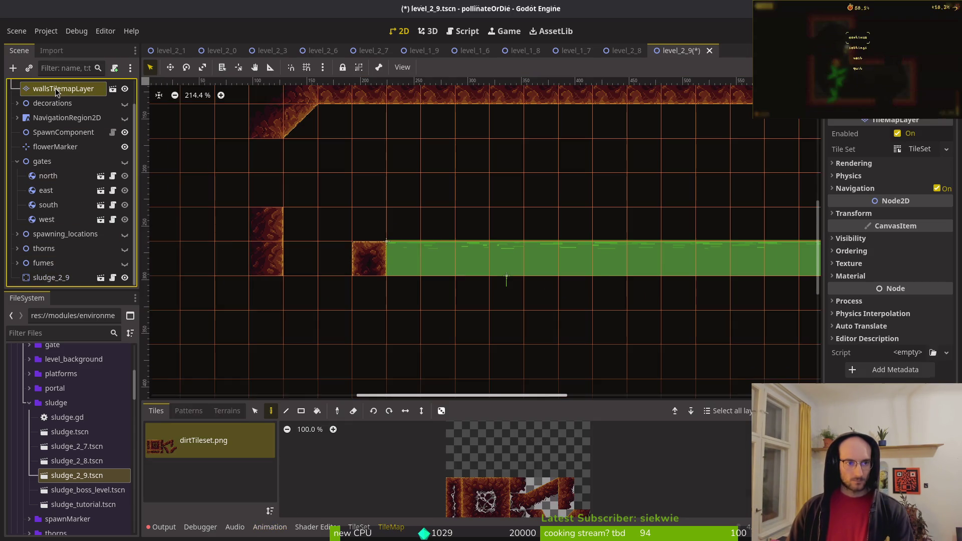
left_click(369, 224)
key("Escape")
scroll(435, 283, "down", 3)
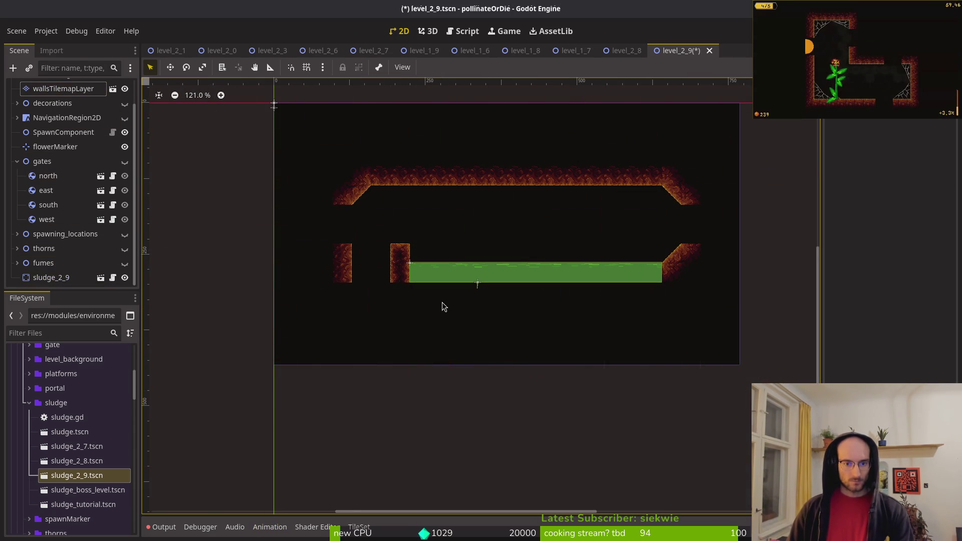
scroll(436, 282, "up", 3)
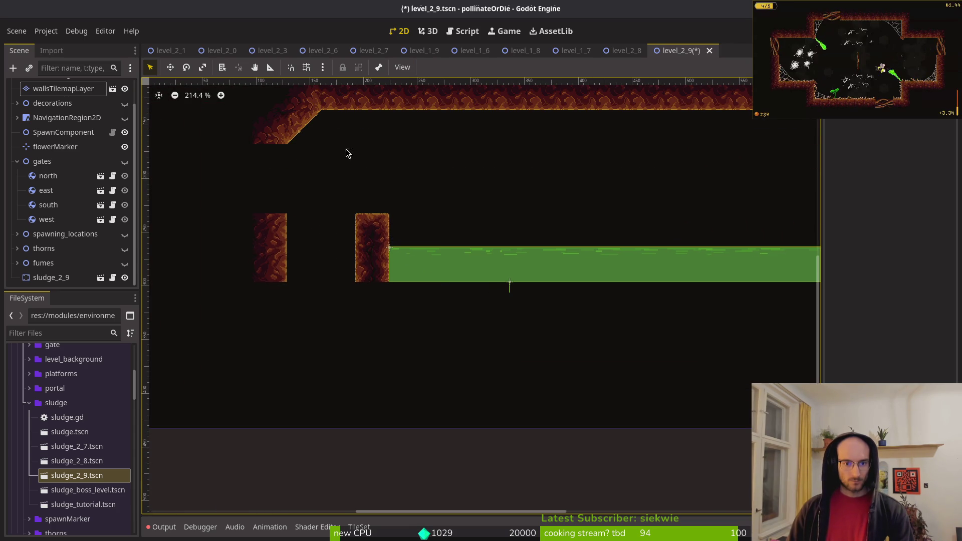
scroll(326, 148, "down", 3)
scroll(303, 159, "up", 3)
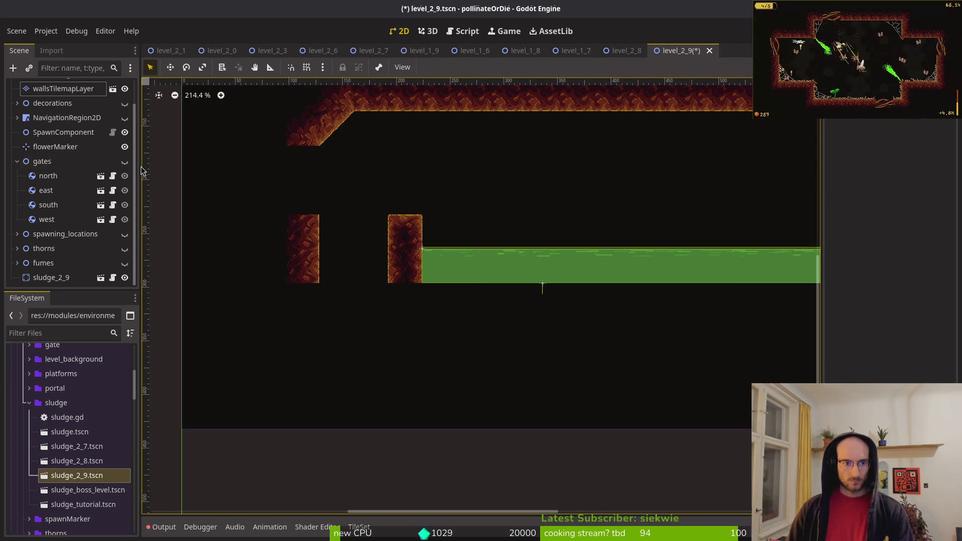
left_click(84, 103)
left_click(75, 89)
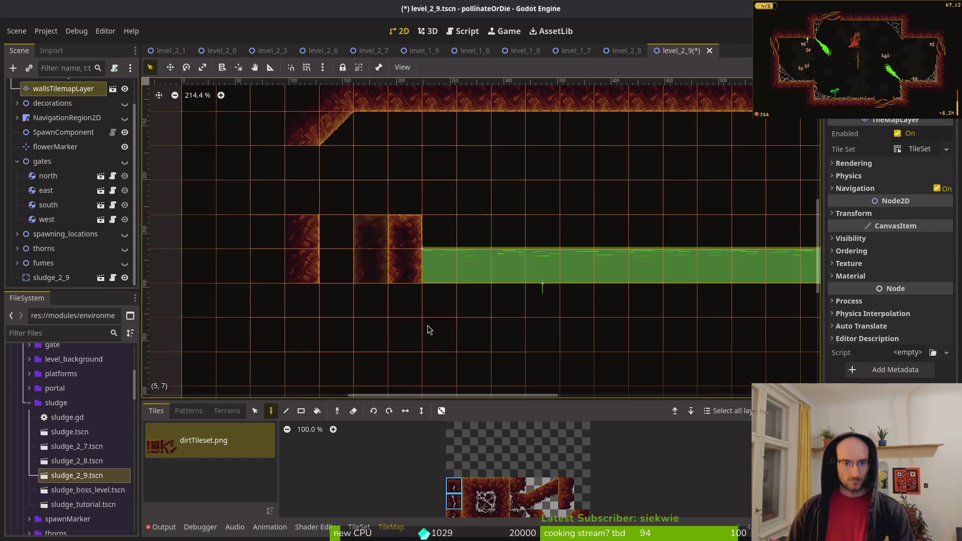
left_click(404, 205)
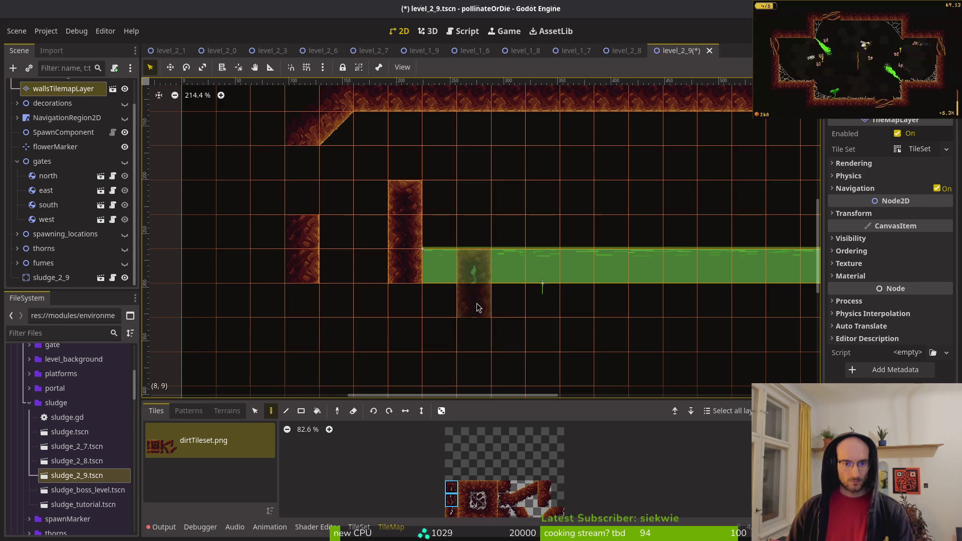
- Undo the extra wall tile and save level_2_9
scroll(456, 246, "down", 5)
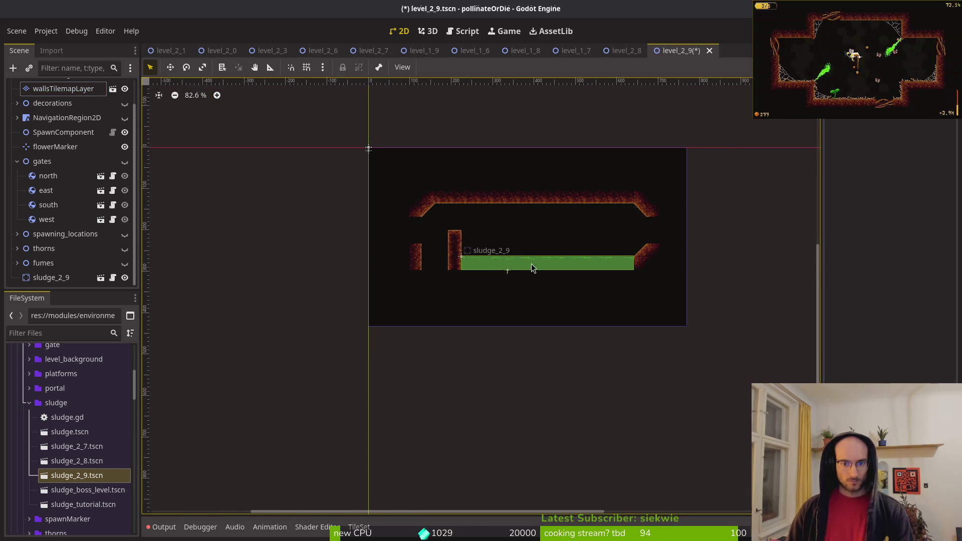
scroll(471, 263, "right", 3)
scroll(505, 256, "up", 3)
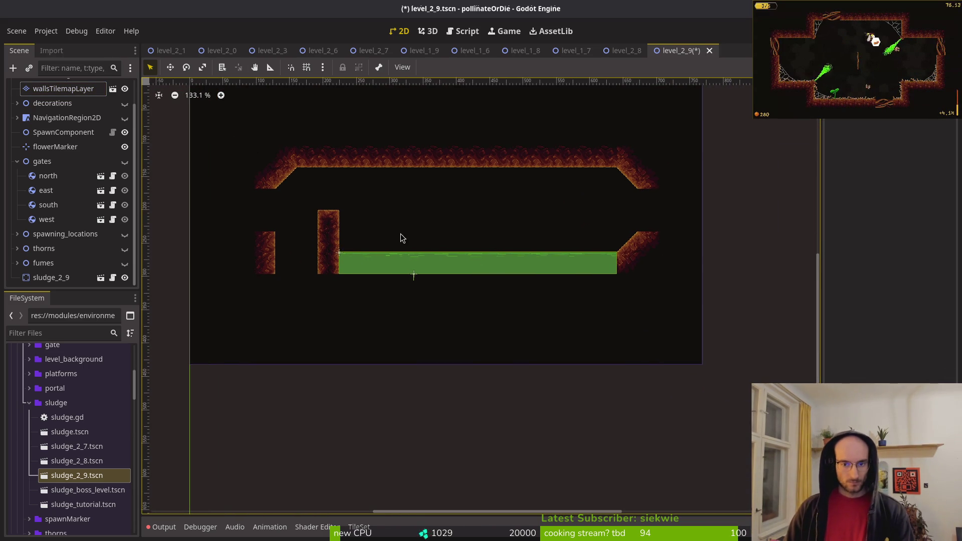
key("ctrl+z")
key("ctrl+s")
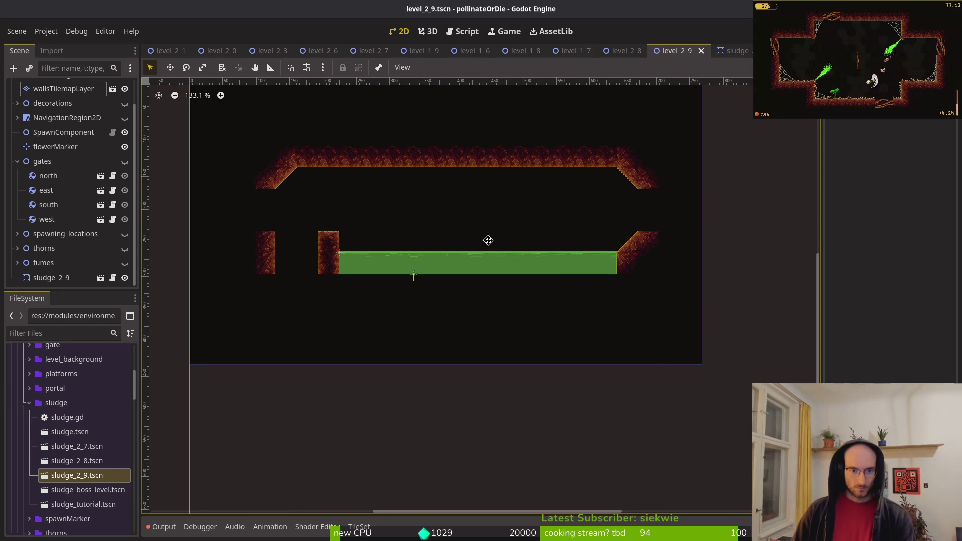
scroll(491, 241, "up", 3)
left_click_drag(594, 271, 597, 279)
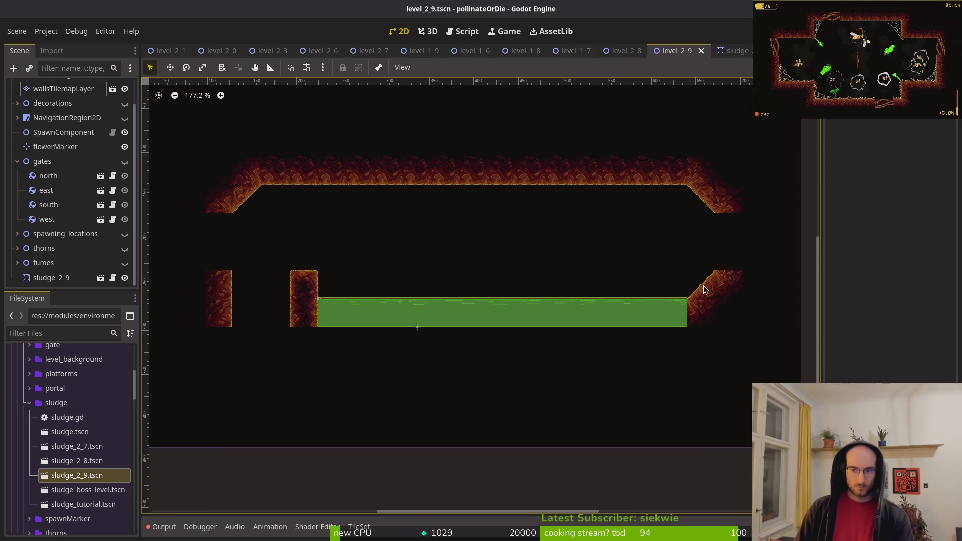
scroll(548, 271, "down", 3)
scroll(508, 281, "left", 3)
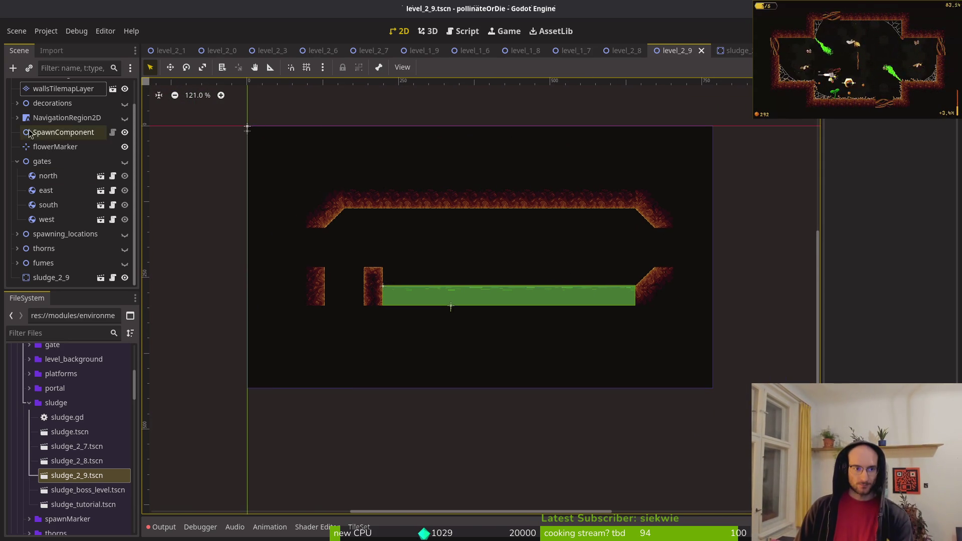
left_click(63, 88)
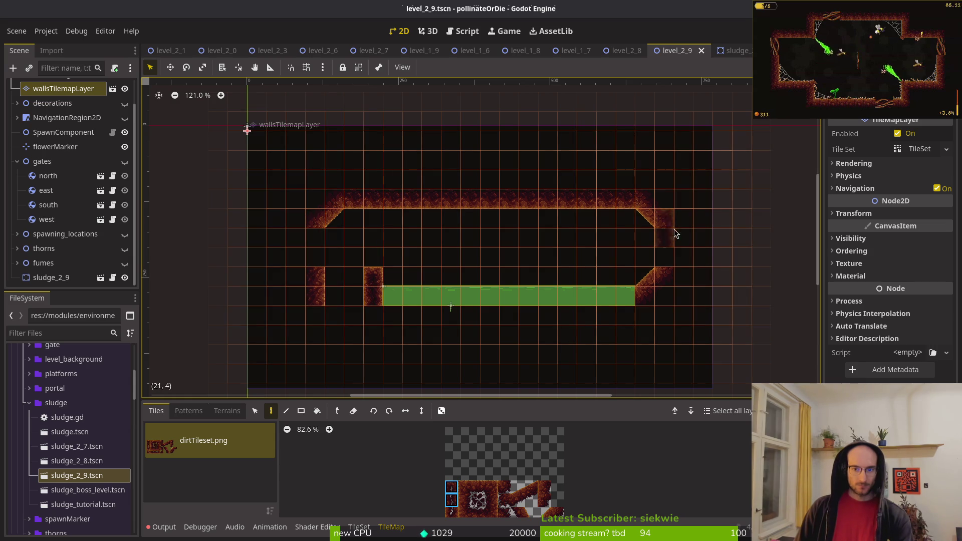
- Replace the slanted wall cell beside the sludge floor with a square wall tile
scroll(673, 287, "up", 4)
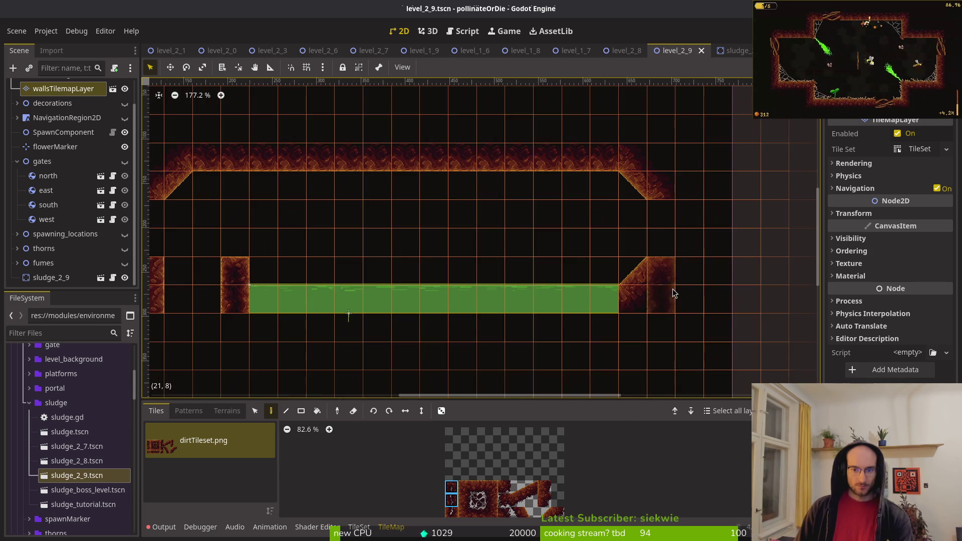
left_click(505, 485)
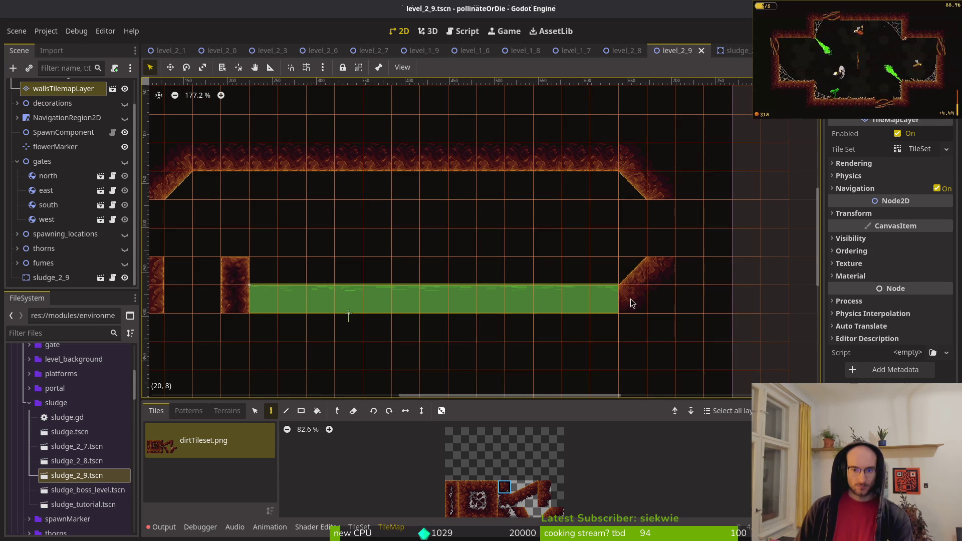
left_click(464, 505)
left_click(634, 273)
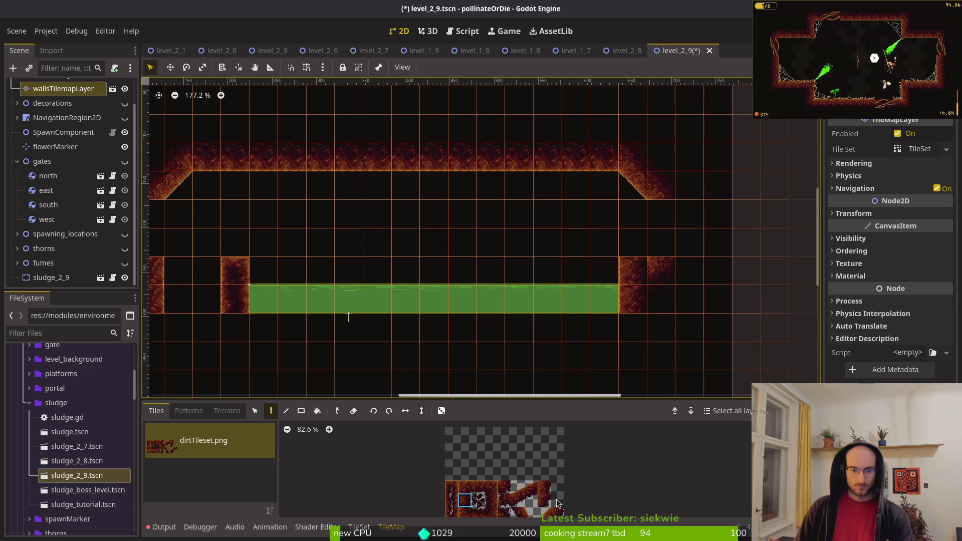
- Delete the leftover wall tiles at the wall's top-right
left_click(255, 411)
left_click_drag(592, 116, 702, 206)
key("Delete")
key("Escape")
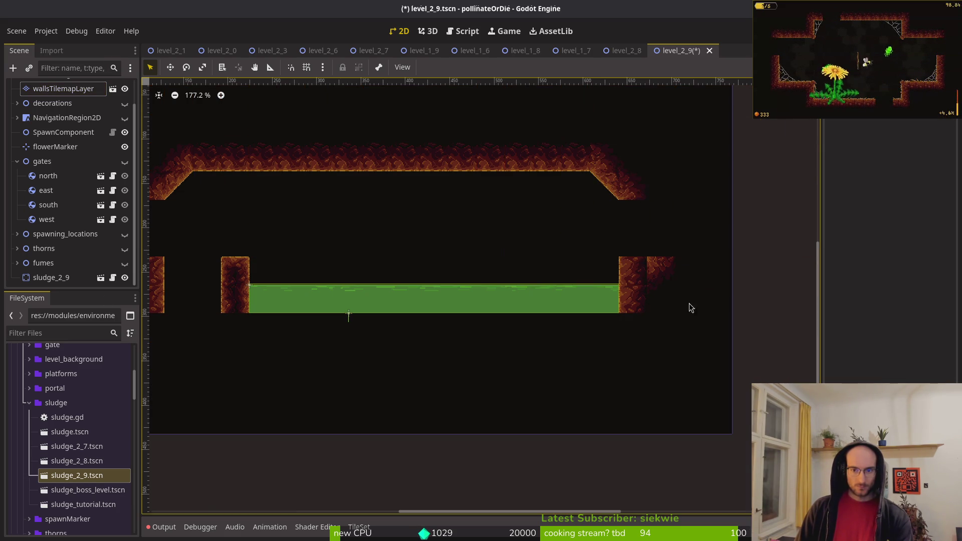
- Erase the stray tile beside the new wall and rerun the game with F5
left_click(60, 88)
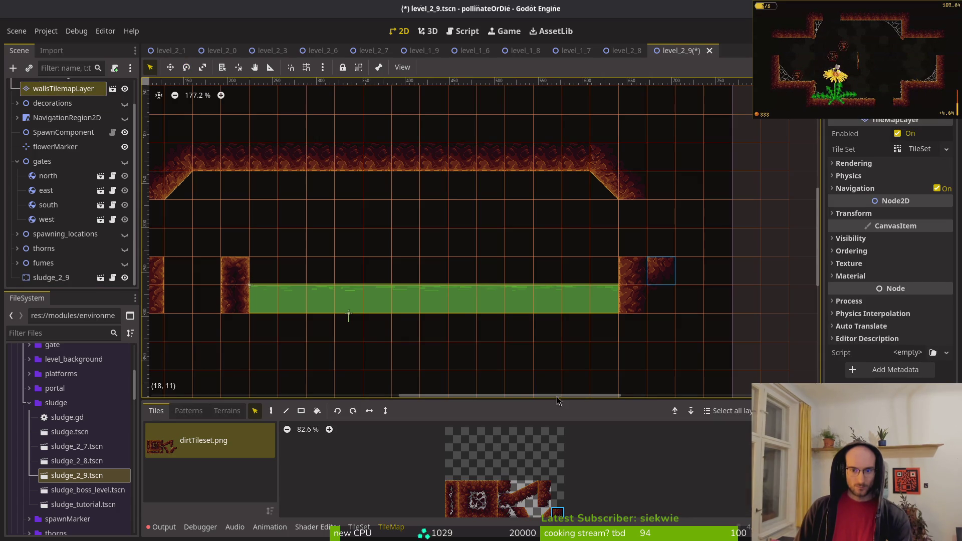
left_click(271, 411)
key("e")
left_click(662, 274)
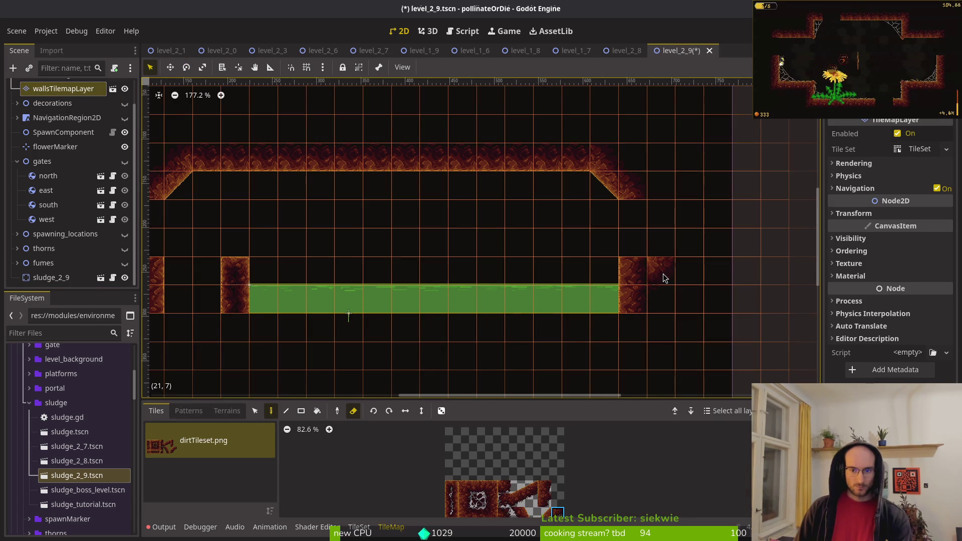
key("F5")
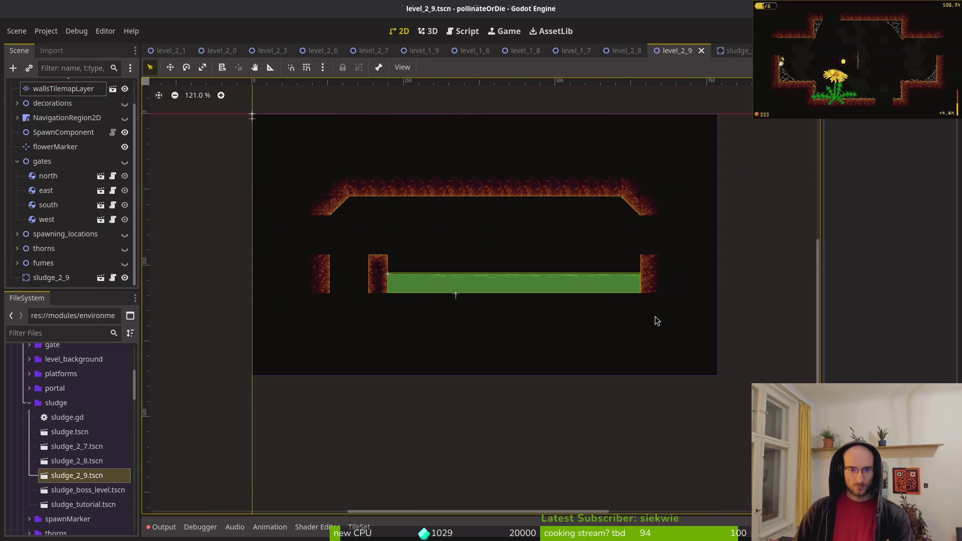
scroll(550, 259, "up", 1)
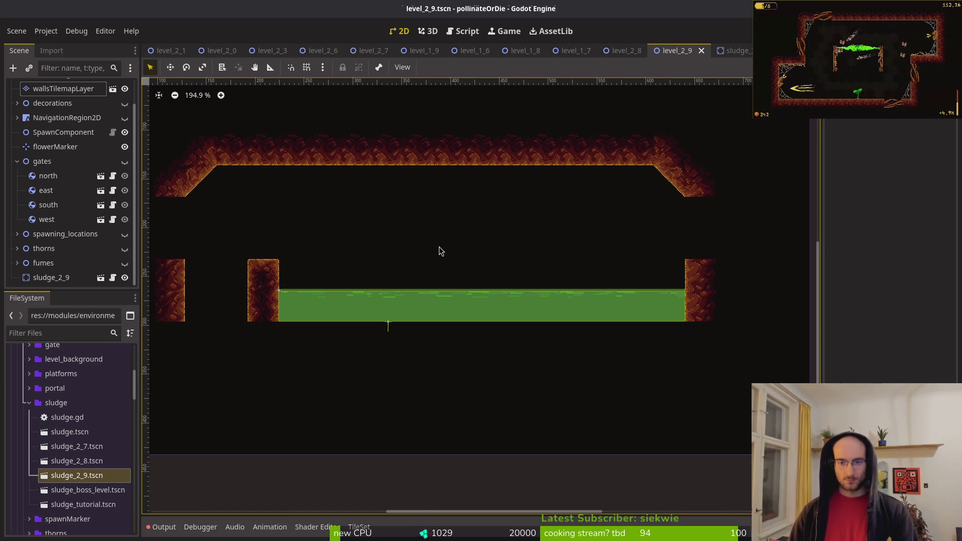
scroll(439, 247, "down", 4)
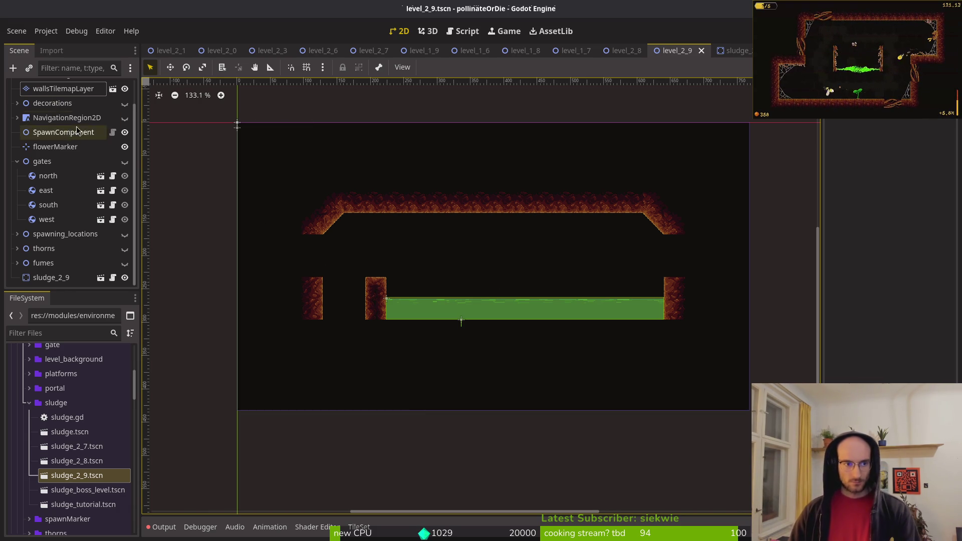
left_click(125, 103)
- Raise two web triangles to the ceiling and push web1x4 left against the wall
scroll(525, 231, "up", 3)
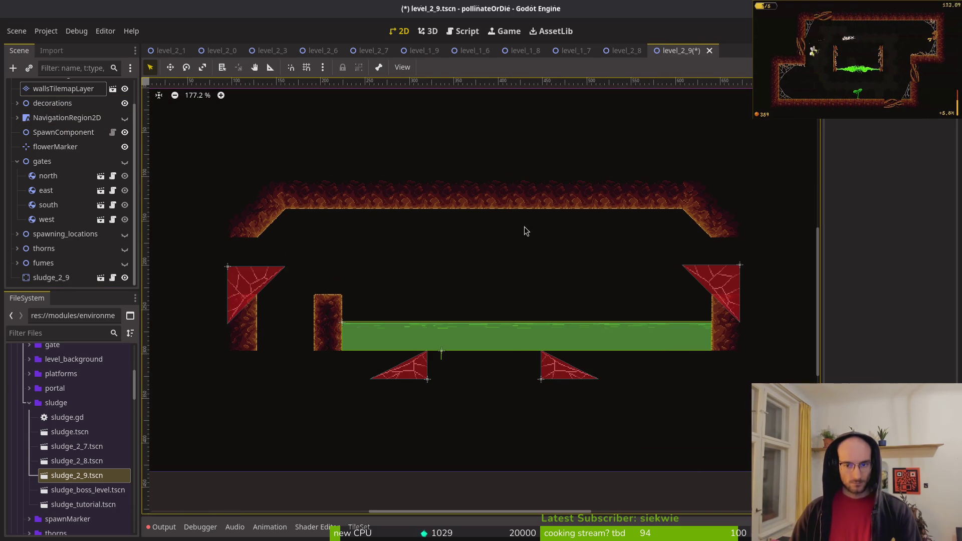
mouse_move(691, 269)
left_mouse_down()
mouse_move(663, 219)
mouse_move(680, 229)
mouse_move(683, 216)
mouse_move(706, 229)
mouse_move(670, 215)
left_mouse_up()
scroll(680, 218, "up", 4)
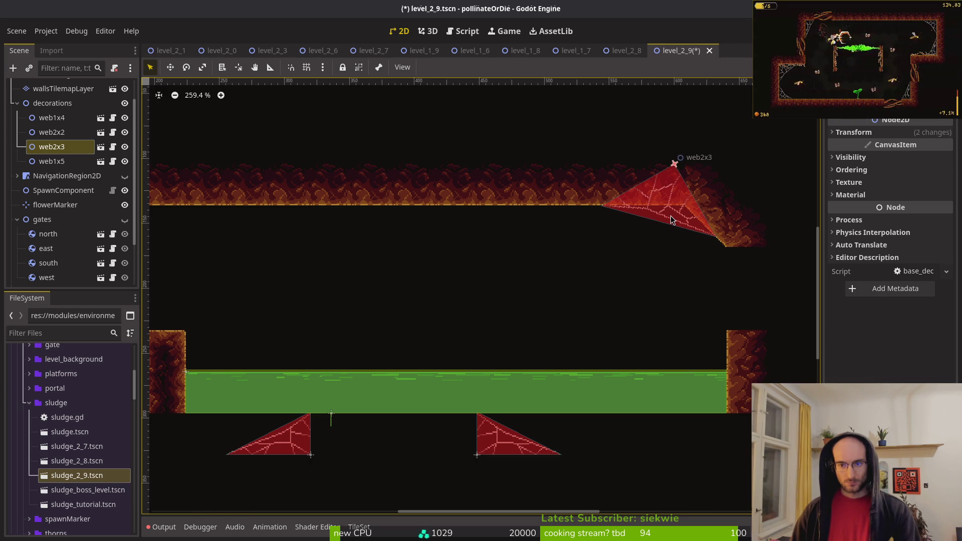
scroll(671, 216, "down", 3)
left_click(454, 249)
left_click_drag(345, 271, 450, 210)
mouse_move(557, 338)
left_mouse_down()
mouse_move(429, 287)
mouse_move(446, 324)
mouse_move(440, 335)
left_mouse_up()
- Move web1x5 right so it sits against the right side wall
scroll(431, 293, "up", 8)
scroll(424, 228, "down", 3)
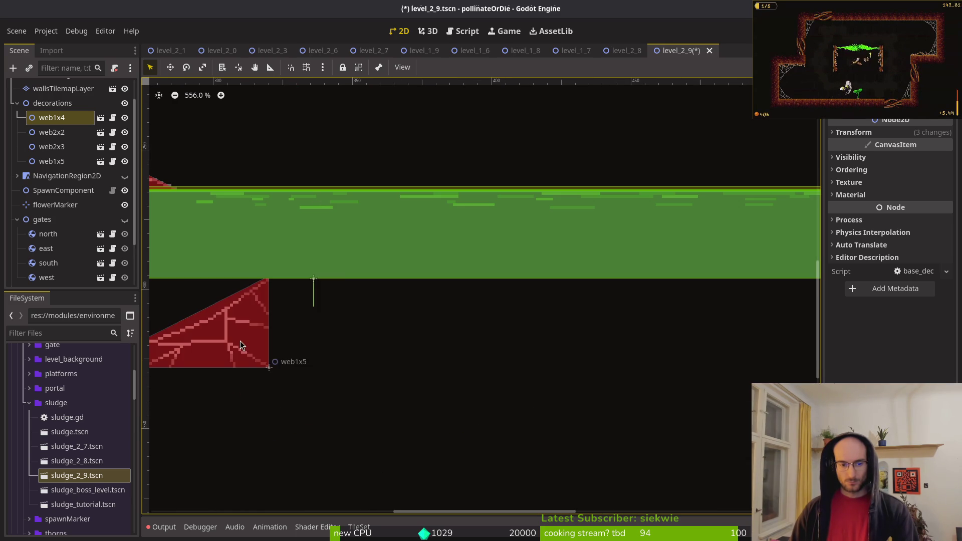
left_click(51, 161)
scroll(301, 201, "left", 5)
mouse_move(185, 192)
left_mouse_down()
mouse_move(608, 175)
mouse_move(679, 192)
left_mouse_up()
scroll(624, 203, "down", 4)
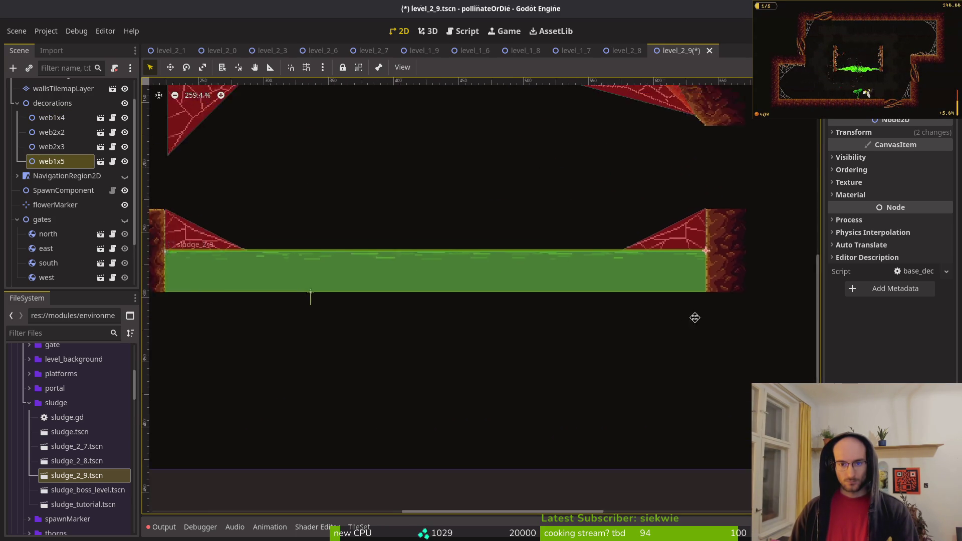
- Tuck web2x2 into the upper-left corner and tilt it to fit
mouse_move(456, 200)
left_mouse_down()
mouse_move(369, 200)
mouse_move(346, 251)
mouse_move(385, 202)
left_mouse_up()
mouse_move(385, 202)
left_mouse_down()
mouse_move(395, 213)
mouse_move(355, 226)
mouse_move(341, 183)
mouse_move(356, 191)
mouse_move(339, 192)
left_mouse_up()
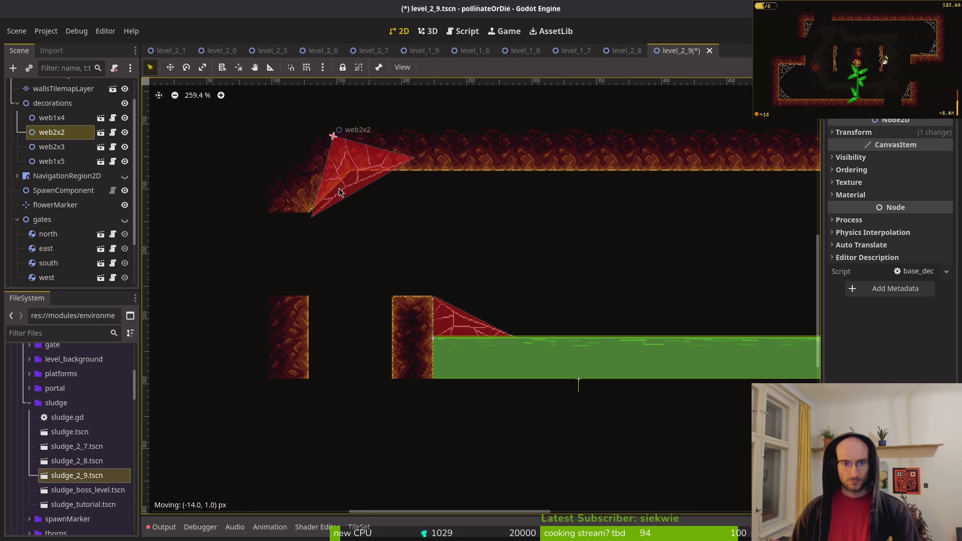
left_click(853, 132)
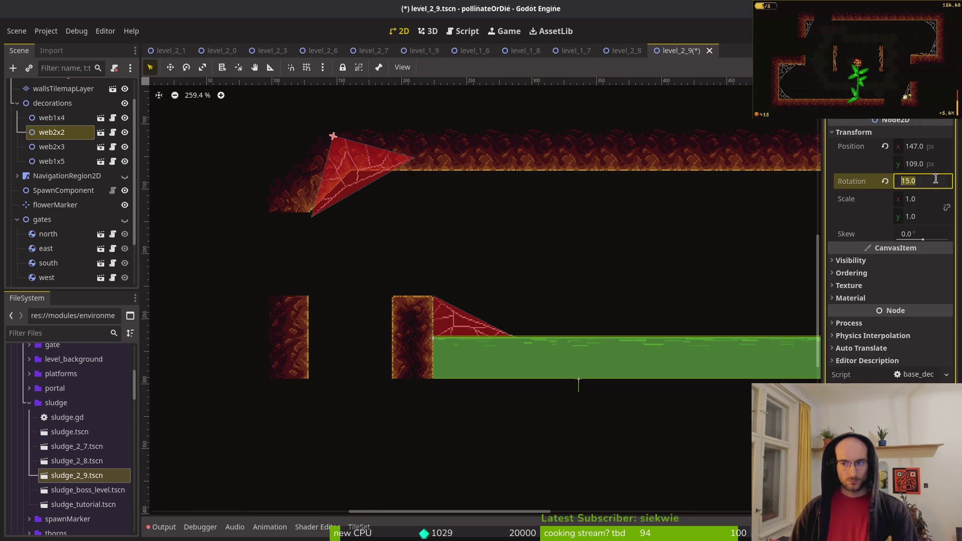
- Set web2x2's rotation to 25°, nudge it into the corner, and save the level
key("Return")
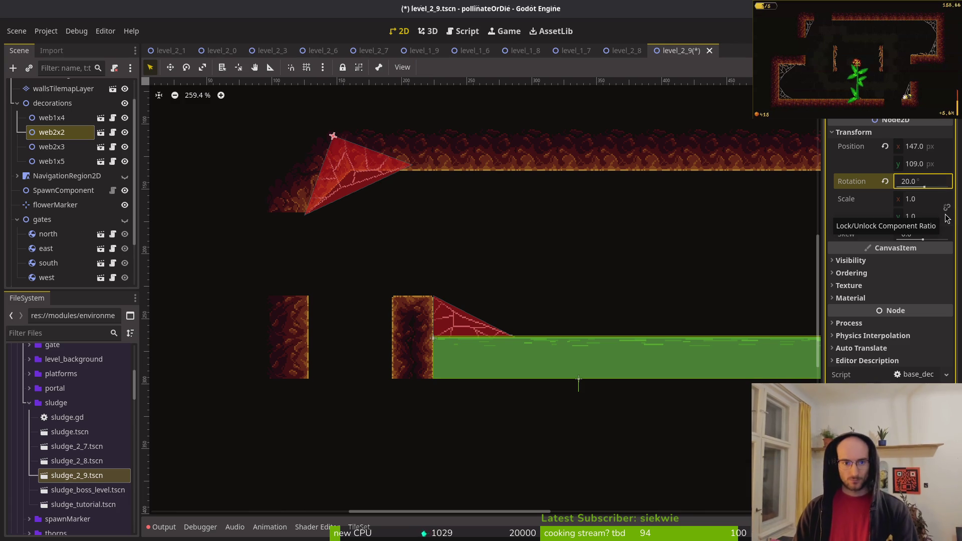
scroll(363, 170, "up", 2)
left_click_drag(362, 172, 367, 195)
left_click(935, 188)
type("25")
key("Return")
key("ctrl+s")
left_click_drag(354, 169, 368, 169)
- Place web2x3 in the top-right ceiling corner at 65° rotation and save the level
scroll(391, 178, "down", 4)
scroll(696, 194, "up", 4)
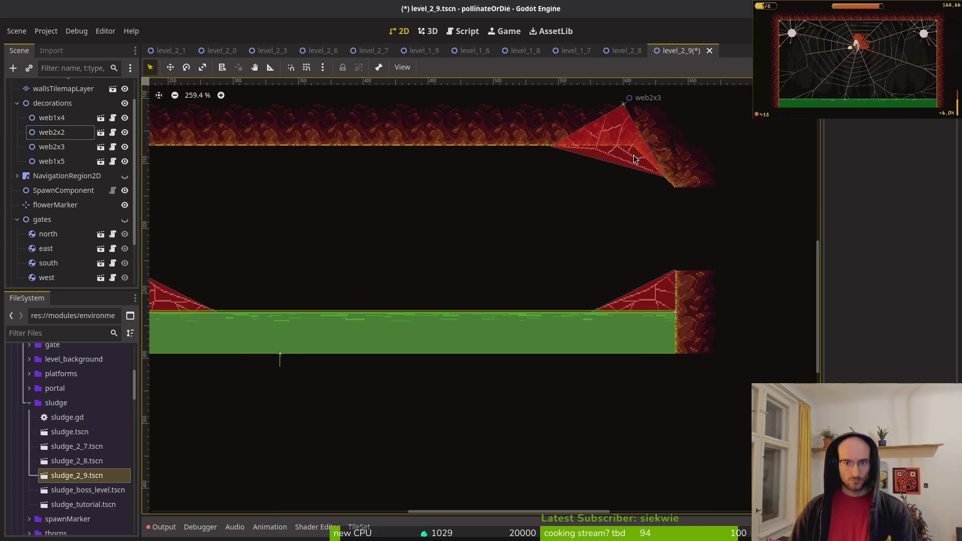
left_click(634, 155)
left_click(889, 129)
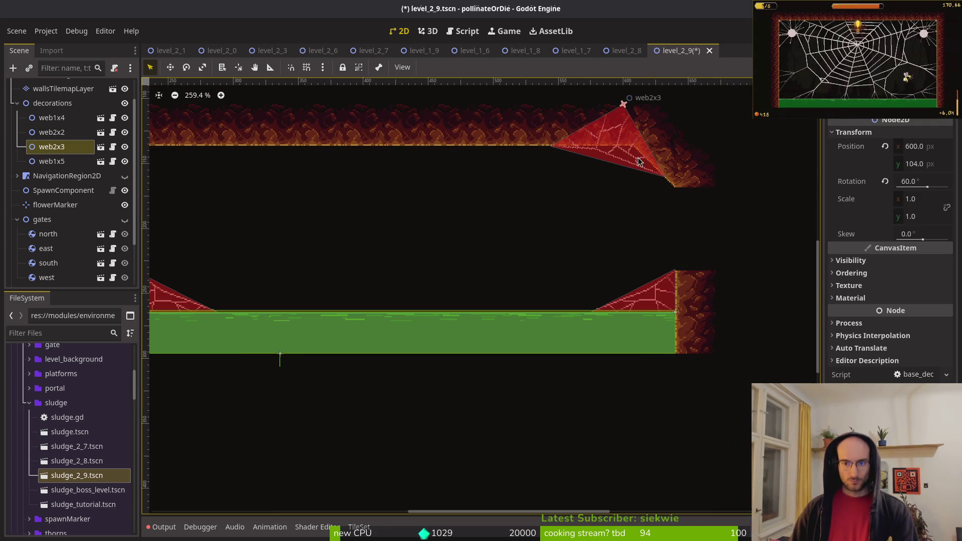
left_click_drag(638, 161, 650, 170)
left_click(917, 183)
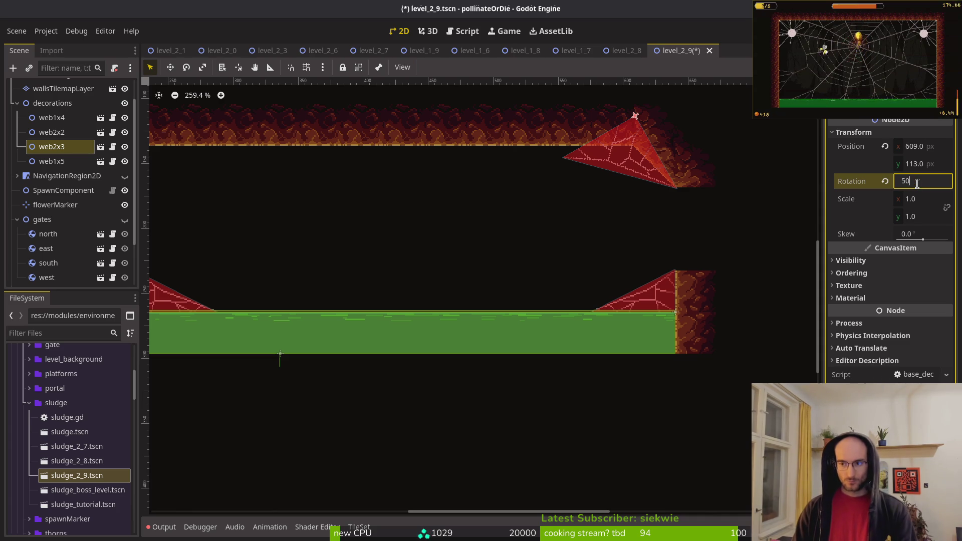
key("Return")
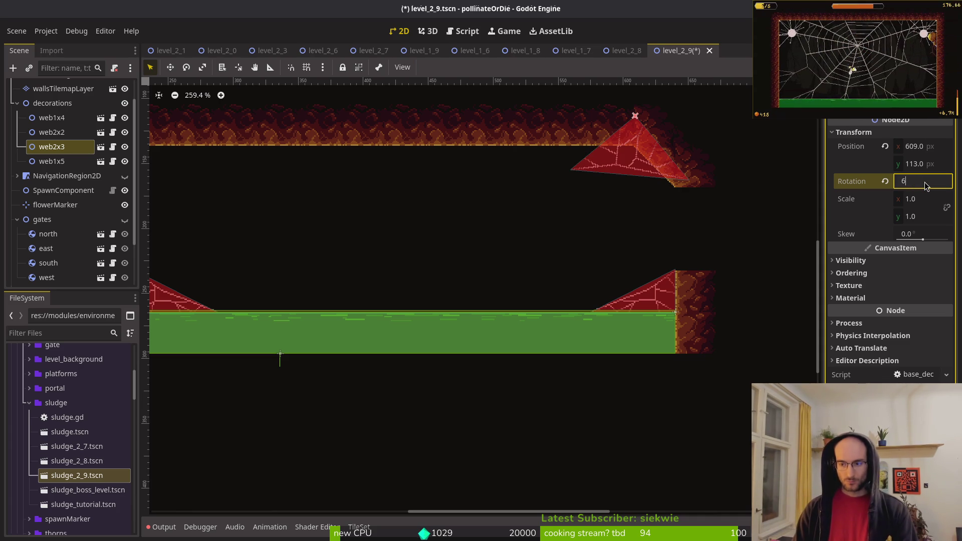
type("65")
key("Return")
scroll(662, 121, "up", 5)
left_click_drag(629, 191, 633, 182)
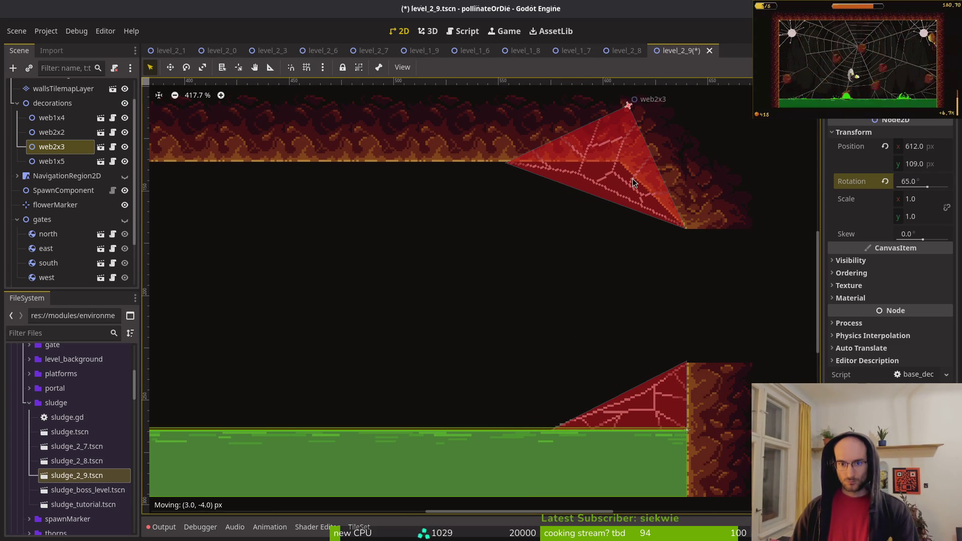
scroll(633, 182, "down", 15)
key("ctrl+s")
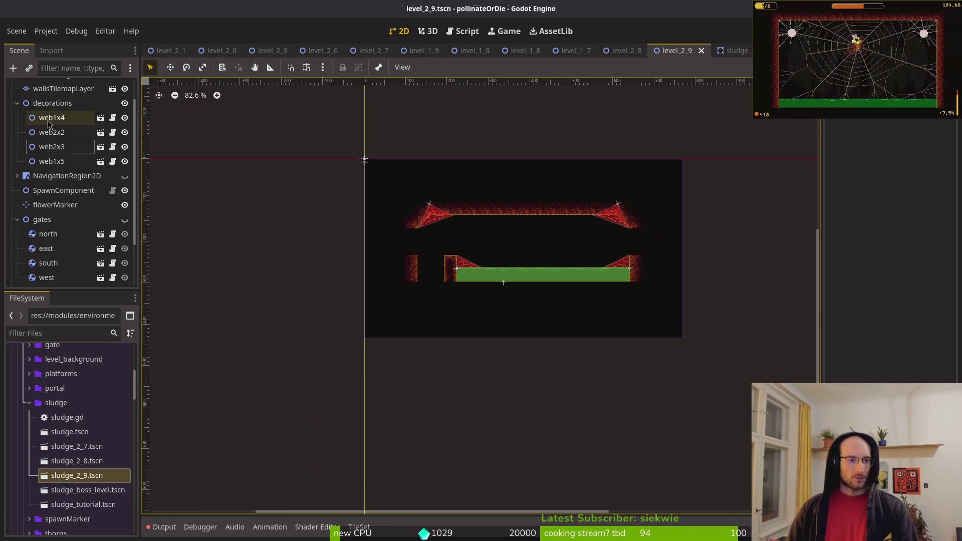
left_click(17, 104)
- Unhide NavigationRegion2D and drag its left-side vertices to the ceiling web, wall, ledge and pillar
left_click(125, 146)
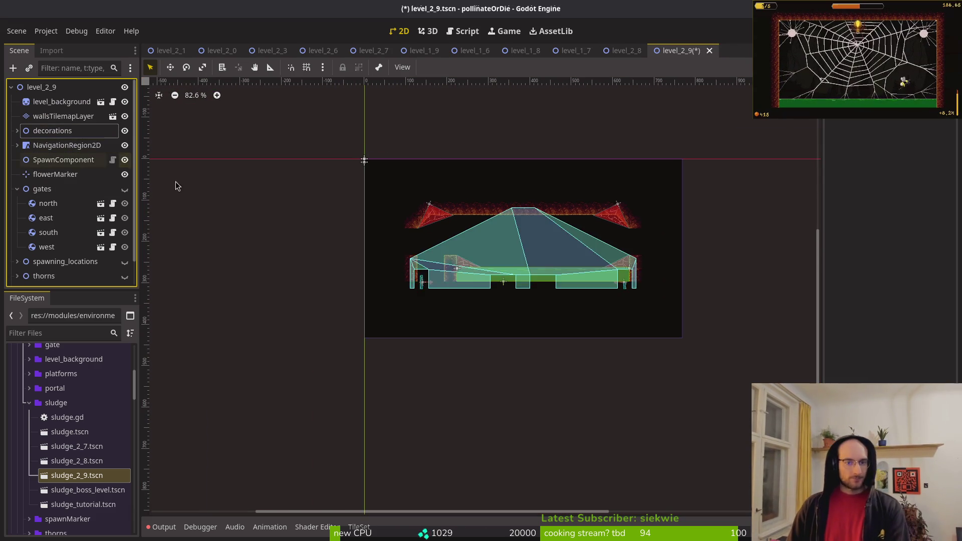
scroll(477, 277, "up", 6)
left_click(353, 235)
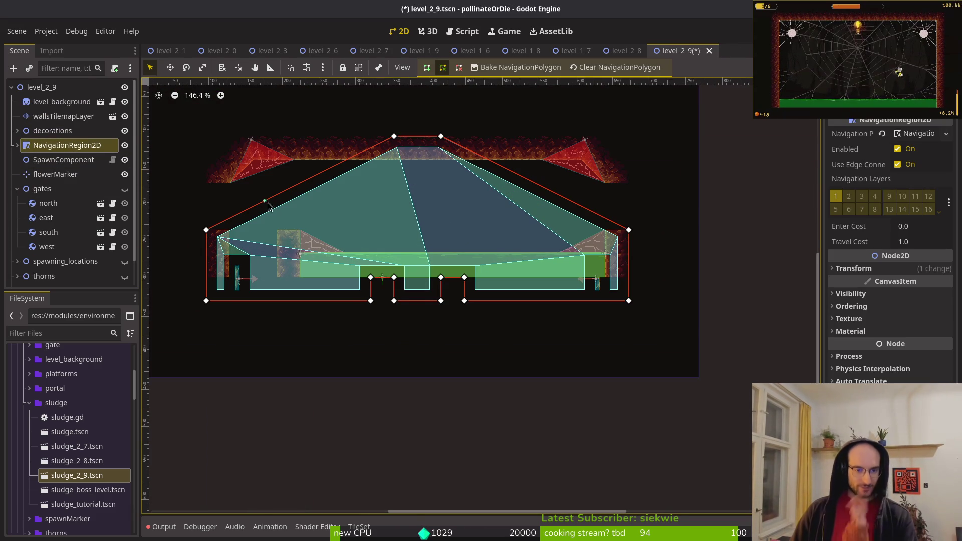
scroll(307, 193, "up", 5)
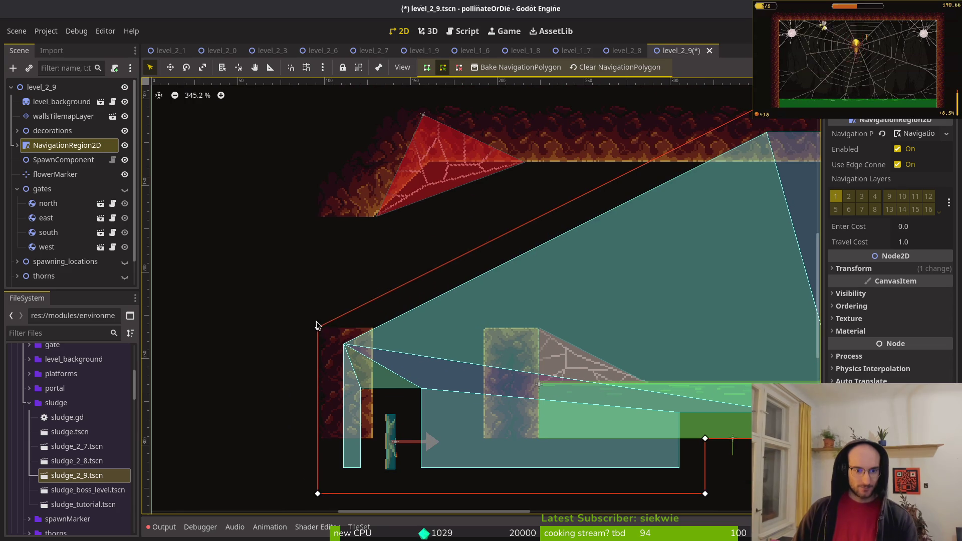
left_click_drag(322, 324, 380, 228)
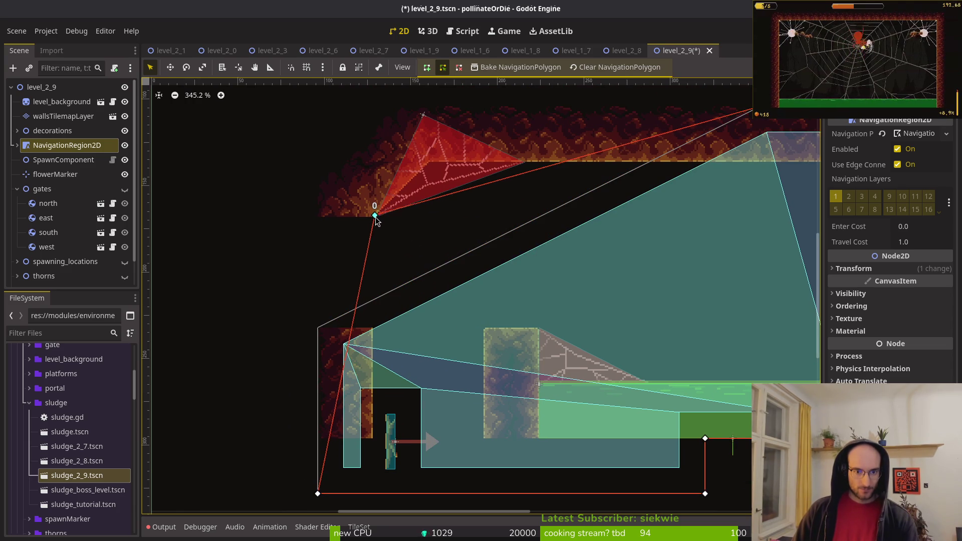
left_click_drag(440, 318, 414, 235)
mouse_move(287, 410)
left_mouse_down()
mouse_move(357, 328)
mouse_move(340, 329)
left_mouse_up()
left_click_drag(674, 410, 451, 314)
mouse_move(674, 355)
left_mouse_down()
mouse_move(434, 232)
mouse_move(451, 239)
left_mouse_up()
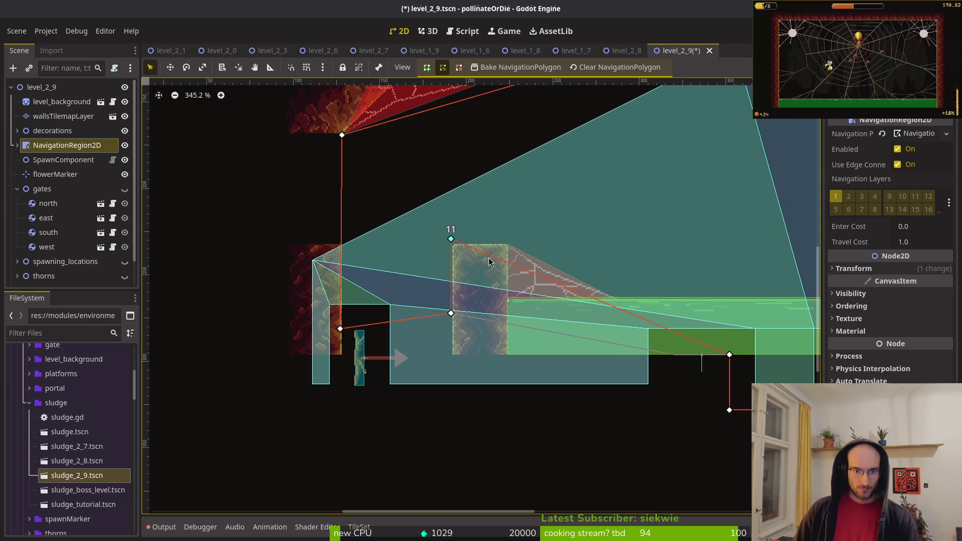
left_click_drag(730, 355, 495, 244)
- Move lower polygon points to the sludge edges and right wall, deleting unneeded corner and peak points
scroll(494, 301, "down", 3)
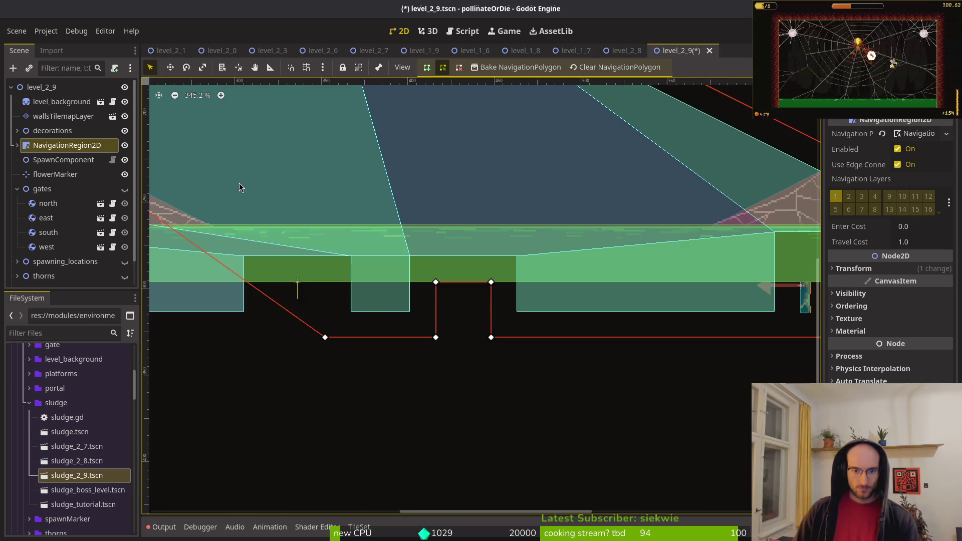
scroll(456, 352, "down", 1)
left_click_drag(410, 381, 258, 307)
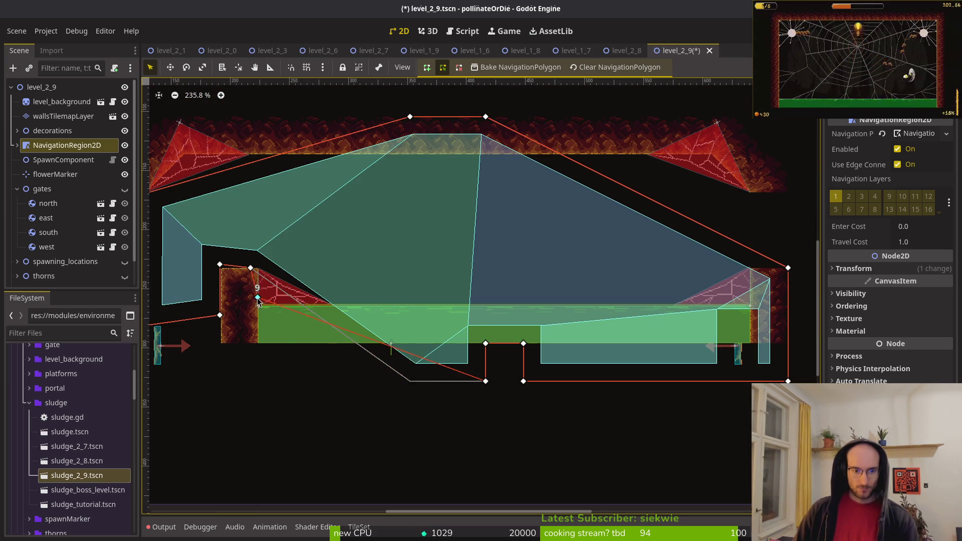
right_click(485, 344)
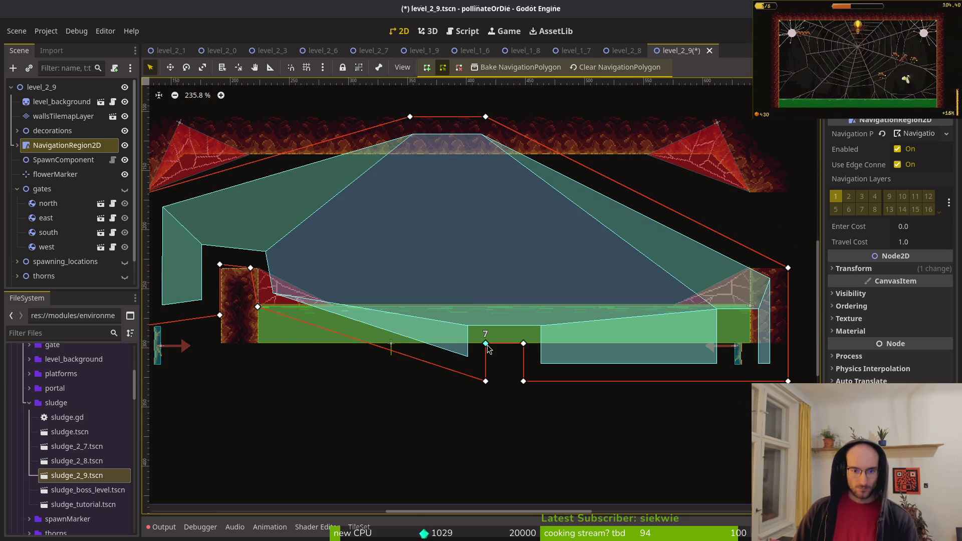
left_click_drag(486, 381, 743, 303)
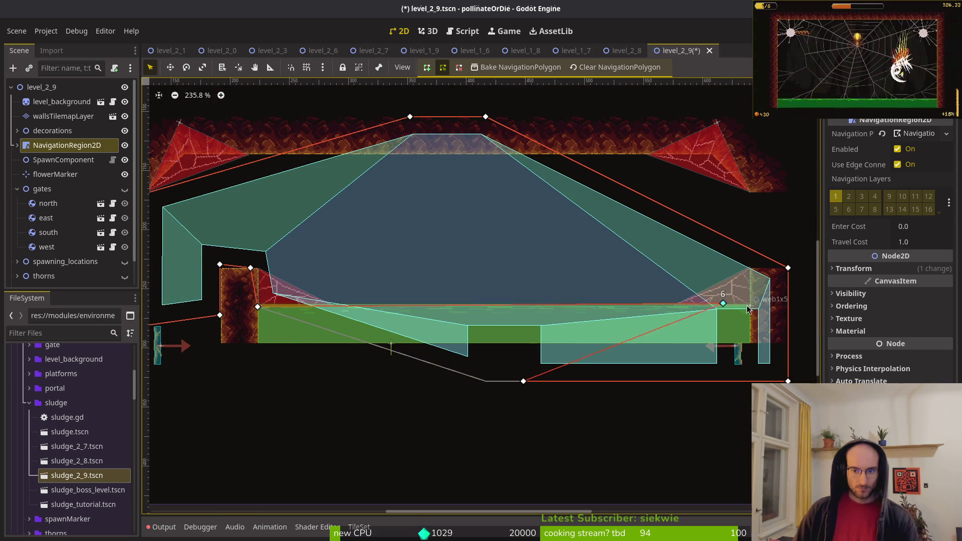
mouse_move(523, 381)
left_mouse_down()
mouse_move(717, 281)
mouse_move(747, 192)
left_mouse_up()
right_click(789, 381)
right_click(789, 267)
right_click(486, 117)
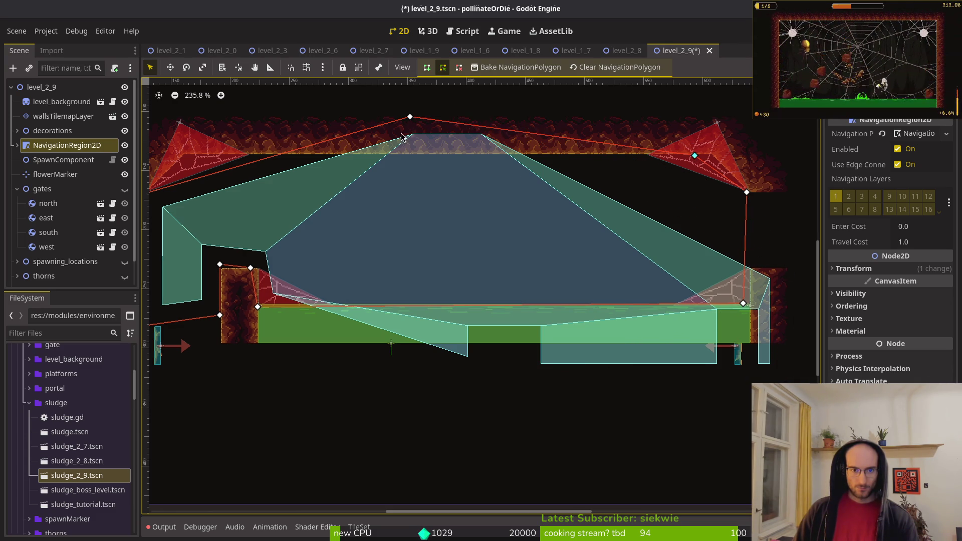
scroll(494, 146, "left", 3)
scroll(495, 146, "up", 1)
right_click(510, 141)
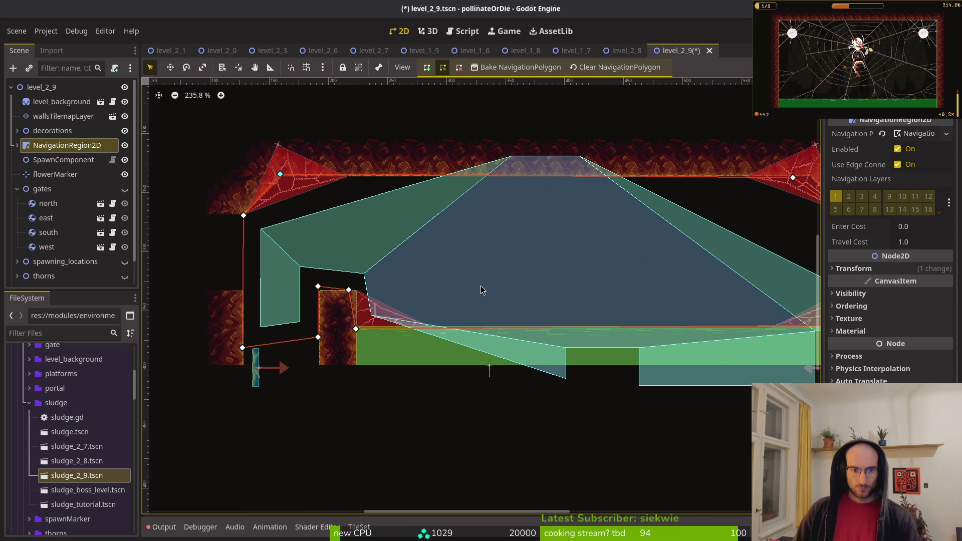
scroll(480, 299, "down", 4)
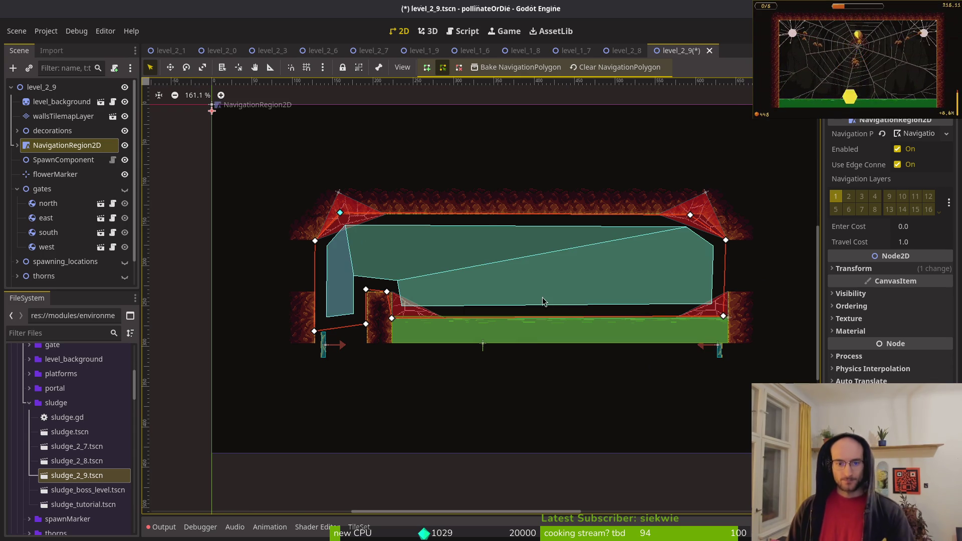
- Preview the navigation region, then snap its bottom-right polygon point to the tile corner
scroll(589, 262, "up", 4)
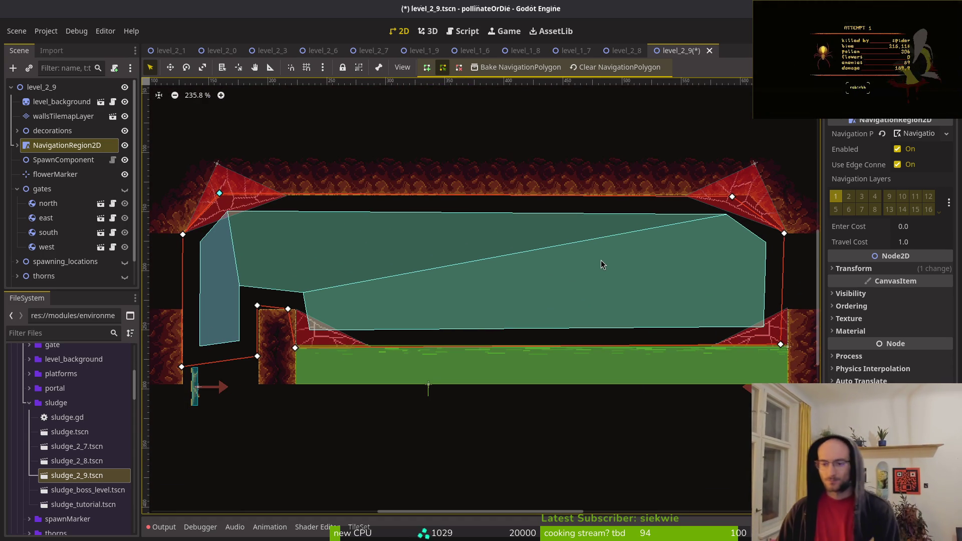
mouse_move(566, 267)
left_mouse_down()
mouse_move(546, 293)
mouse_move(530, 285)
left_mouse_up()
left_click(530, 284)
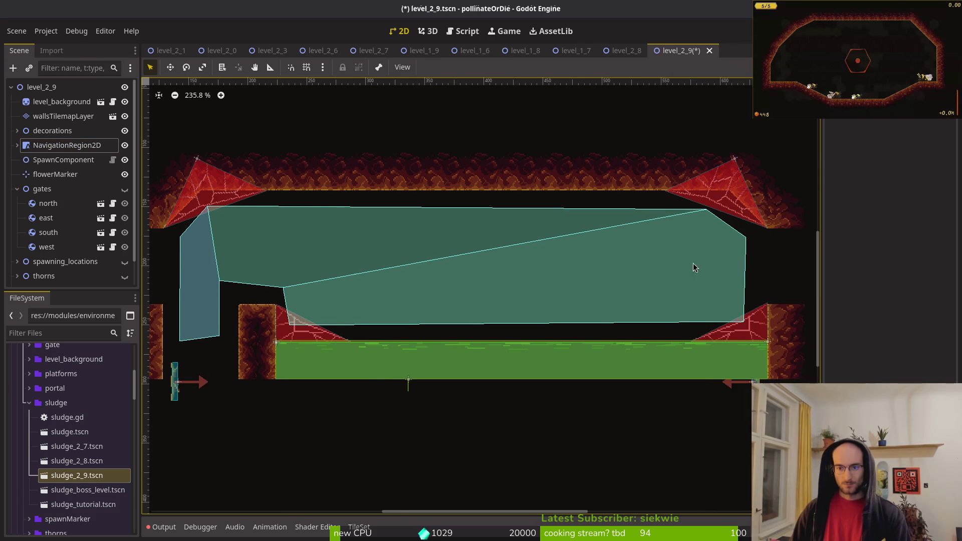
scroll(694, 263, "up", 2)
scroll(494, 263, "right", 2)
left_click(476, 256)
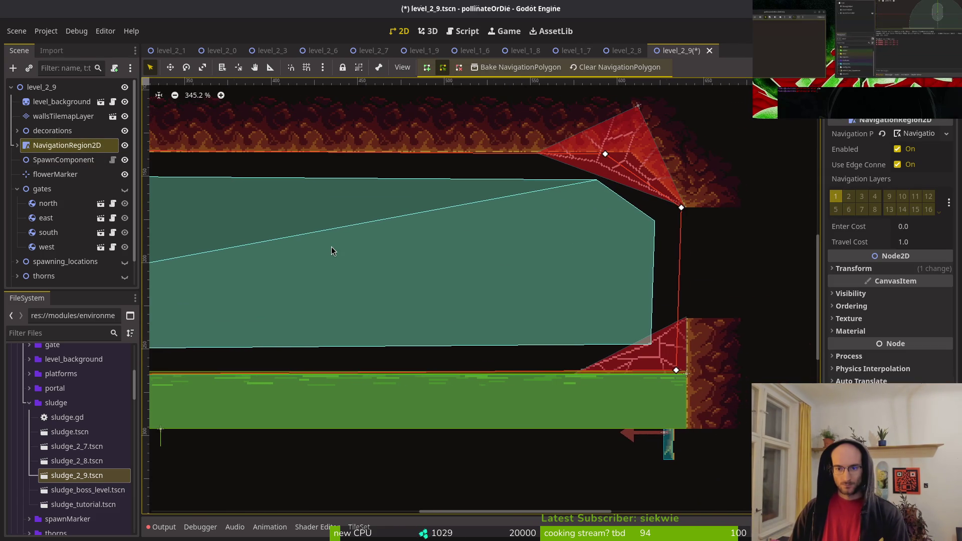
scroll(333, 250, "down", 3)
scroll(333, 250, "left", 3)
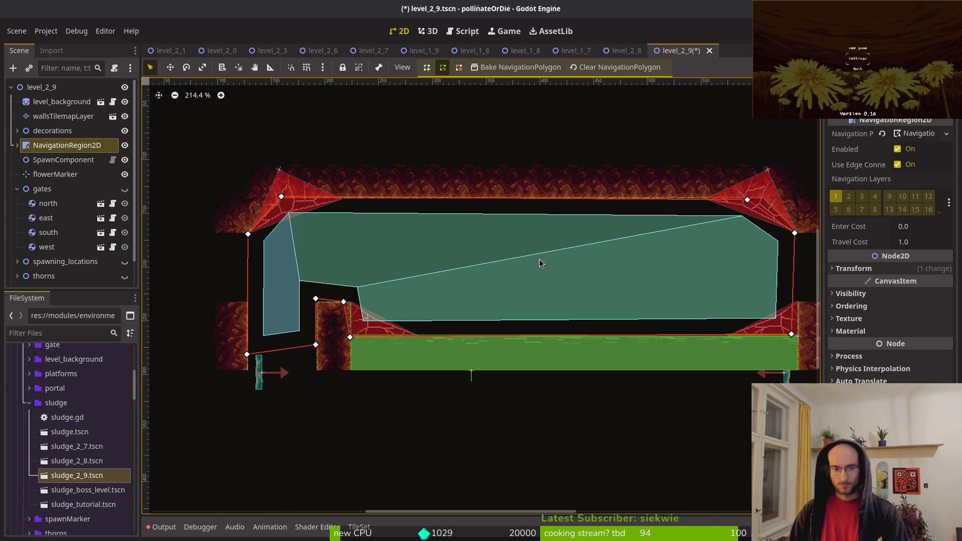
scroll(480, 278, "right", 5)
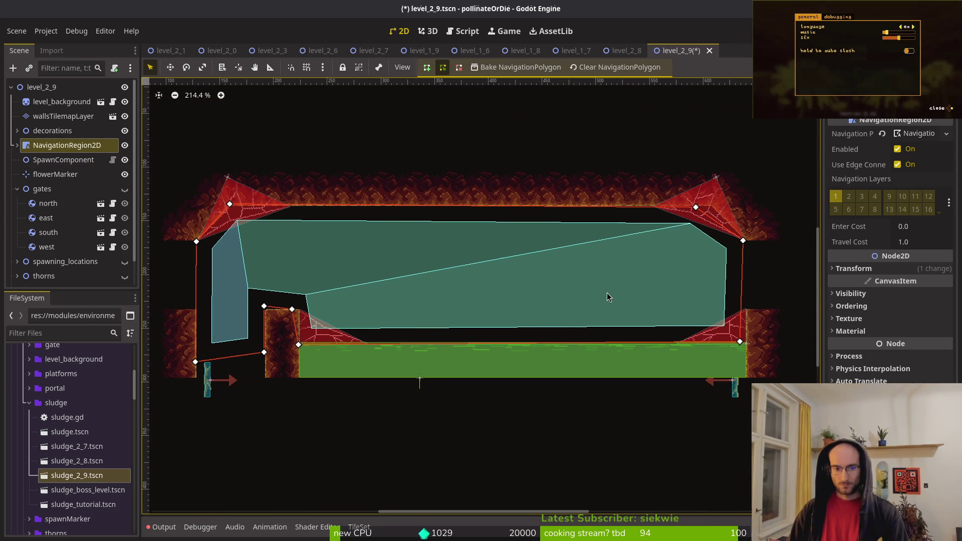
scroll(752, 335, "up", 13)
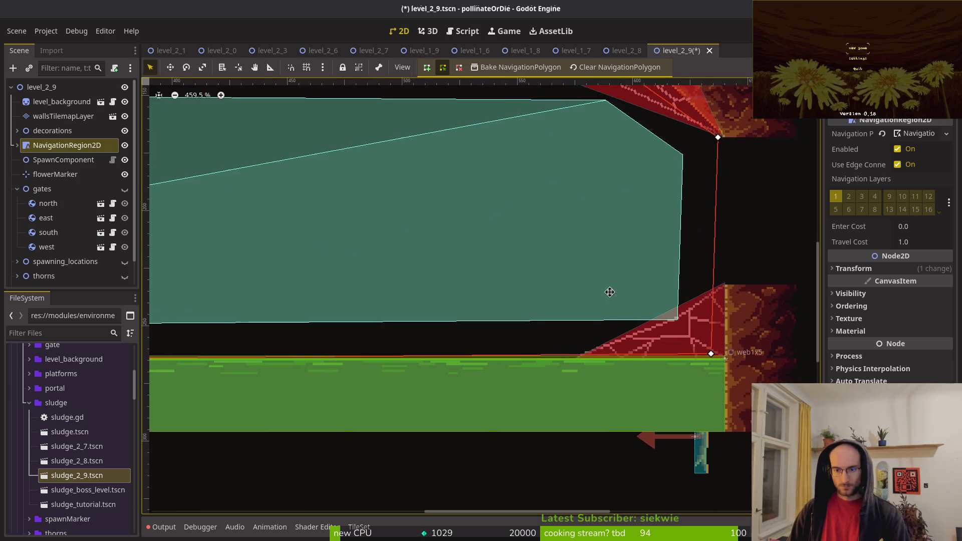
scroll(603, 289, "up", 8)
left_click_drag(478, 296, 523, 312)
scroll(522, 402, "down", 5)
scroll(522, 401, "up", 5)
scroll(551, 346, "up", 5)
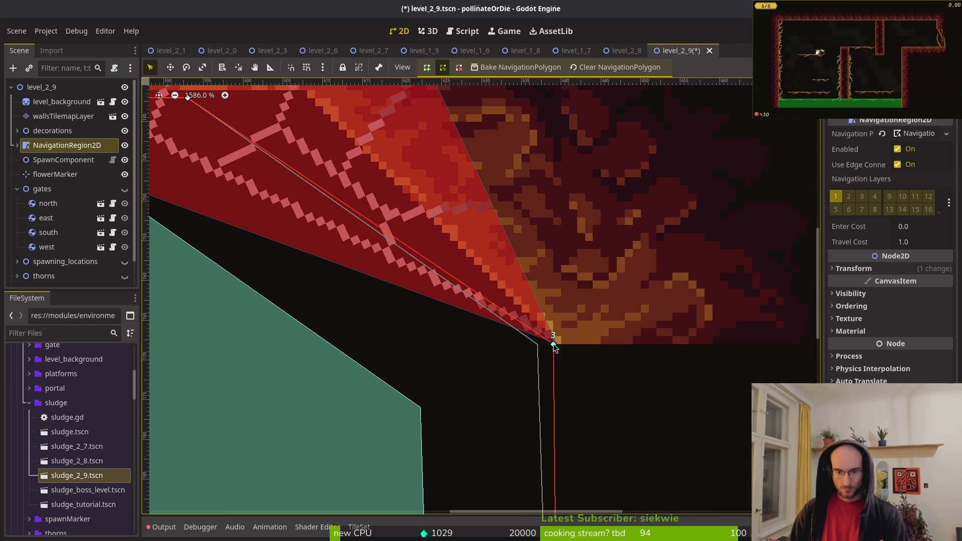
- Fit further navigation corners onto the wall corners and tip, raising one about 20 px
left_click_drag(557, 348, 565, 348)
scroll(565, 349, "up", 2)
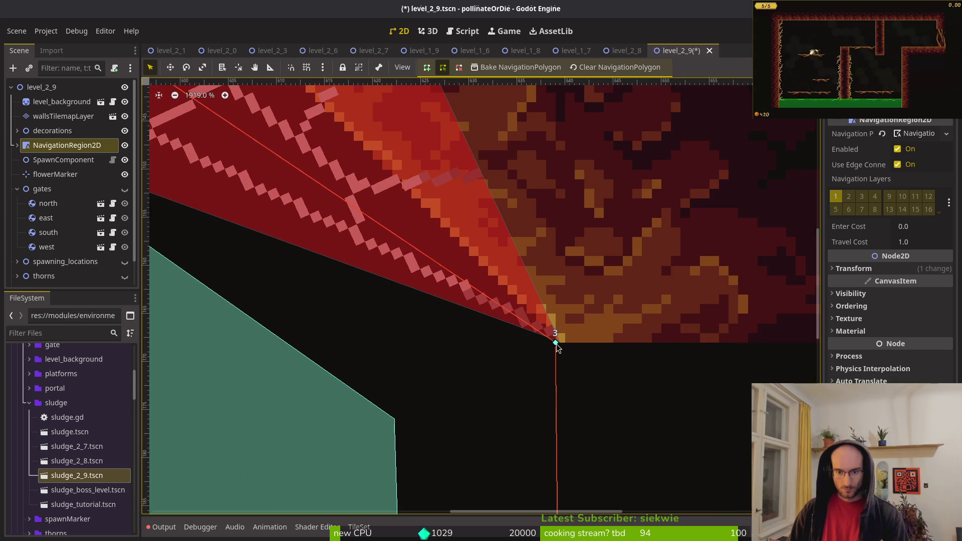
scroll(569, 348, "down", 4)
scroll(582, 260, "up", 1)
scroll(517, 253, "up", 2)
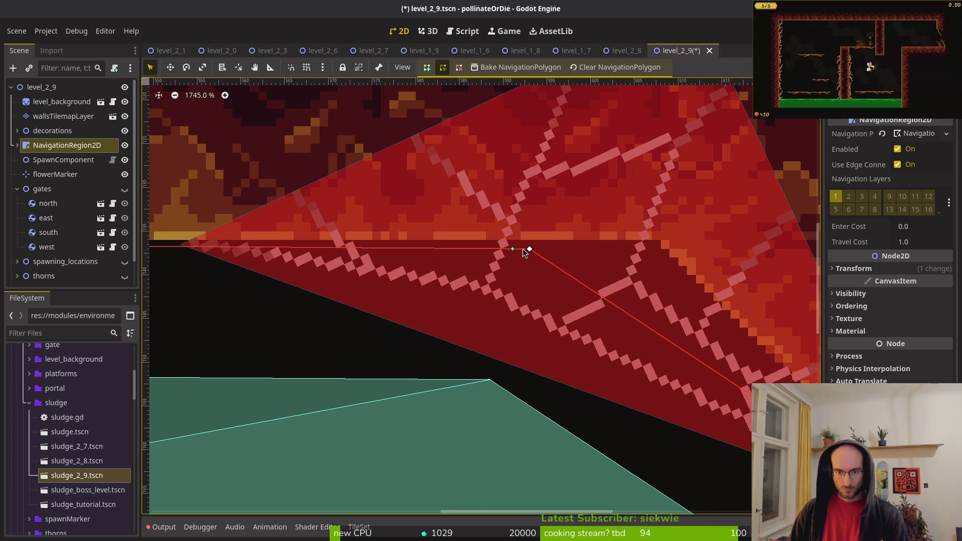
left_click_drag(529, 249, 651, 236)
scroll(660, 236, "down", 6)
scroll(307, 329, "left", 10)
scroll(401, 281, "left", 10)
scroll(652, 226, "down", 3)
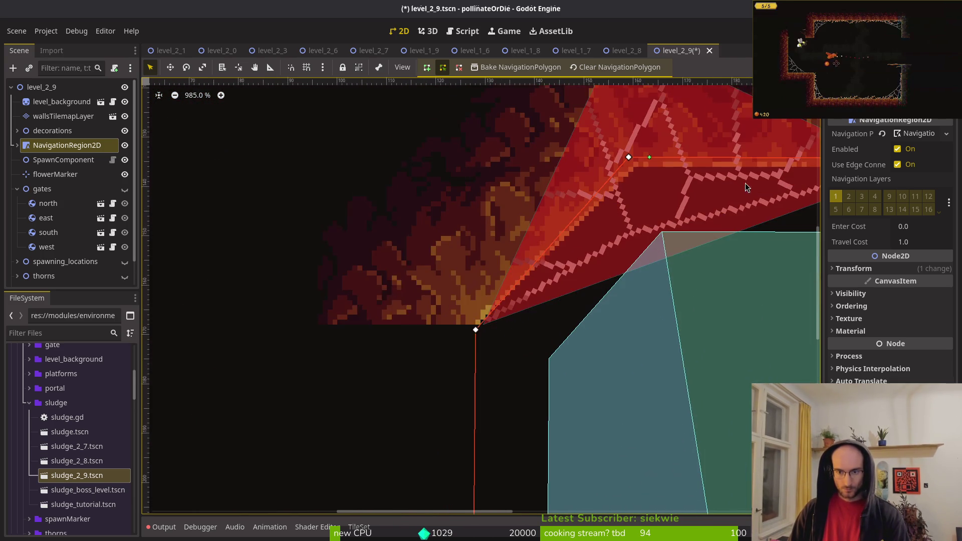
scroll(738, 182, "up", 1)
left_click_drag(622, 161, 628, 172)
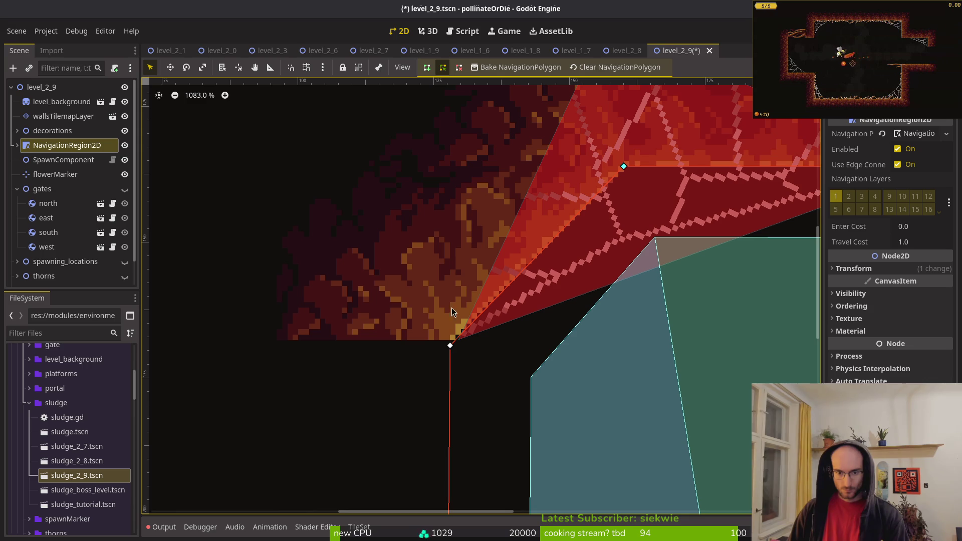
left_click_drag(453, 346, 454, 336)
- Move the south gate and sludge pit into the left wall gap
scroll(454, 337, "down", 3)
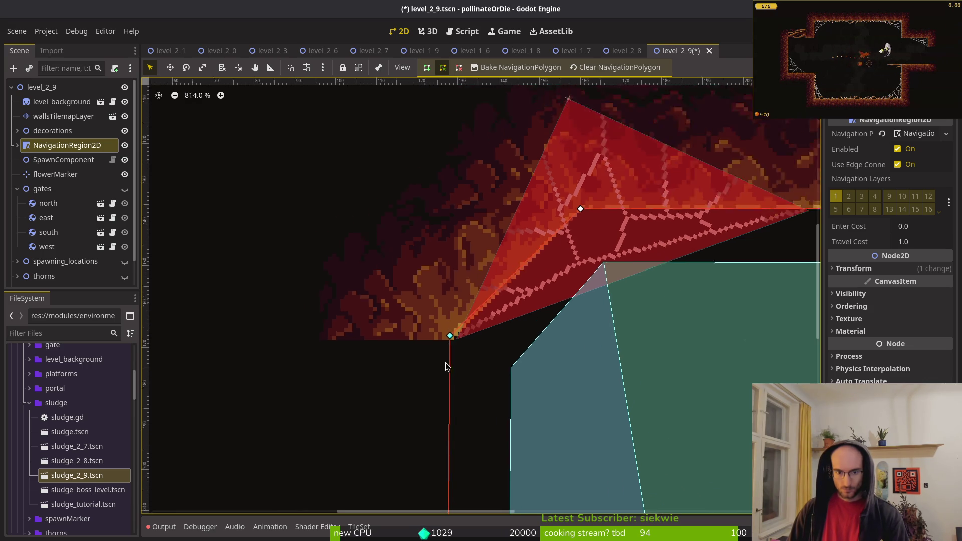
scroll(458, 336, "up", 3)
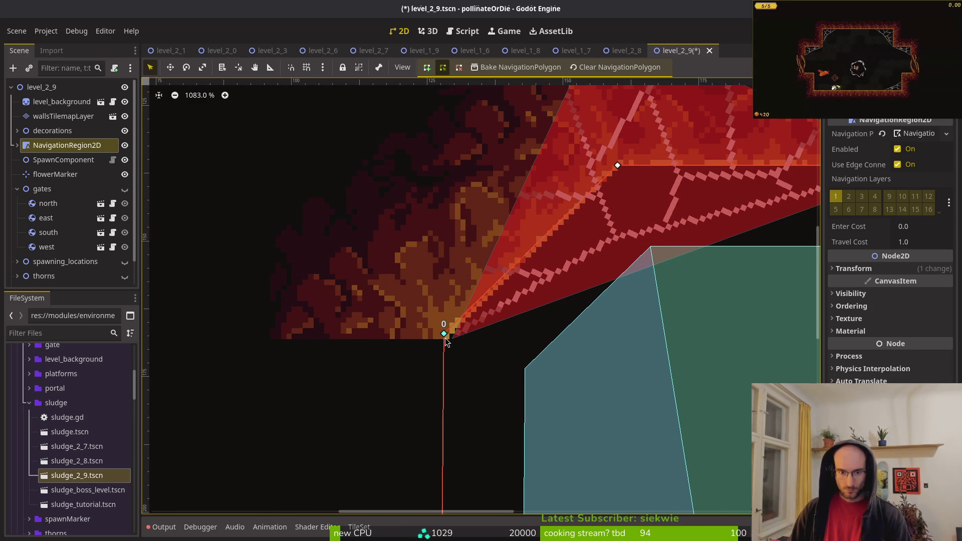
scroll(471, 381, "down", 10)
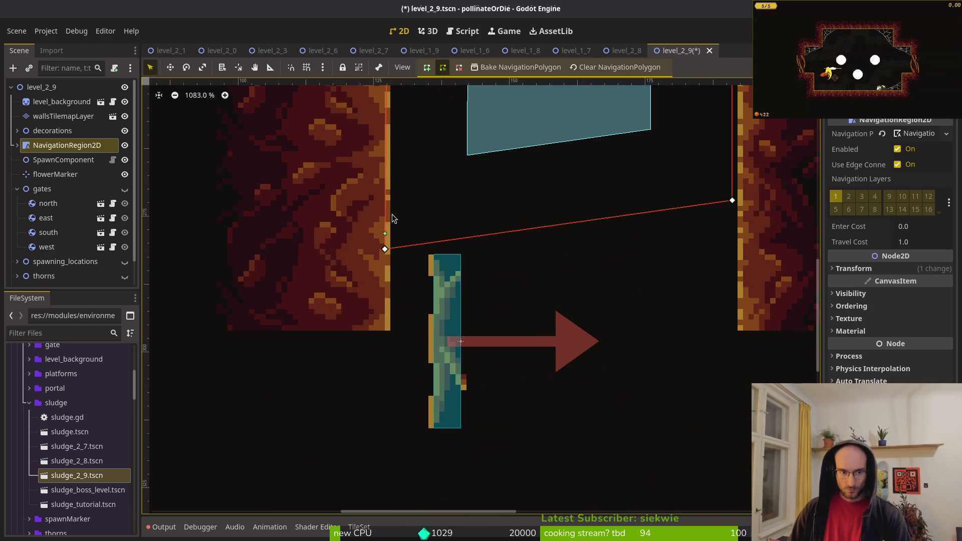
scroll(602, 320, "down", 12)
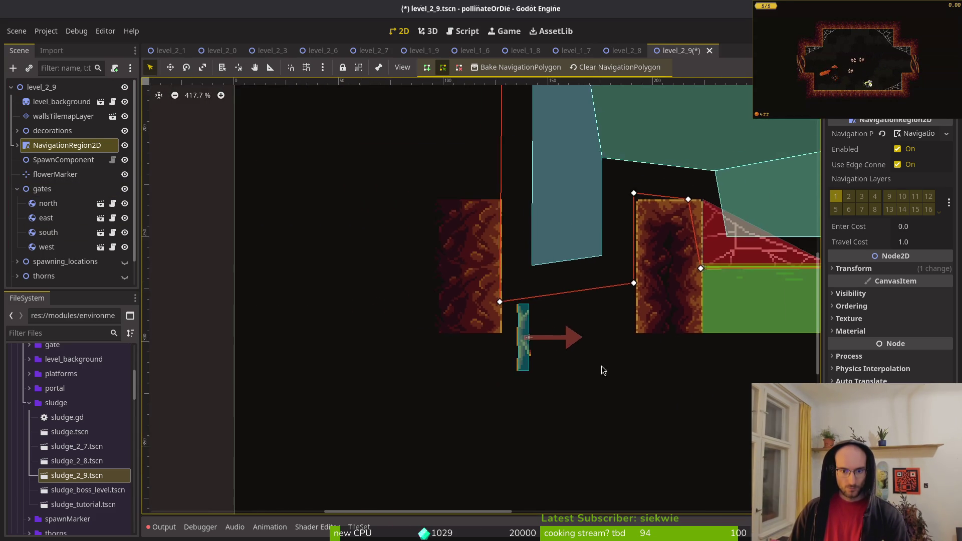
scroll(442, 331, "down", 4)
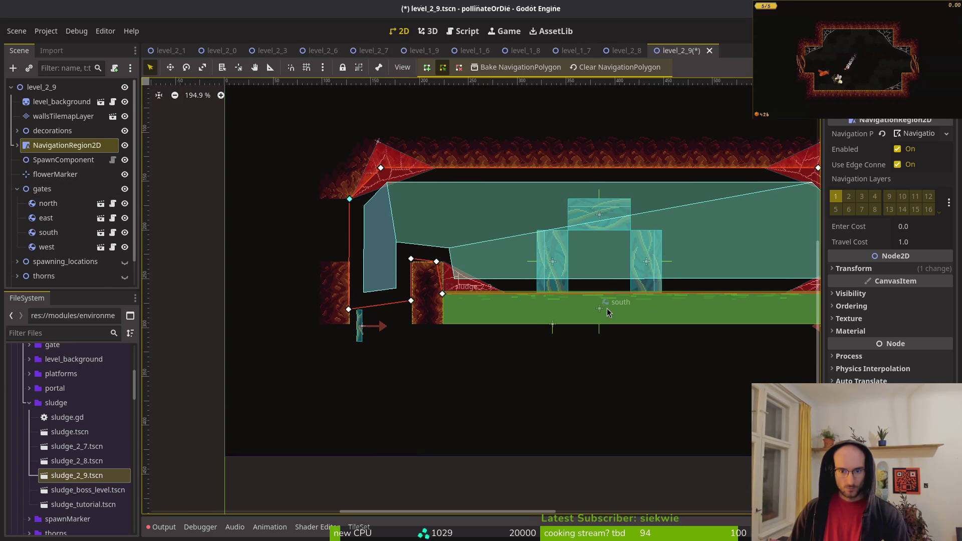
mouse_move(601, 311)
left_mouse_down()
mouse_move(452, 406)
mouse_move(409, 408)
left_mouse_up()
scroll(517, 330, "up", 13)
mouse_move(378, 345)
left_mouse_down()
mouse_move(426, 301)
mouse_move(420, 310)
left_mouse_up()
scroll(432, 316, "down", 6)
mouse_move(443, 409)
left_mouse_down()
mouse_move(323, 246)
mouse_move(370, 236)
mouse_move(362, 221)
mouse_move(423, 344)
left_mouse_up()
scroll(351, 238, "up", 5)
scroll(368, 235, "up", 1)
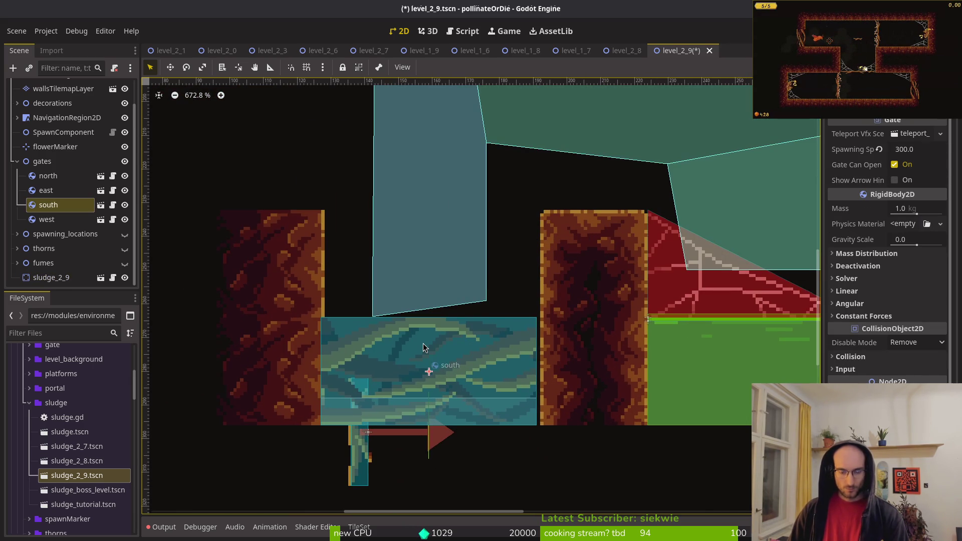
- Align navigation corners 8 and 9 with the sludge top and square off the top-left corner
left_click(431, 236)
scroll(384, 297, "up", 5)
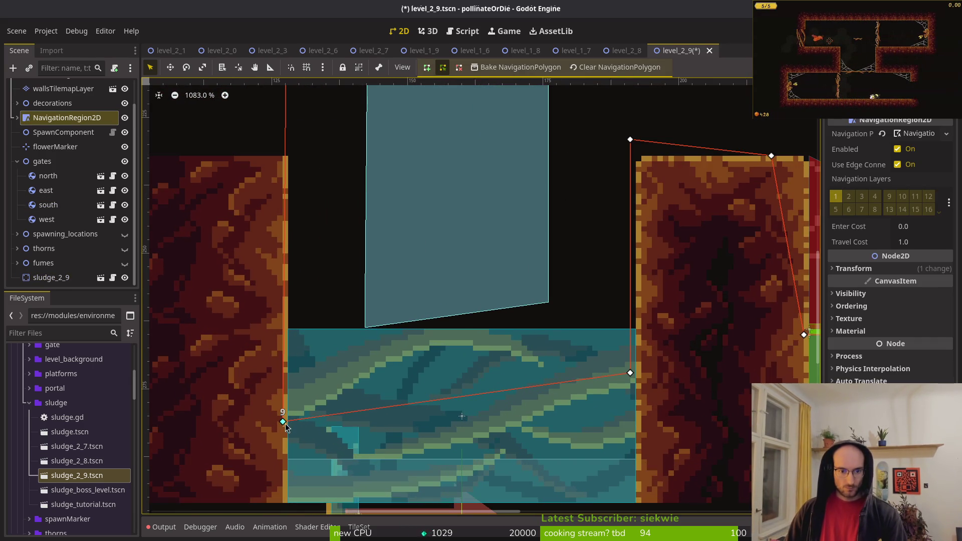
left_click_drag(286, 424, 290, 331)
mouse_move(631, 375)
left_mouse_down()
mouse_move(632, 329)
mouse_move(453, 334)
left_mouse_up()
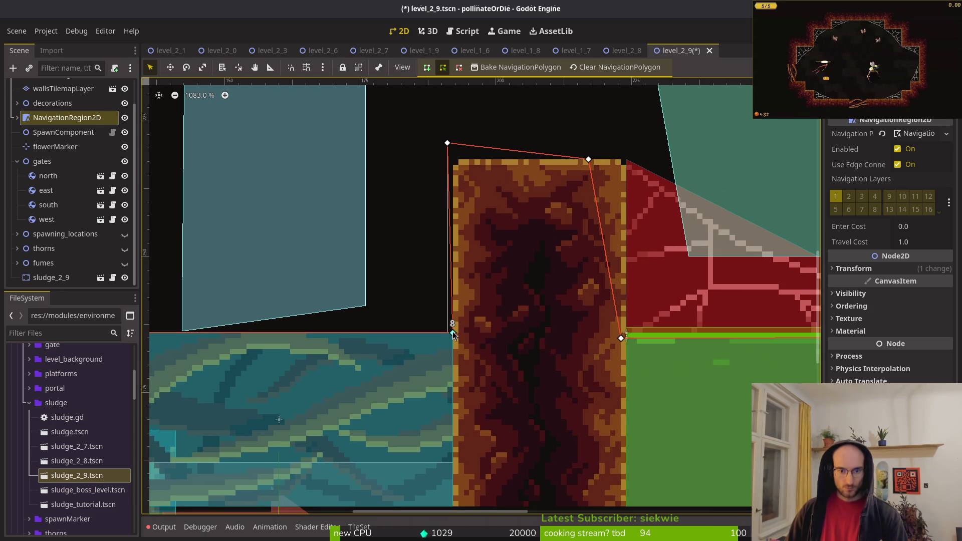
left_click_drag(447, 144, 453, 159)
left_click_drag(590, 159, 626, 159)
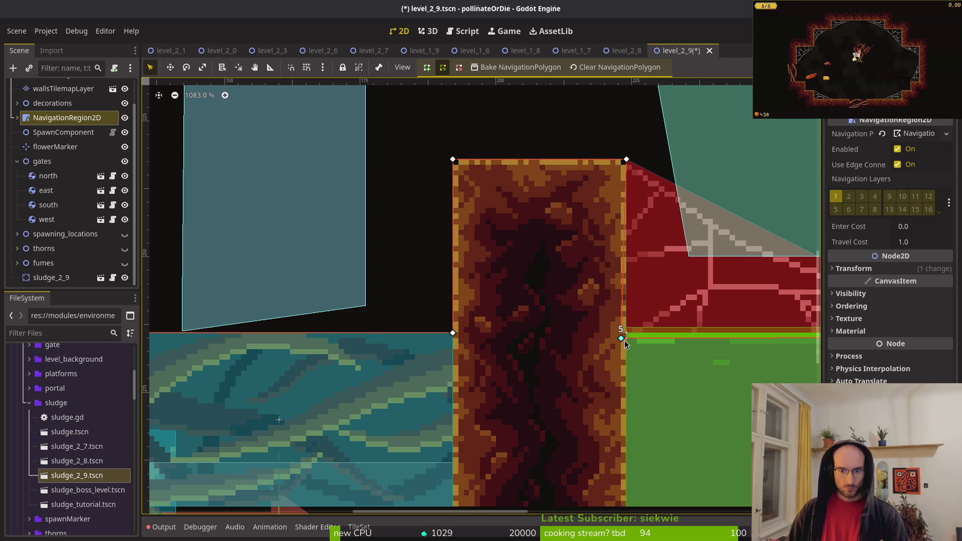
scroll(624, 341, "down", 6)
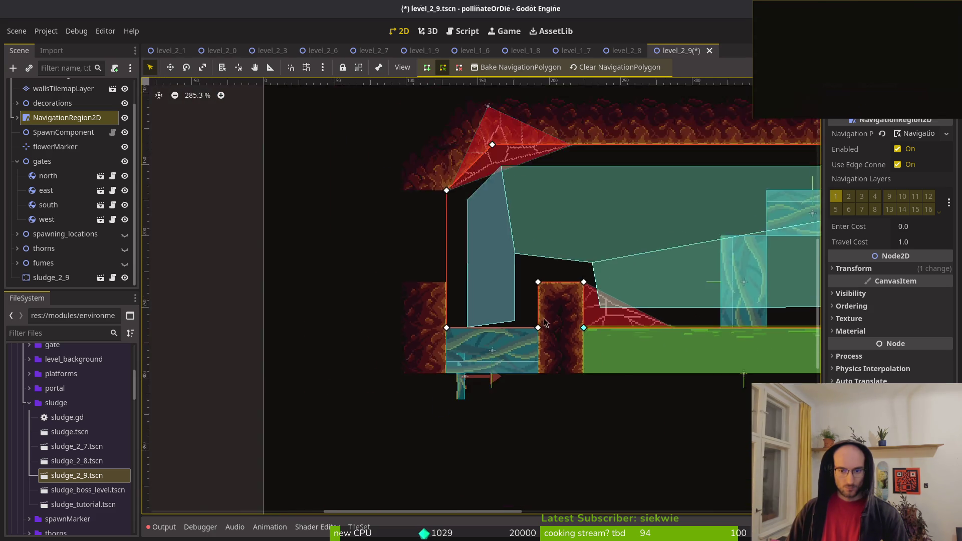
scroll(547, 334, "down", 2)
- Save the scene, shift the west gate left to the room's wall, and reselect NavigationRegion2D
left_click(461, 312)
key("ctrl+s")
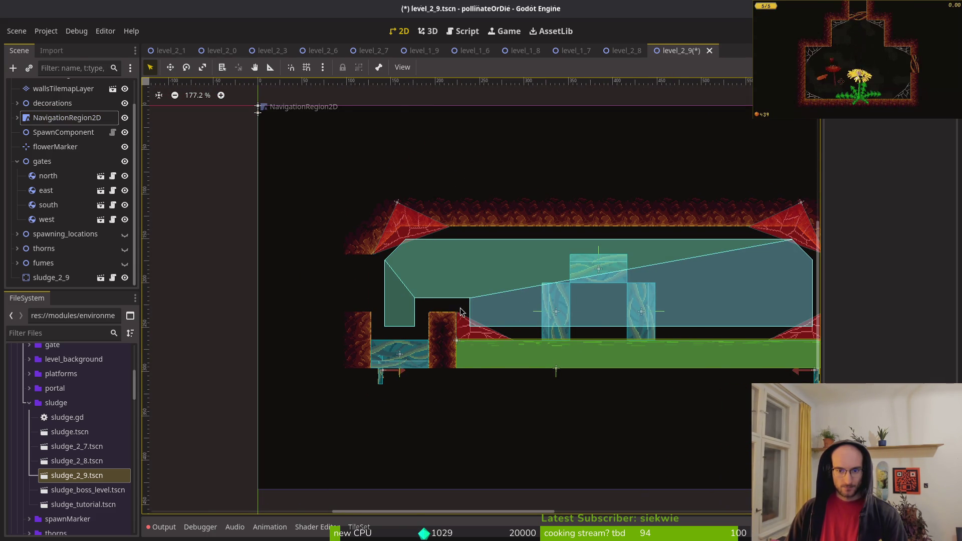
mouse_move(554, 309)
left_mouse_down()
mouse_move(350, 277)
mouse_move(380, 277)
left_mouse_up()
scroll(401, 275, "right", 3)
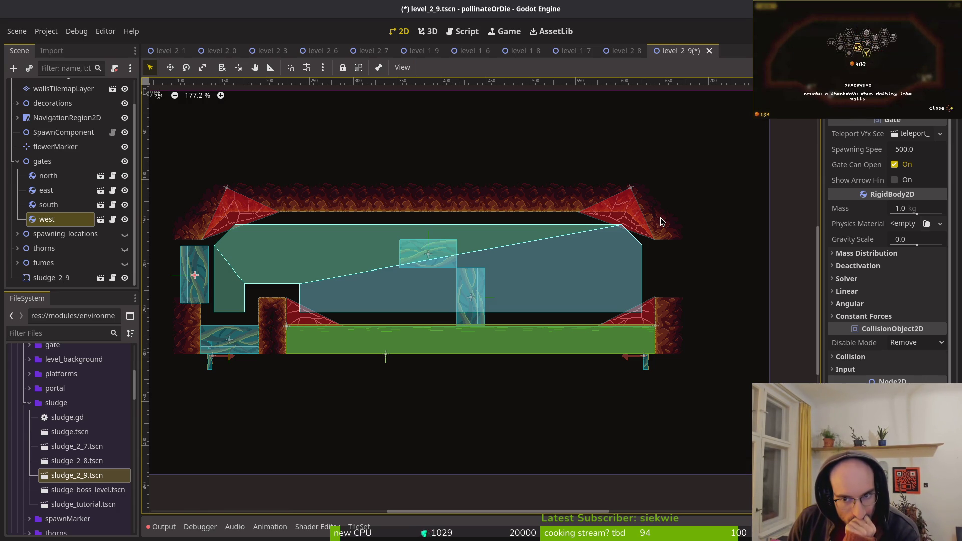
scroll(651, 219, "up", 4)
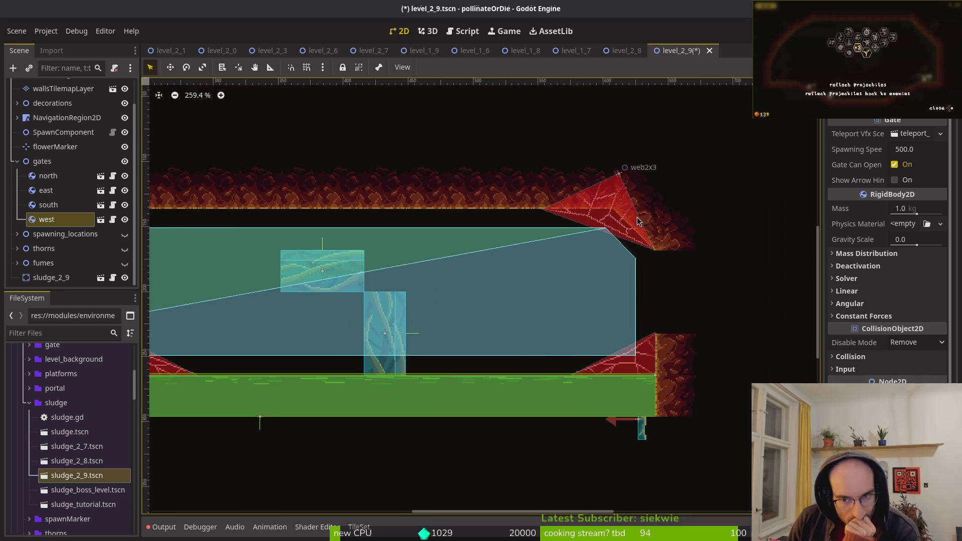
left_click(586, 232)
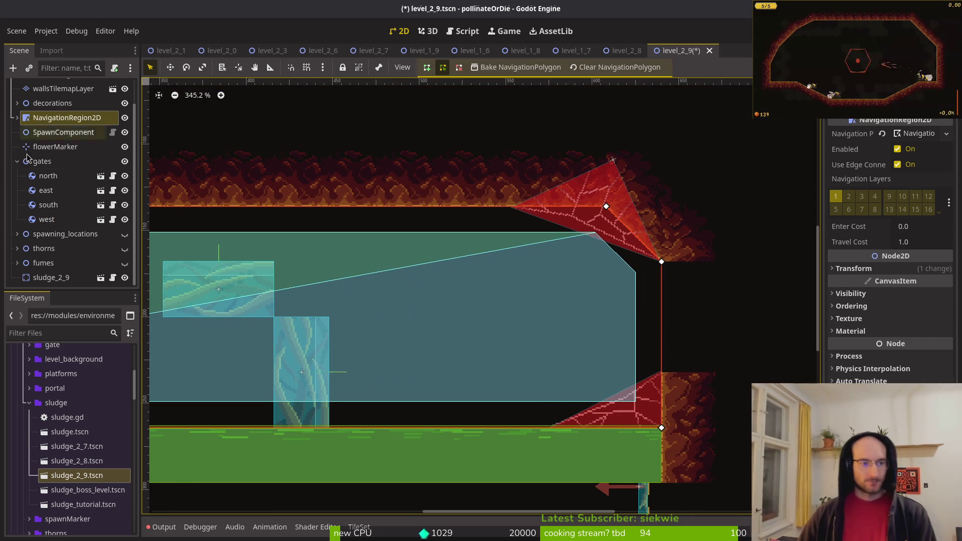
scroll(449, 281, "down", 4)
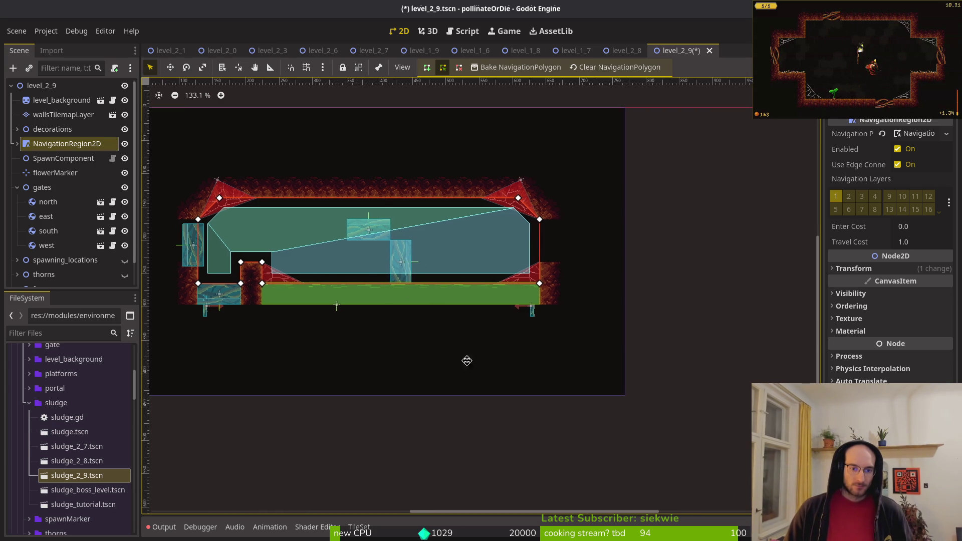
left_click_drag(358, 351, 501, 361)
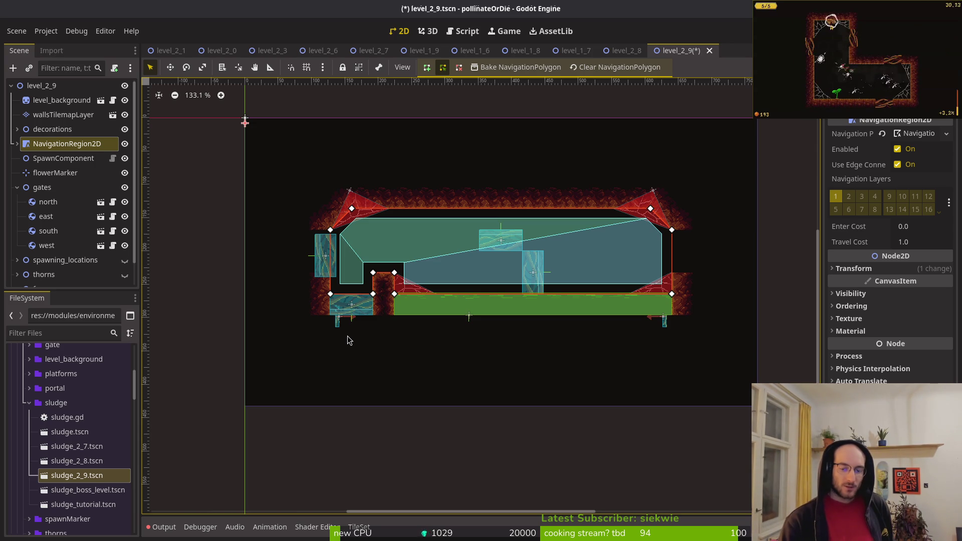
key("Escape")
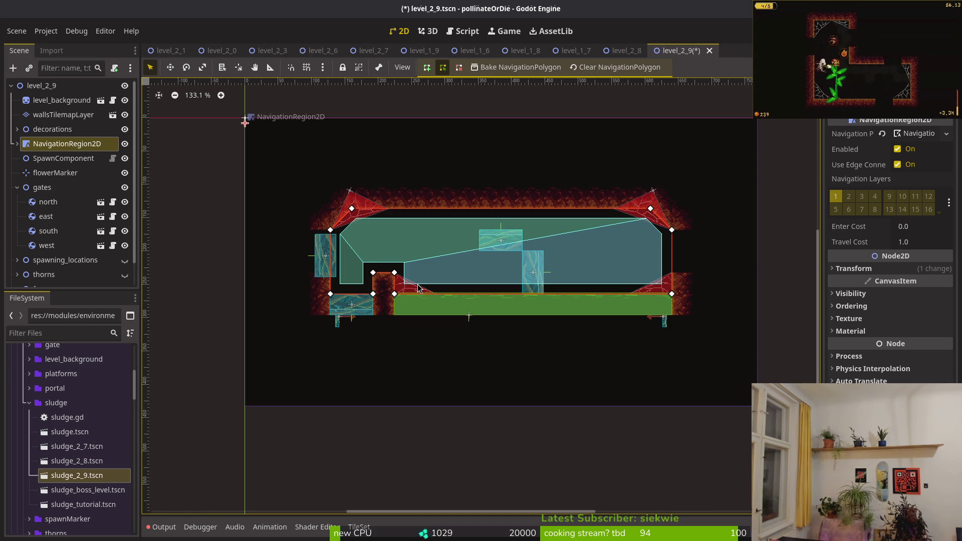
key("Escape")
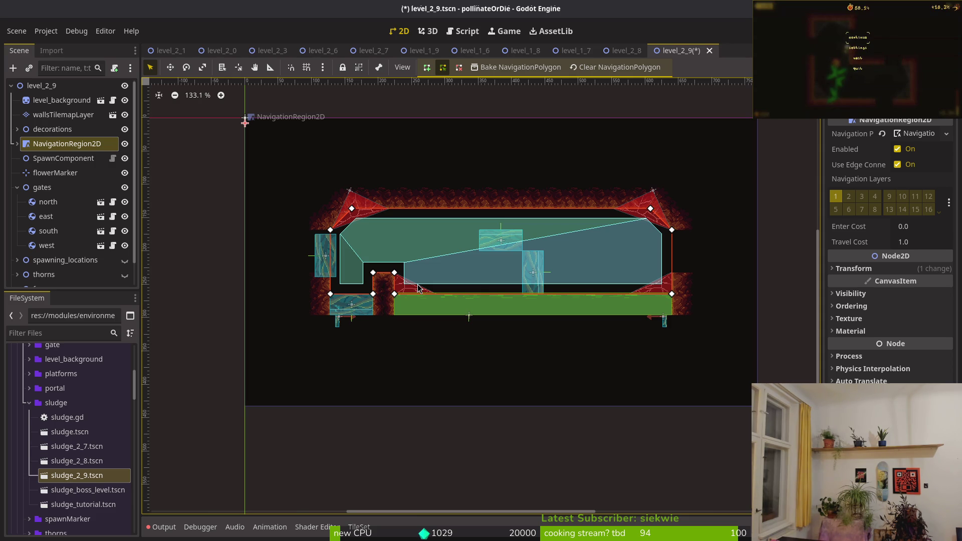
key("Escape")
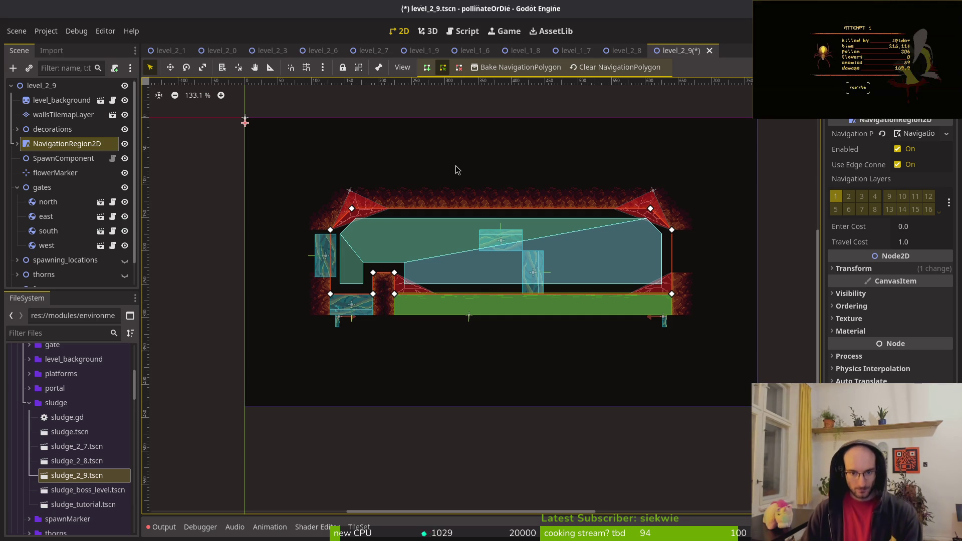
scroll(557, 278, "up", 4)
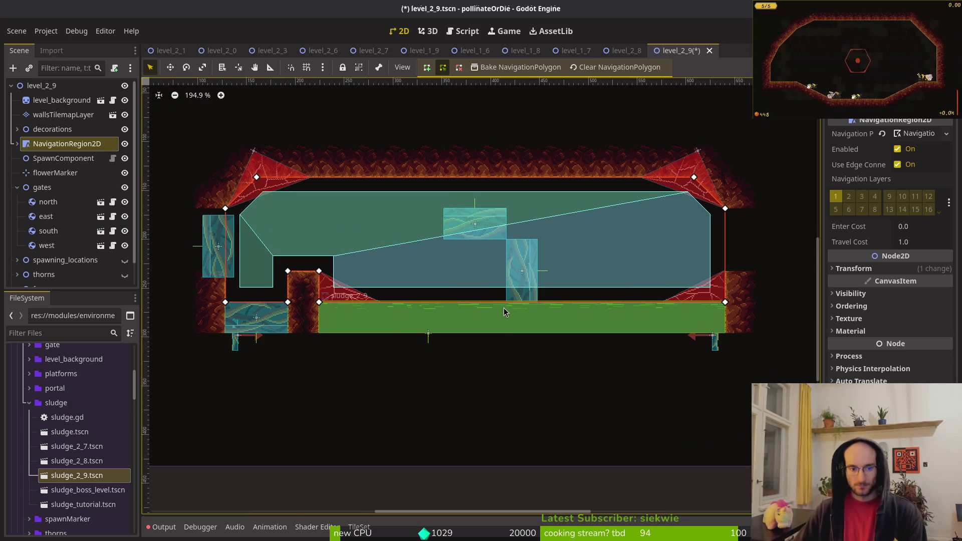
- Move the 1wayShort and 1wayShort2 platforms out below the room's floor and save
scroll(391, 261, "down", 5)
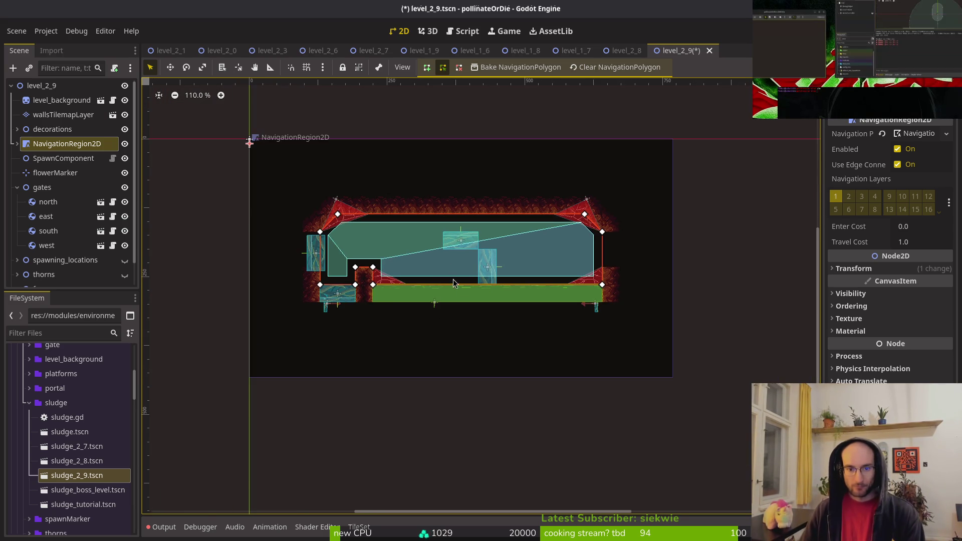
scroll(462, 301, "up", 4)
left_click(642, 319)
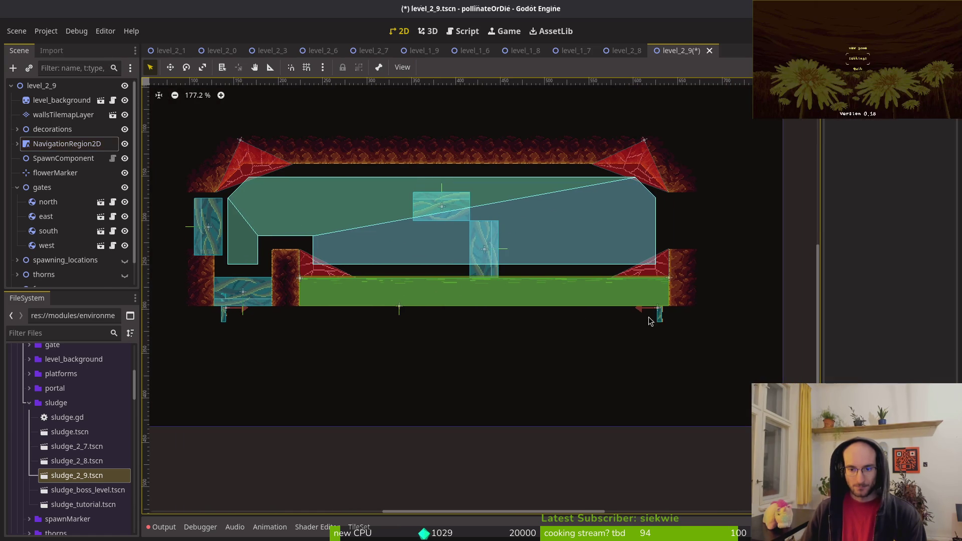
left_click(661, 317)
left_click_drag(661, 317, 311, 359)
left_click_drag(227, 318, 244, 386)
left_click(448, 382)
key("F5")
- Shift sludge_2_9 about 40 px left toward the pillar and save the scene
left_click(400, 307)
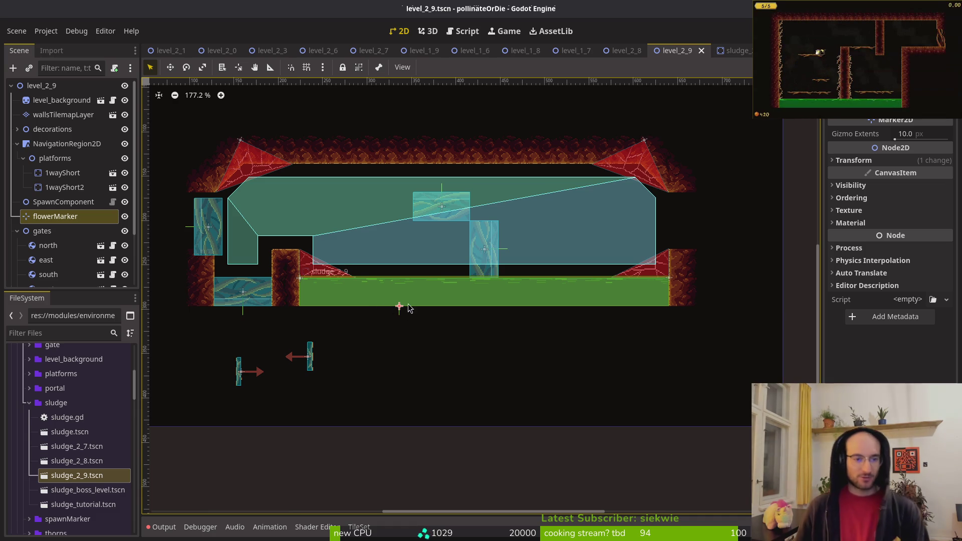
scroll(403, 306, "down", 4)
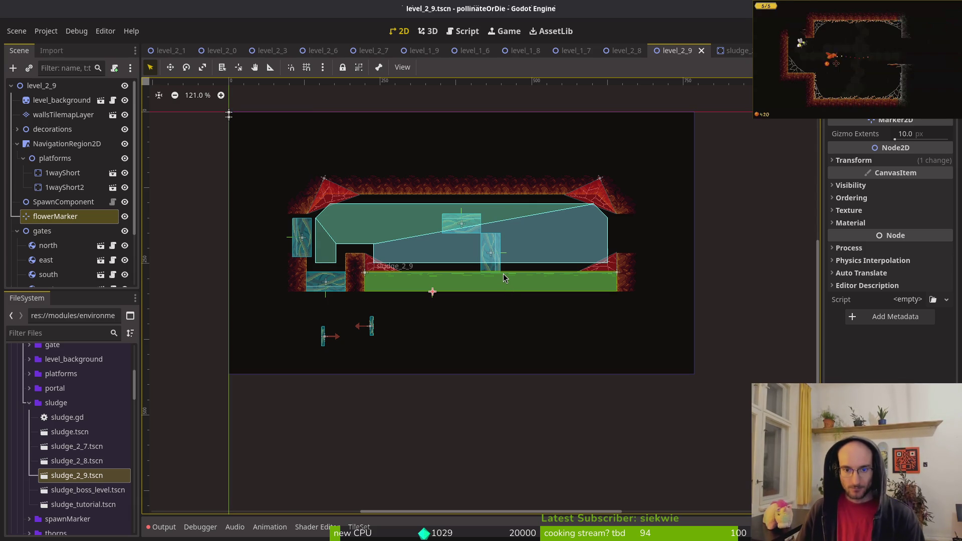
scroll(496, 275, "up", 3)
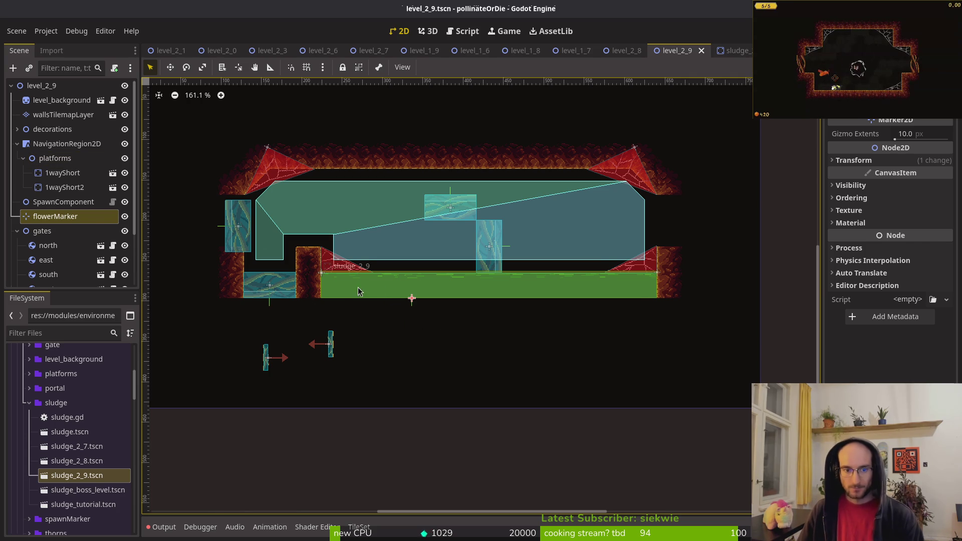
left_click_drag(358, 288, 338, 289)
key("ctrl+s")
scroll(468, 299, "down", 2)
scroll(468, 299, "down", 2)
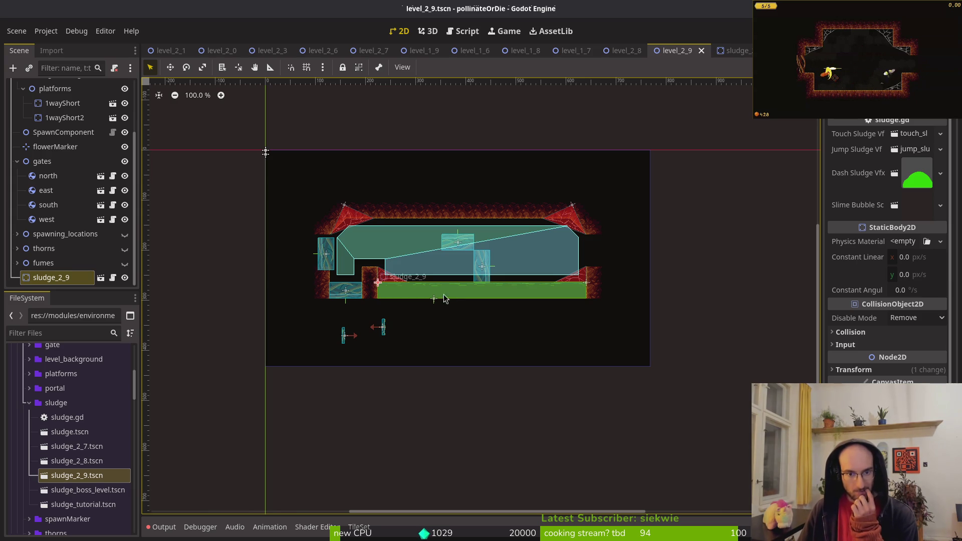
- Collapse the gates list and hide the gates, NavigationRegion2D and decorations nodes
left_click(16, 162)
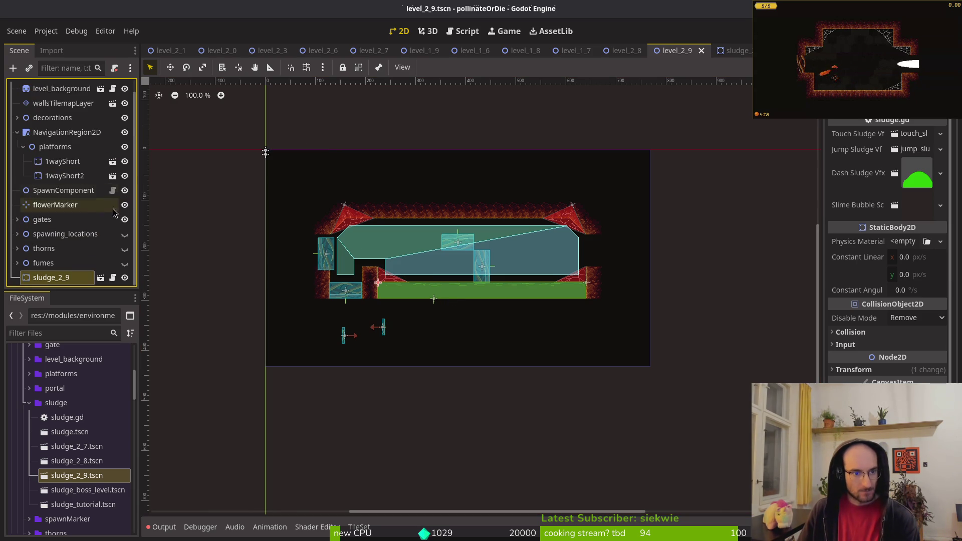
left_click(124, 220)
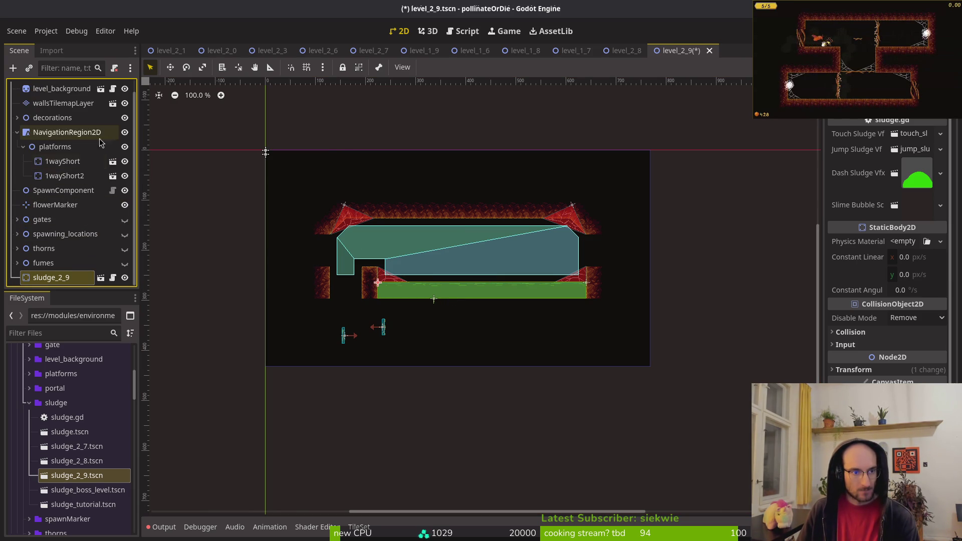
left_click(125, 132)
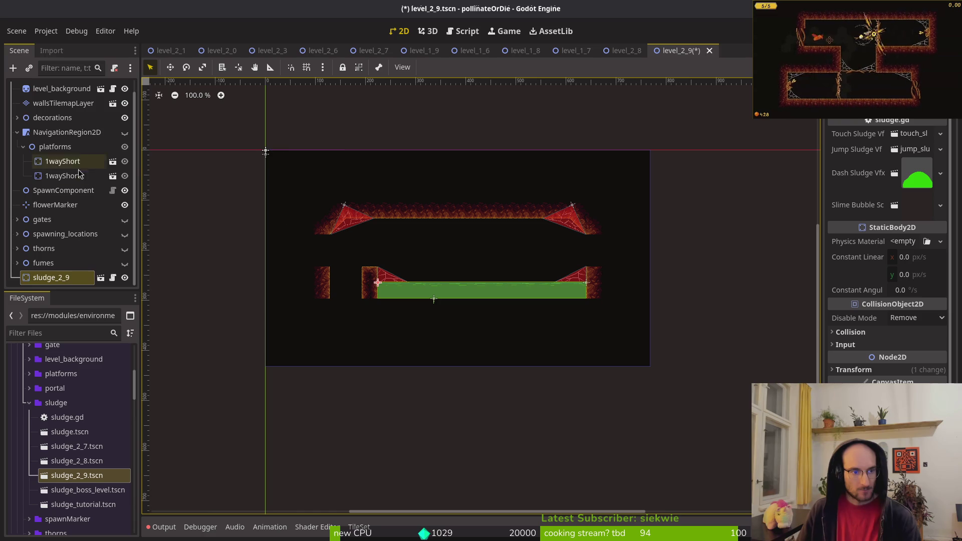
scroll(85, 167, "up", 1)
left_click(124, 131)
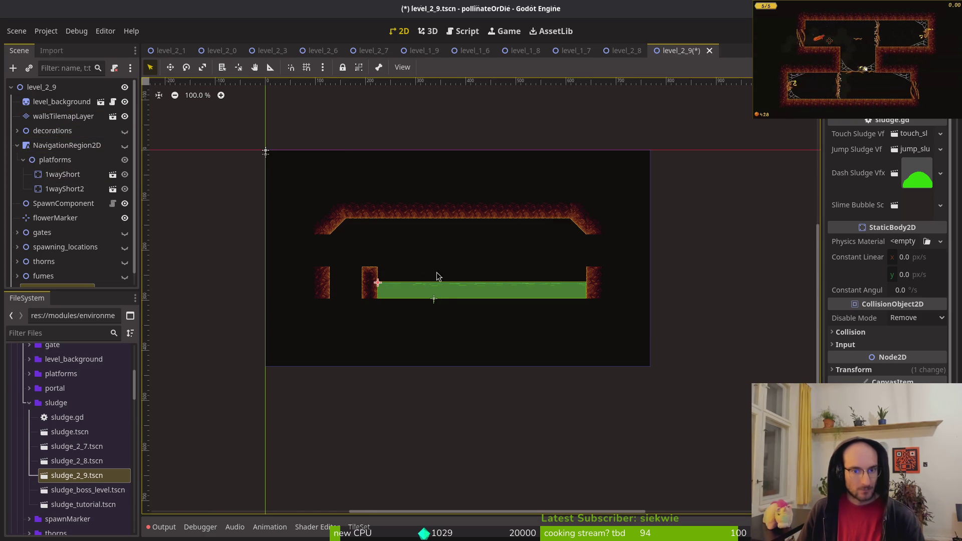
scroll(441, 296, "up", 4)
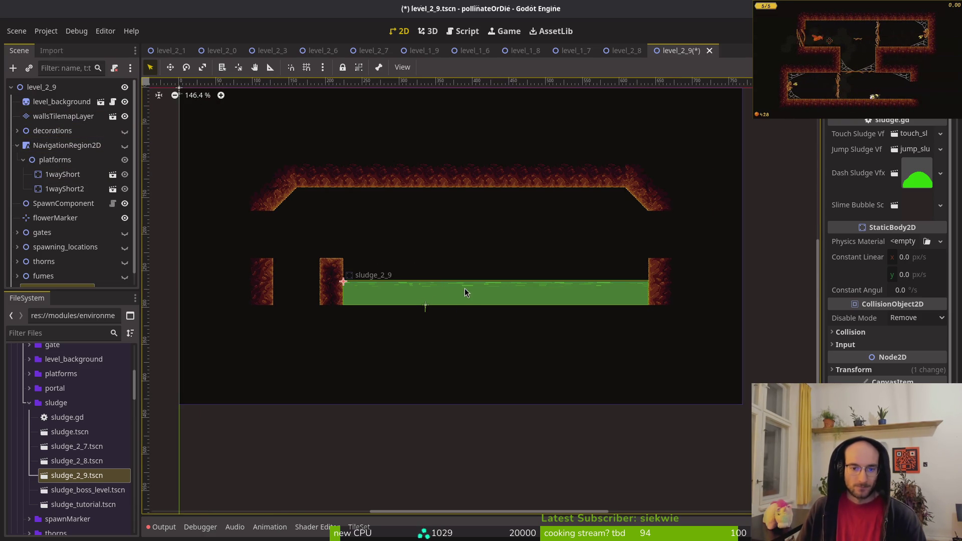
- Drop sludge_boss_level.tscn into level_2_9 just below the sludge_2_9 strip
mouse_move(470, 297)
left_mouse_down()
mouse_move(456, 345)
mouse_move(435, 297)
mouse_move(453, 291)
left_mouse_up()
scroll(78, 232, "down", 1)
scroll(465, 288, "down", 5)
scroll(465, 287, "up", 4)
key("Escape")
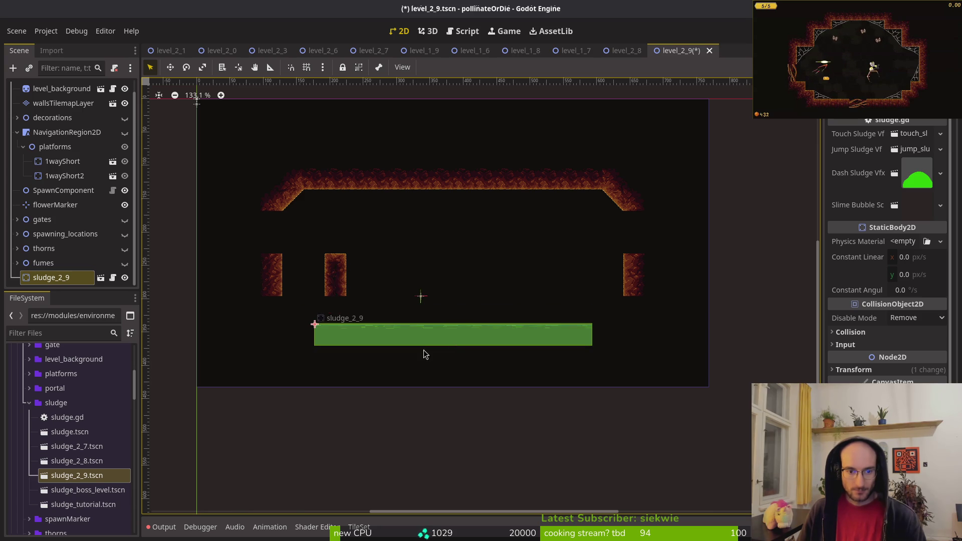
left_click(83, 505)
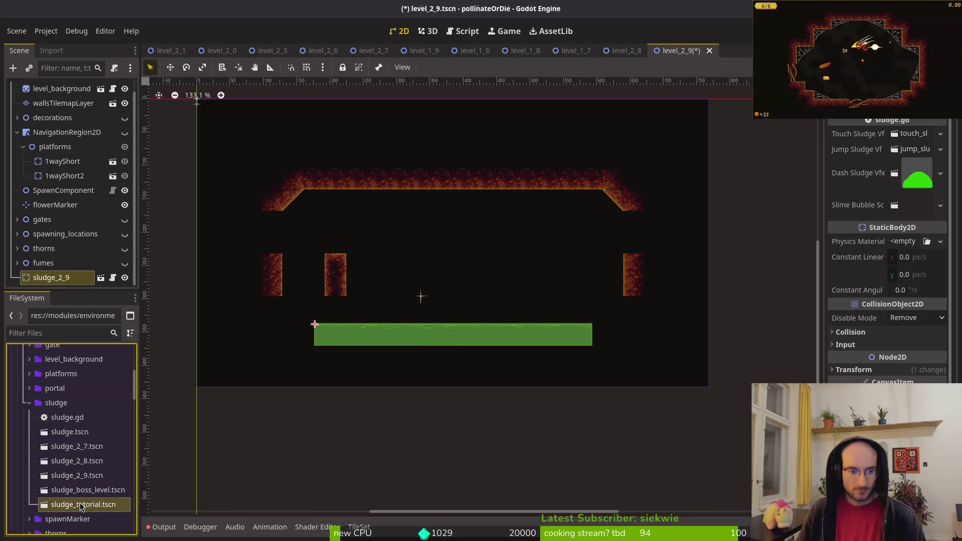
mouse_move(82, 490)
left_mouse_down()
mouse_move(173, 469)
mouse_move(341, 361)
mouse_move(314, 355)
left_mouse_up()
left_click(70, 489)
mouse_move(88, 495)
left_mouse_down()
mouse_move(345, 352)
mouse_move(261, 356)
left_mouse_up()
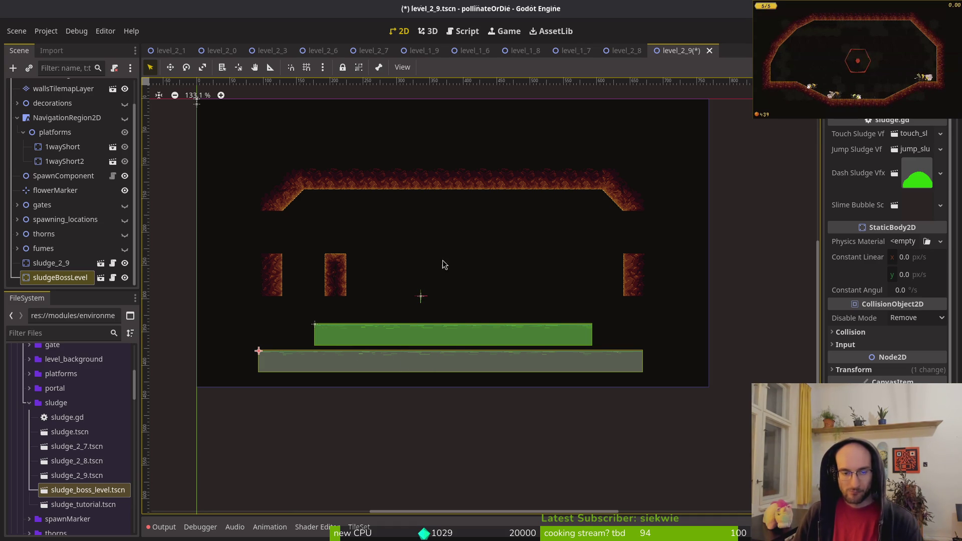
- Move sludgeBossLevel up toward the floor and delete the old sludge_2_9 node
scroll(481, 326, "up", 2)
mouse_move(491, 396)
left_mouse_down()
mouse_move(507, 339)
mouse_move(493, 337)
left_mouse_up()
left_click(413, 367)
key("Delete")
key("Return")
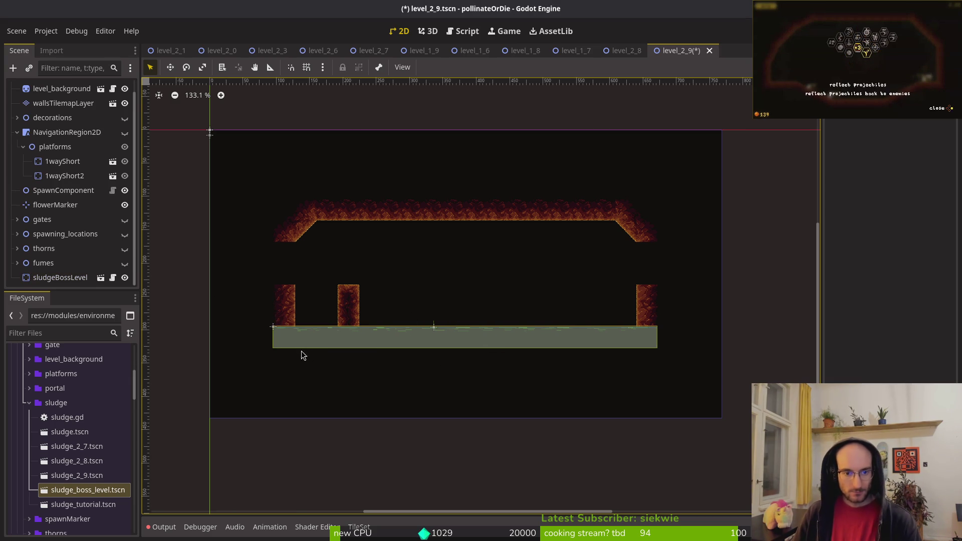
- Nudge sludgeBossLevel slightly higher so it sits on the floor line
scroll(483, 342, "up", 5)
left_click_drag(356, 359, 359, 324)
scroll(359, 324, "down", 5)
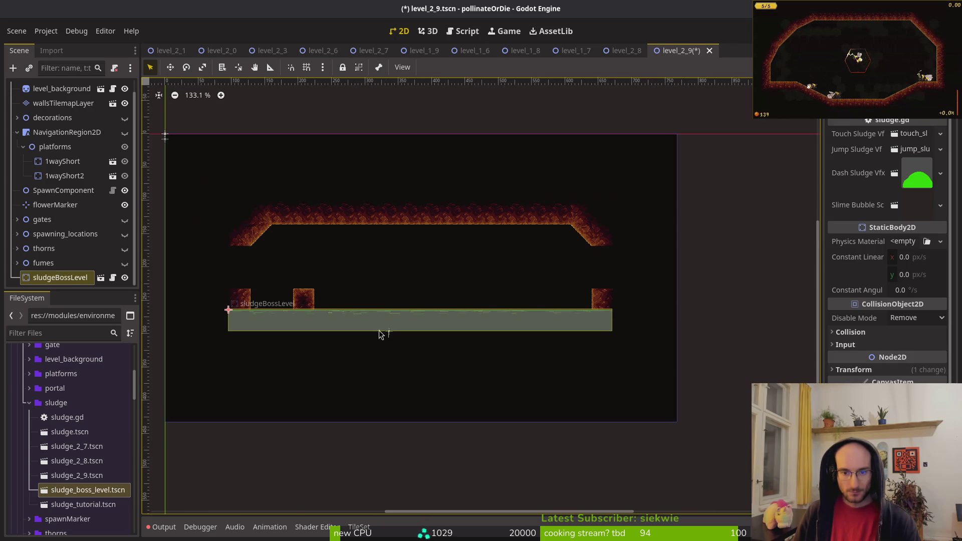
left_click_drag(420, 289, 490, 307)
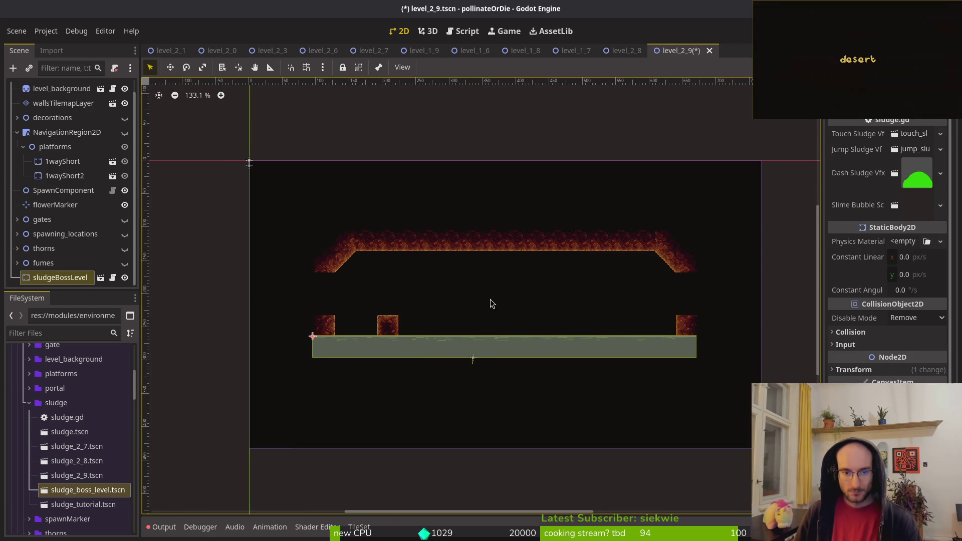
scroll(486, 296, "right", 2)
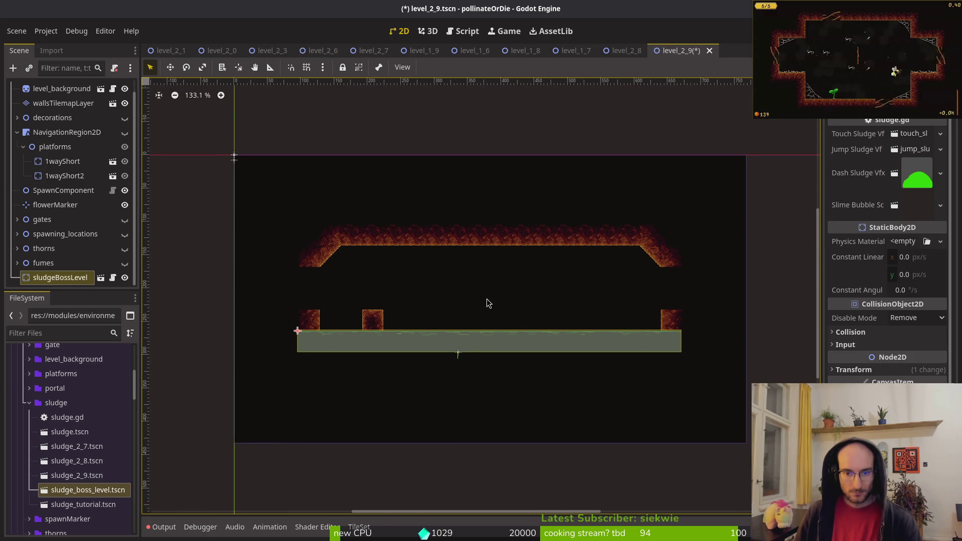
- Select wallsTilemapLayer, hide sludgeBossLevel, and erase the inner wall pillar
left_click(63, 103)
left_click(125, 278)
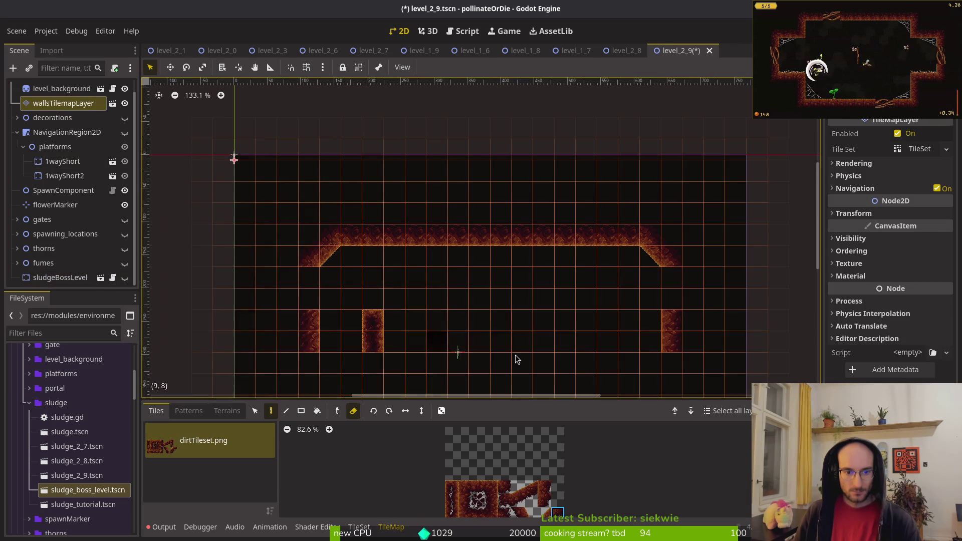
scroll(522, 357, "down", 2)
scroll(464, 370, "down", 1)
left_click(341, 286)
scroll(508, 291, "down", 1)
scroll(508, 291, "down", 4)
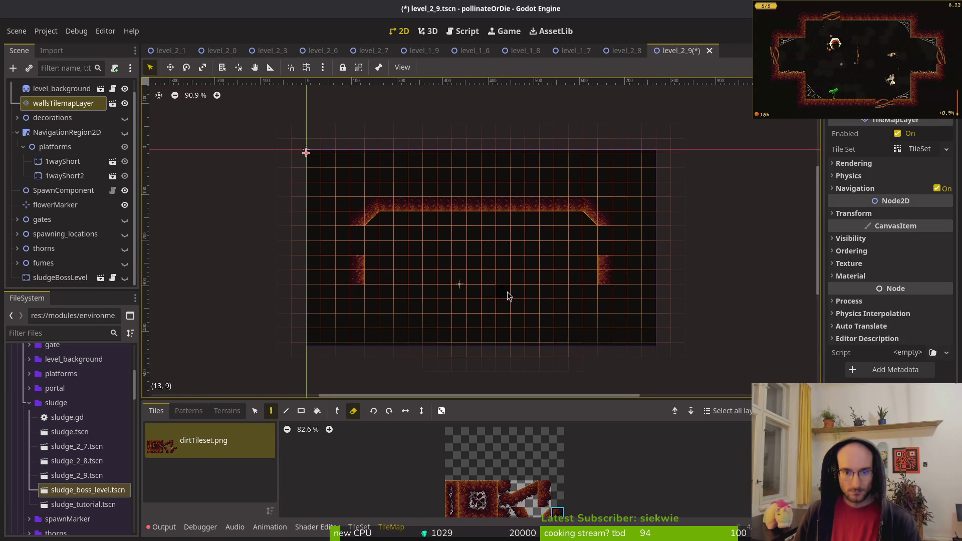
scroll(500, 230, "up", 3)
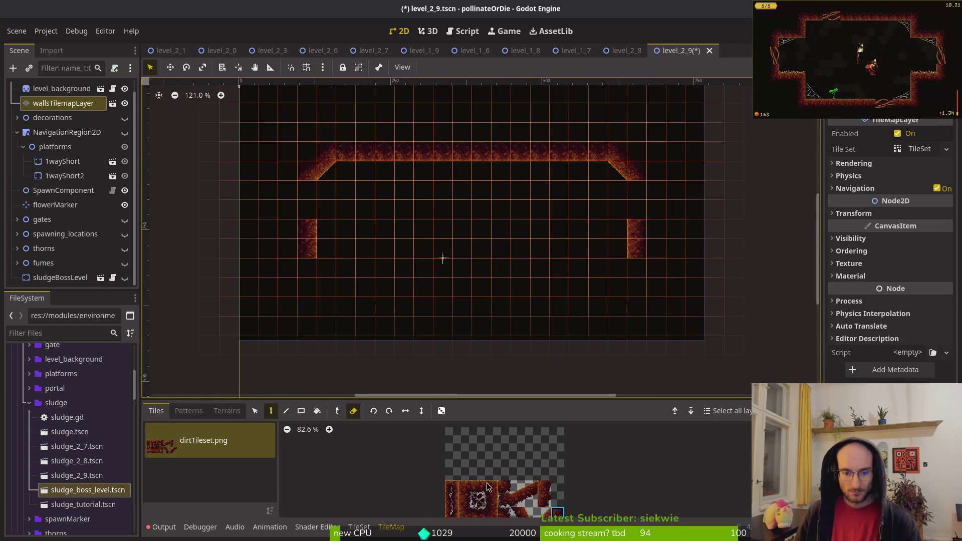
scroll(495, 209, "down", 4)
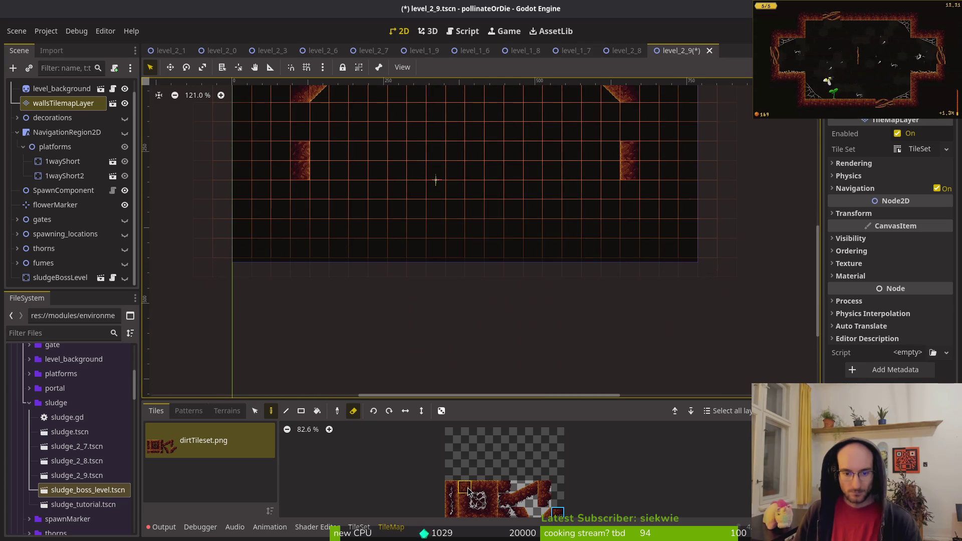
scroll(477, 165, "up", 2)
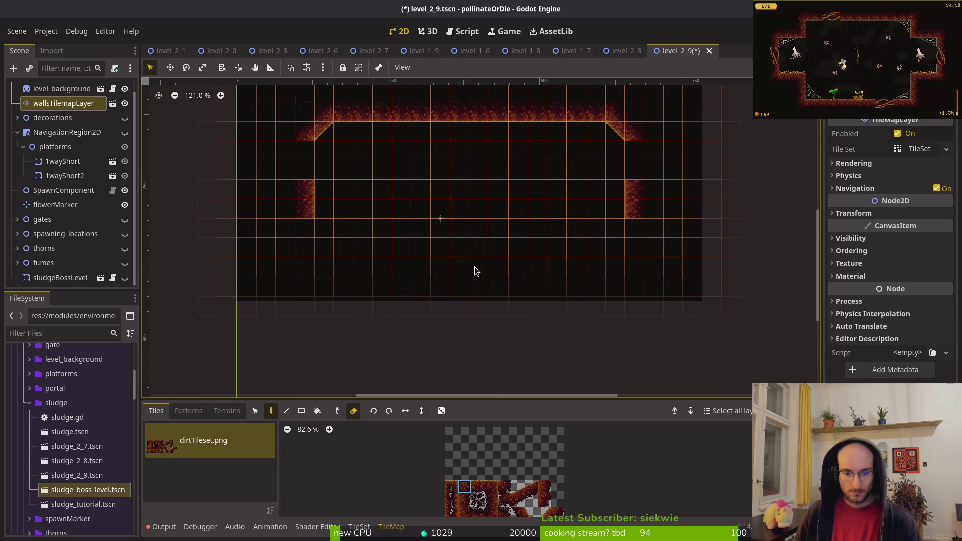
scroll(456, 195, "up", 6)
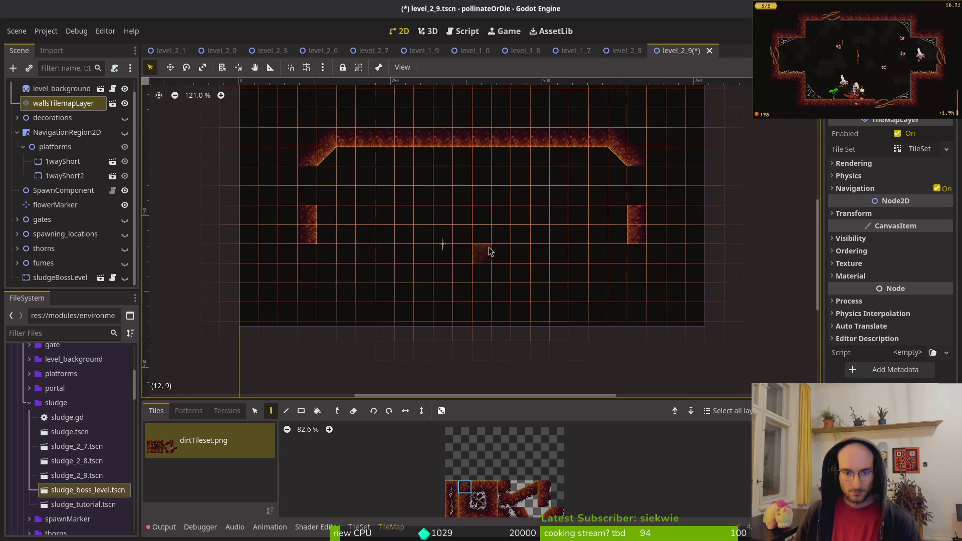
scroll(507, 345, "up", 1)
scroll(469, 281, "down", 3)
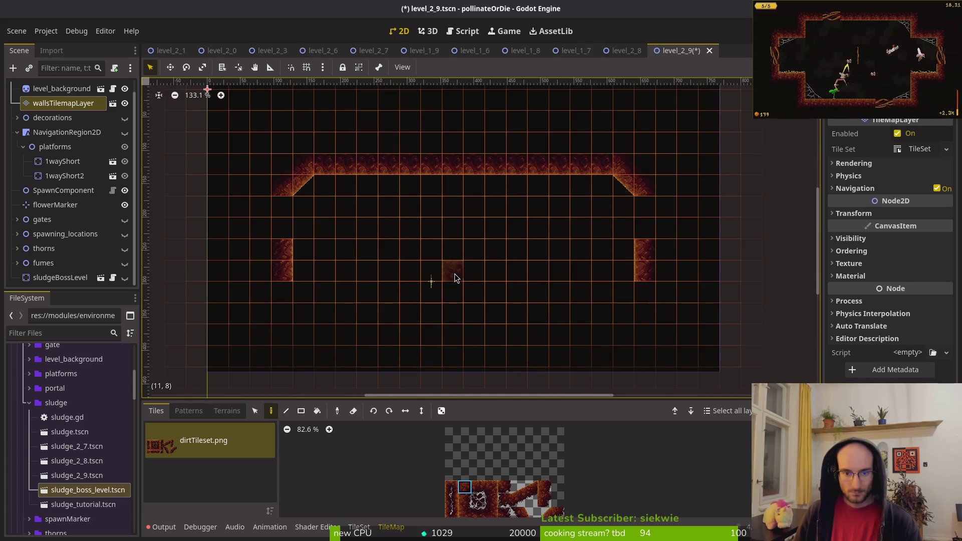
- Paint a small two-tile wall block in the middle of the room
left_click(458, 250)
left_click(492, 487)
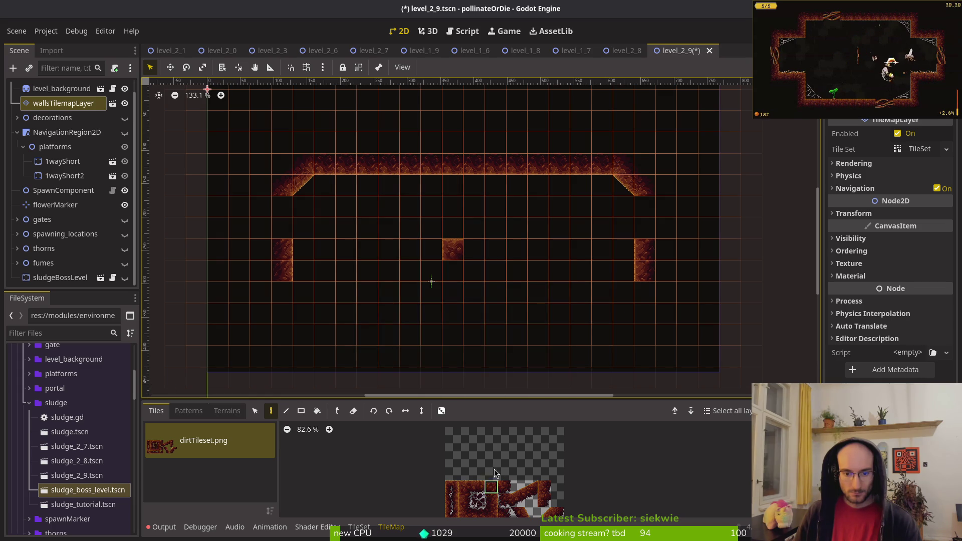
left_click(478, 252)
left_click_drag(492, 487, 492, 500)
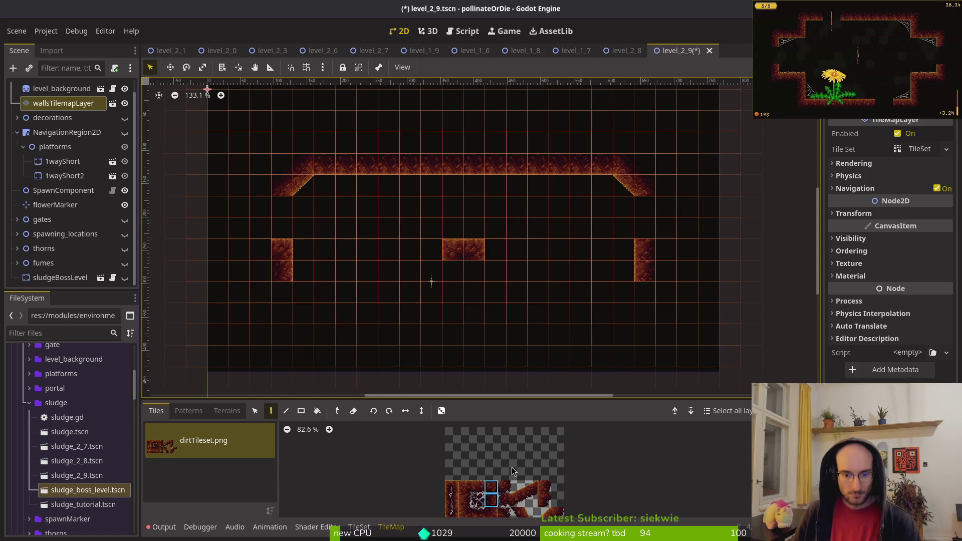
- Paint tall wall columns up the left and right sides of the room
left_click(491, 501)
mouse_move(284, 271)
left_mouse_down()
mouse_move(292, 240)
mouse_move(279, 152)
left_mouse_up()
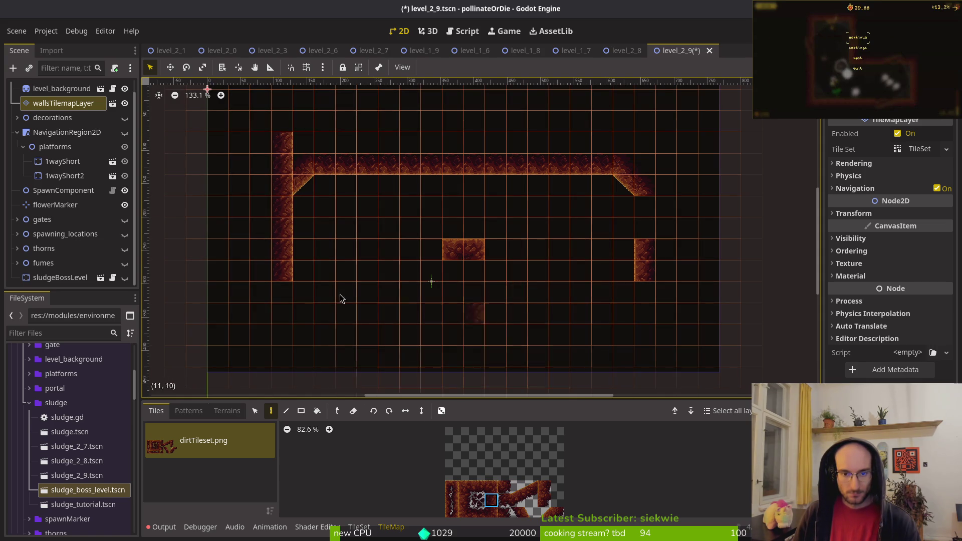
left_click(125, 278)
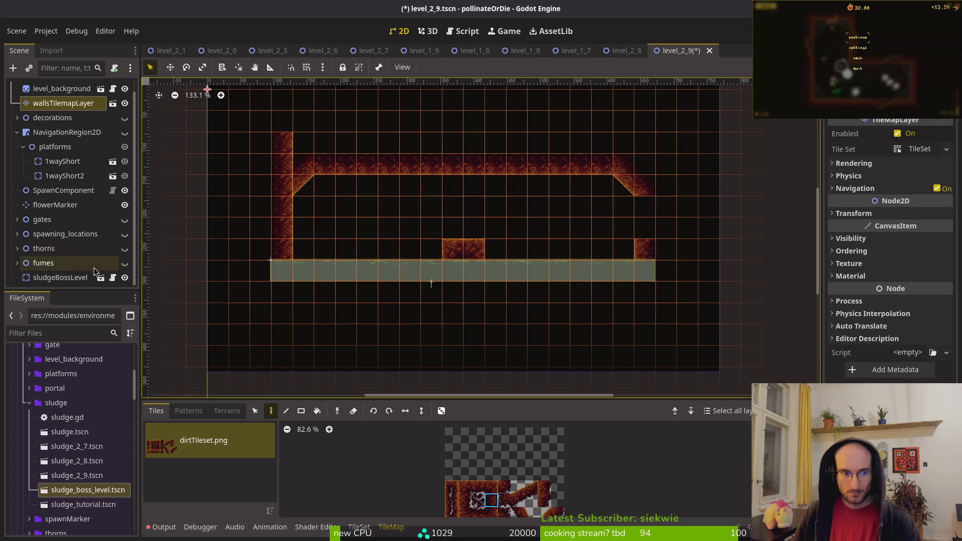
left_click(125, 278)
left_click_drag(261, 272, 260, 143)
left_click(465, 500)
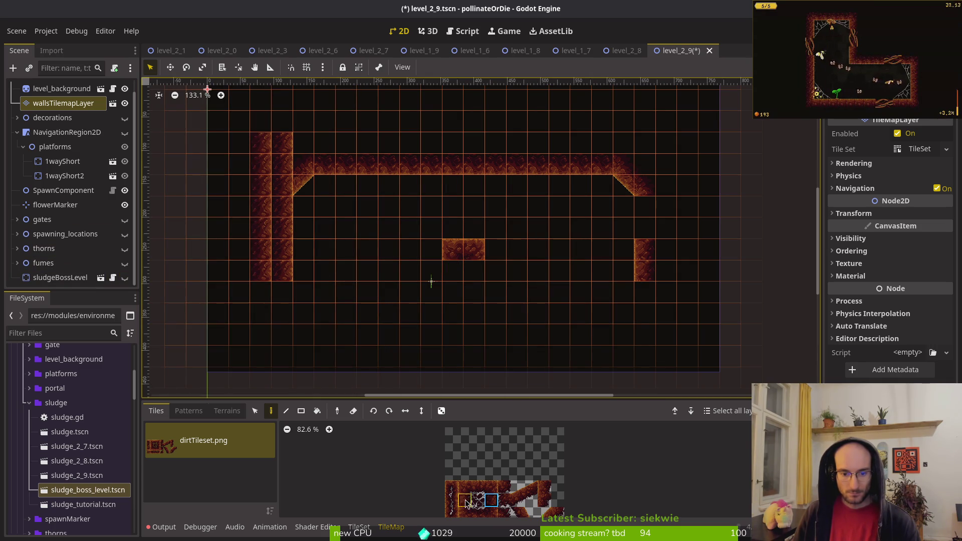
left_click_drag(670, 264, 666, 161)
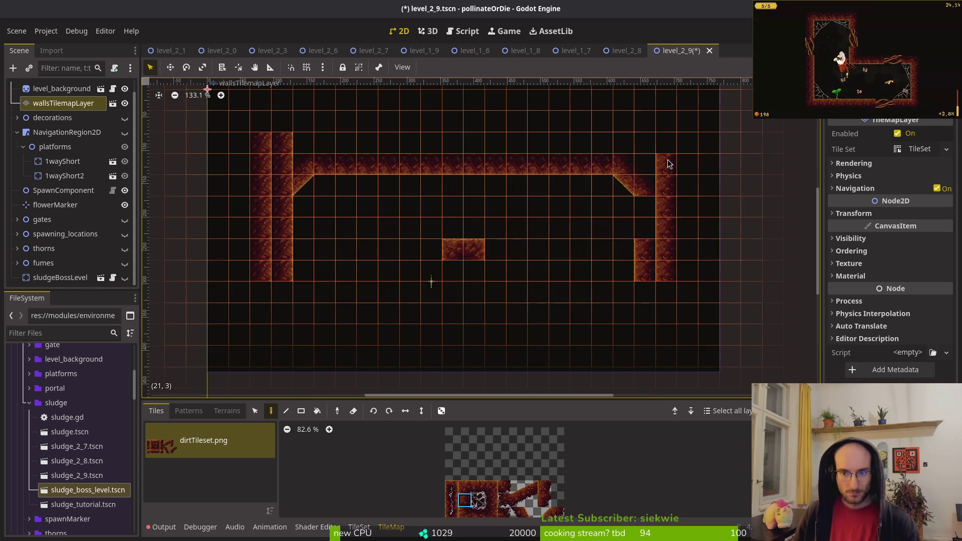
scroll(551, 496, "down", 1)
scroll(552, 504, "down", 3)
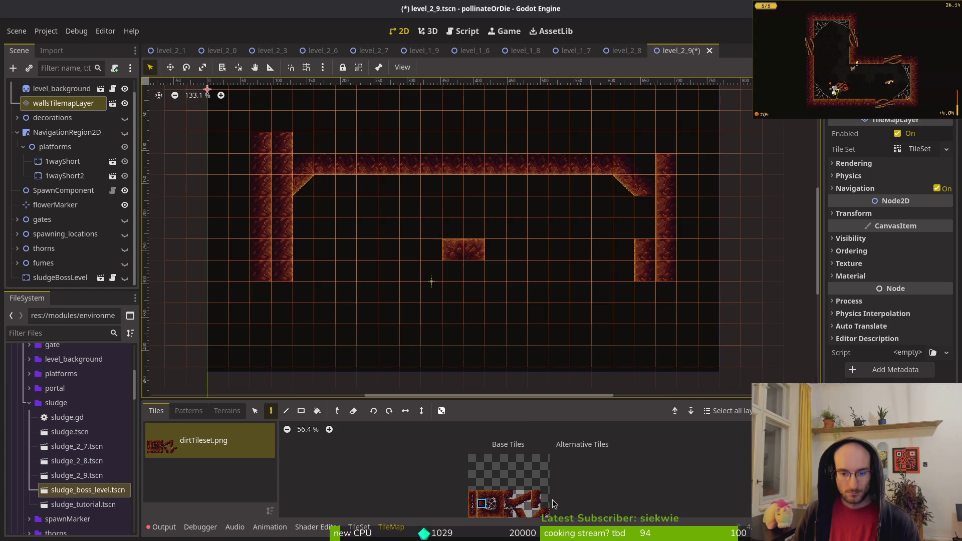
left_click_drag(495, 445, 503, 454)
scroll(602, 326, "up", 3)
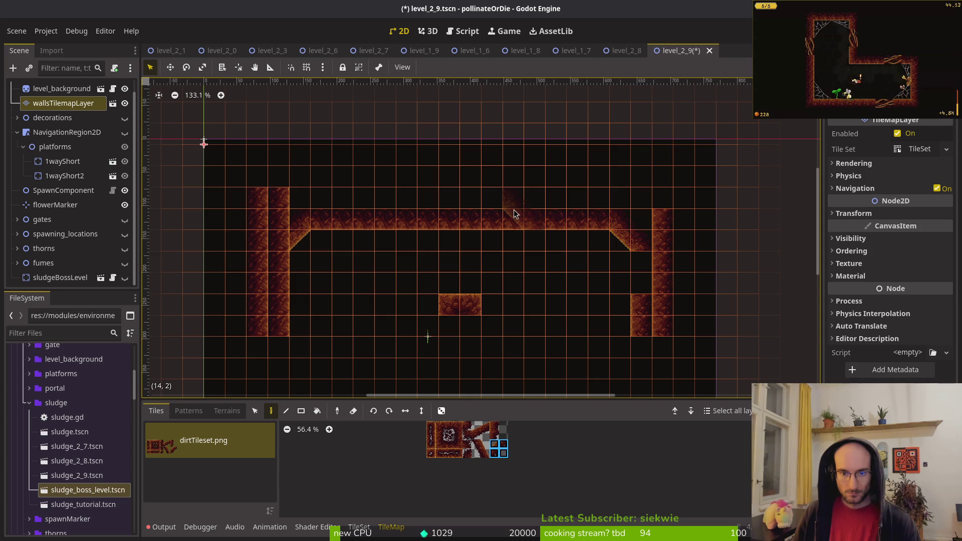
- Add slope tiles on the left and right sides of the small middle block
scroll(521, 176, "down", 4)
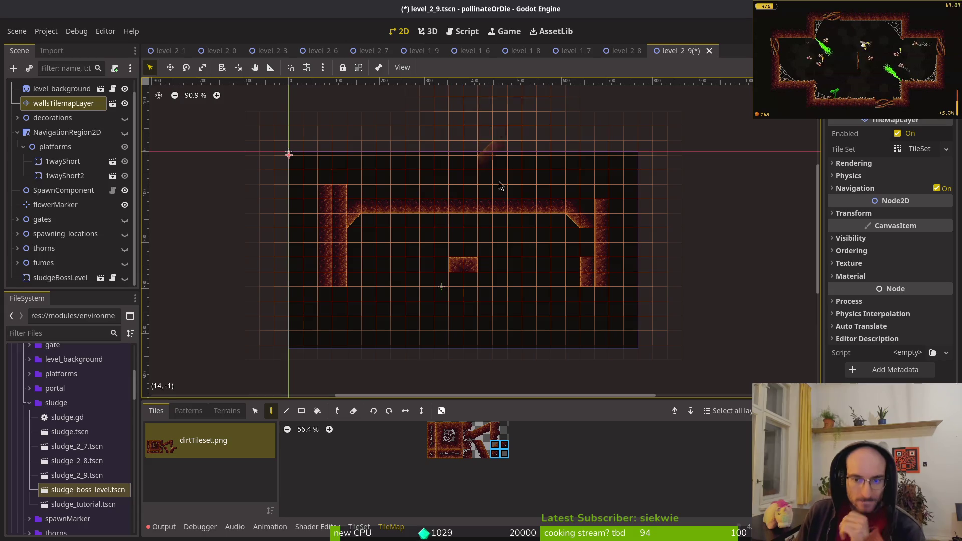
scroll(562, 271, "down", 3)
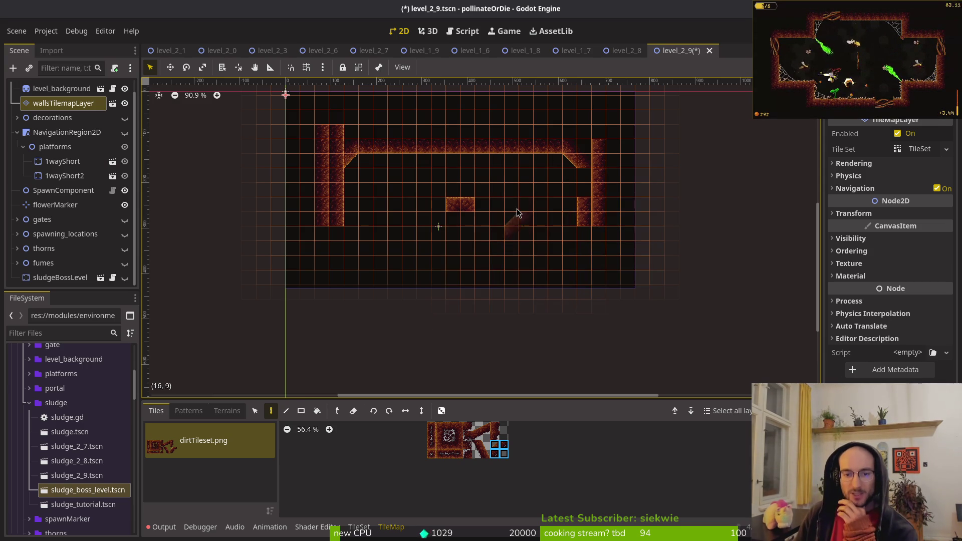
left_click_drag(514, 223, 527, 267)
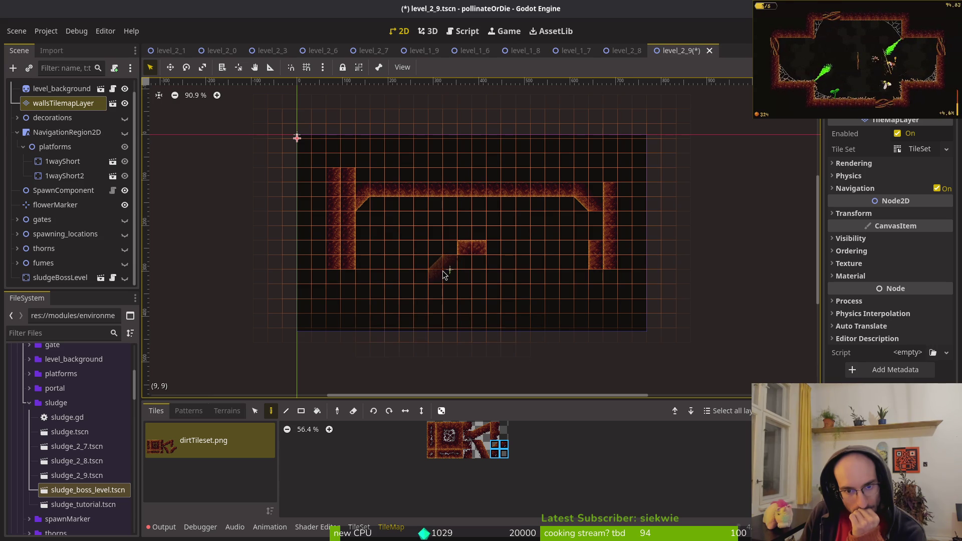
left_click(441, 263)
left_click(437, 262)
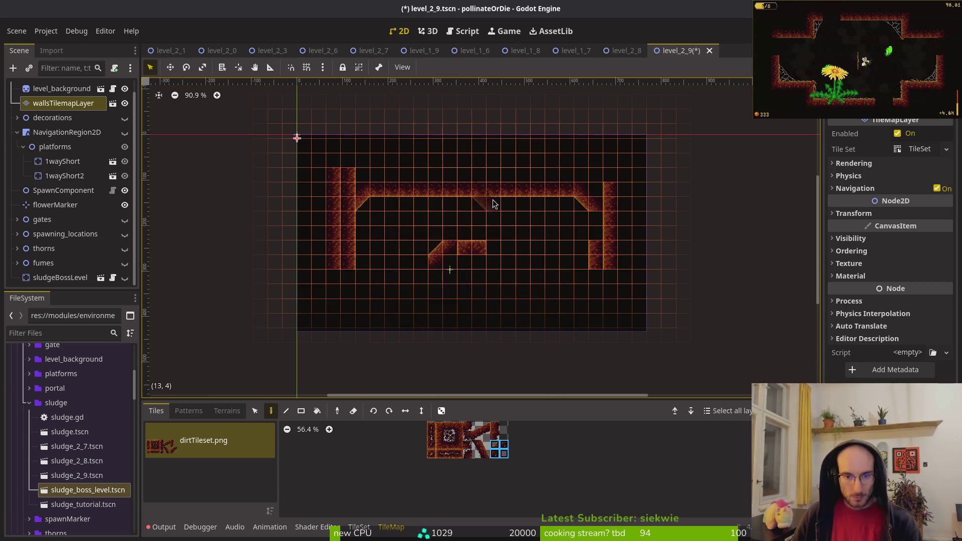
left_click(505, 254)
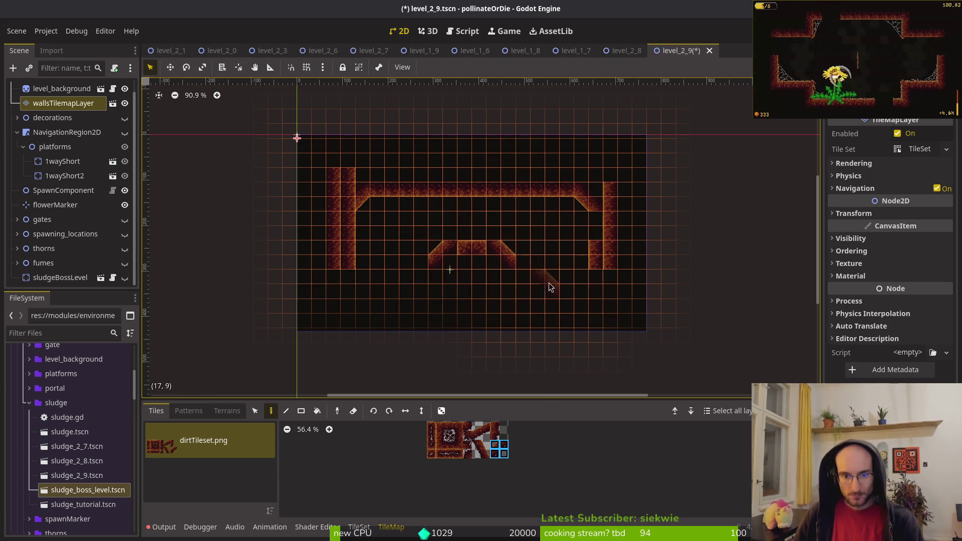
- Erase the stray diagonal tile, then almost all the wall tiles
scroll(508, 281, "up", 4)
scroll(519, 277, "down", 2)
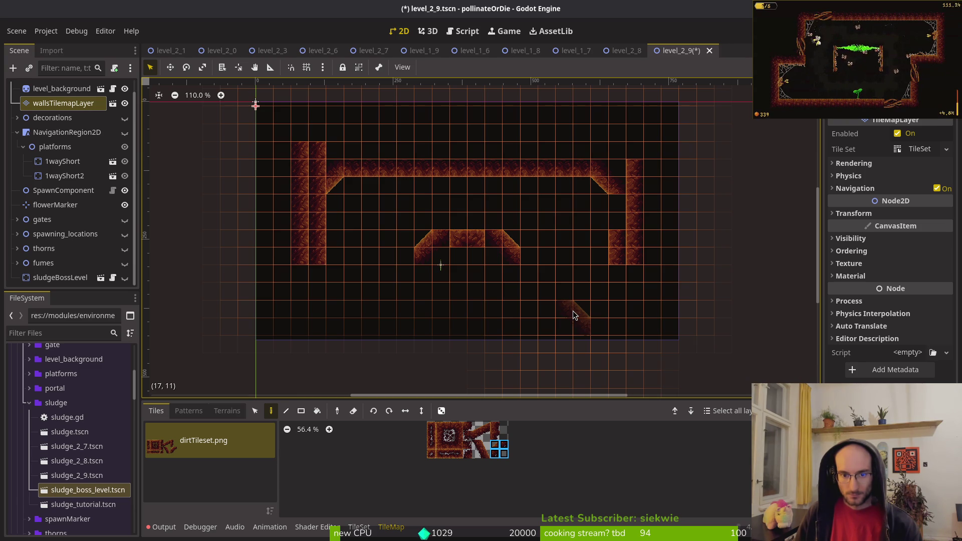
right_click(573, 312)
scroll(563, 242, "down", 3)
mouse_move(366, 175)
left_mouse_down()
mouse_move(363, 236)
mouse_move(389, 213)
mouse_move(501, 178)
mouse_move(449, 244)
mouse_move(503, 264)
mouse_move(634, 232)
mouse_move(628, 225)
left_mouse_up()
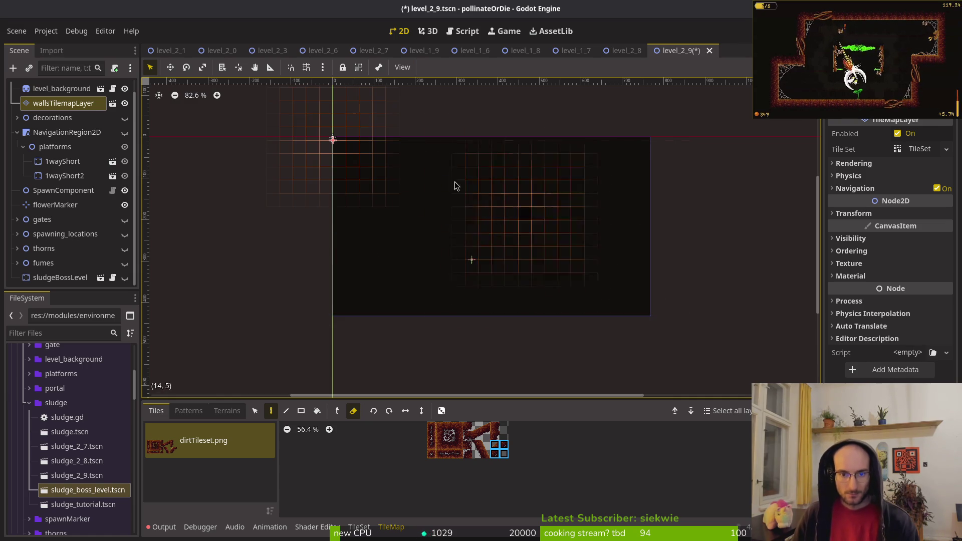
- Deselect the walls layer, nudge the flowerMarker up-right, then switch to the level design search
left_click(414, 223)
left_click_drag(475, 269, 498, 253)
left_click(509, 275)
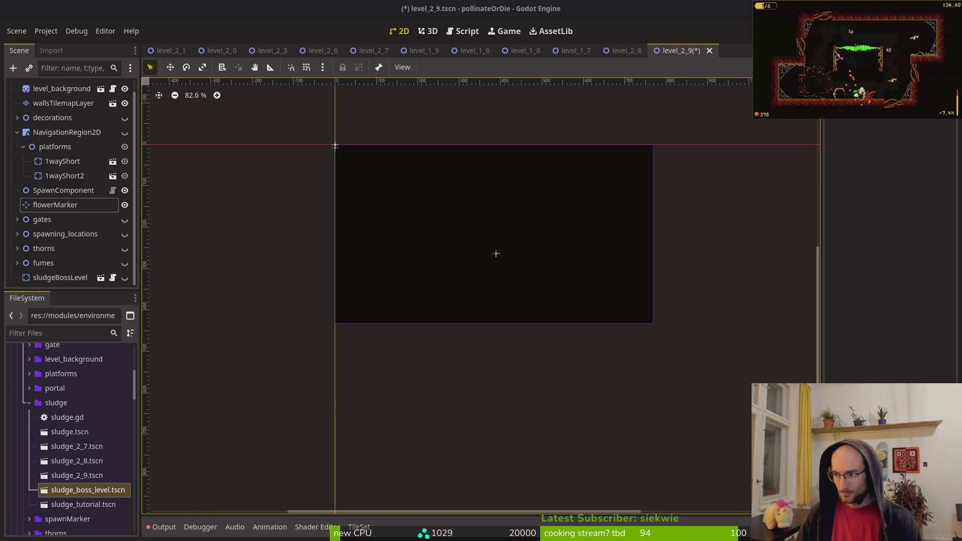
key("alt+Tab")
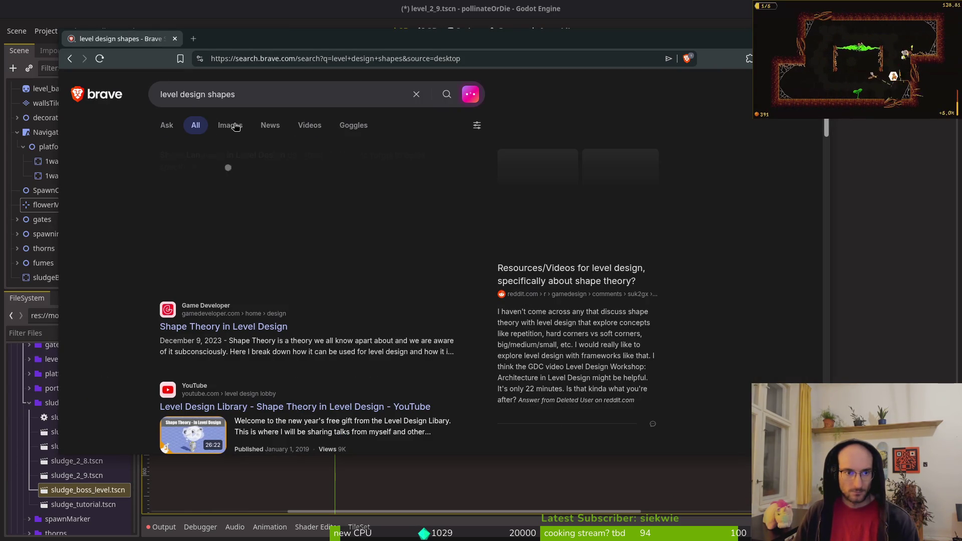
- Browse the image and web results for 'level design shapes'
left_click(228, 127)
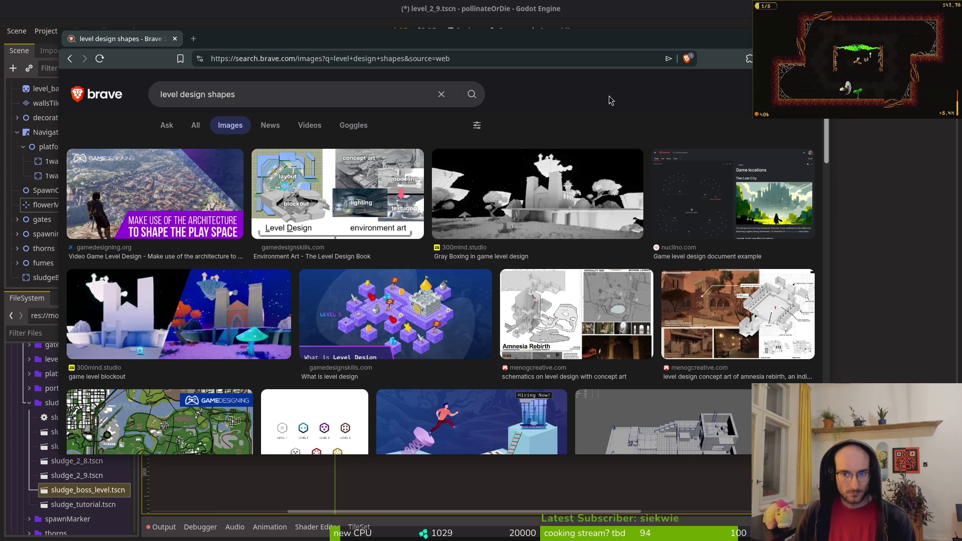
scroll(618, 208, "down", 5)
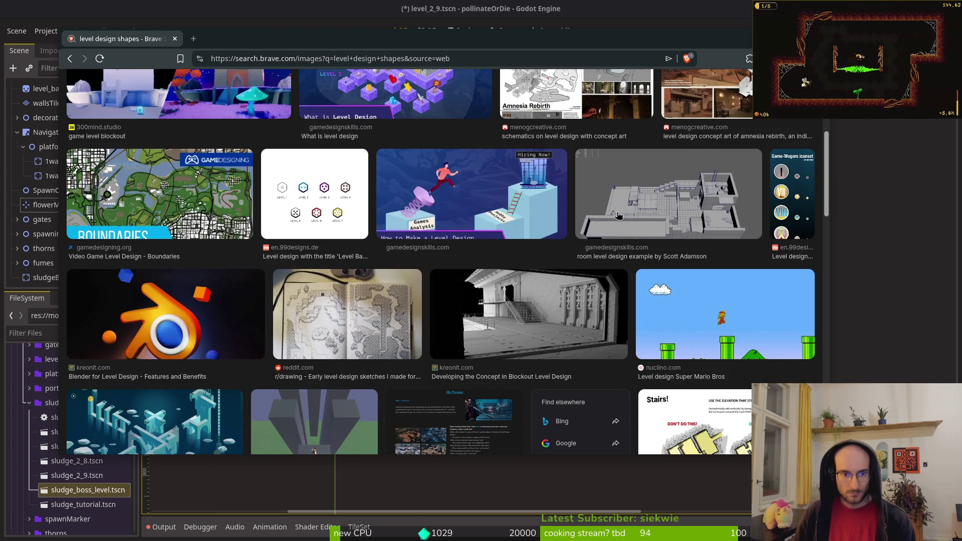
scroll(518, 237, "up", 5)
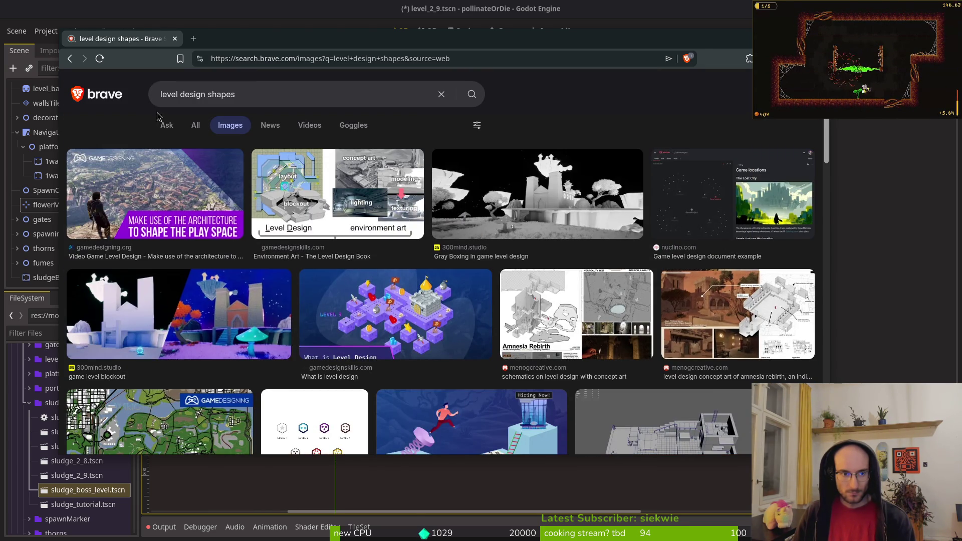
left_click(192, 126)
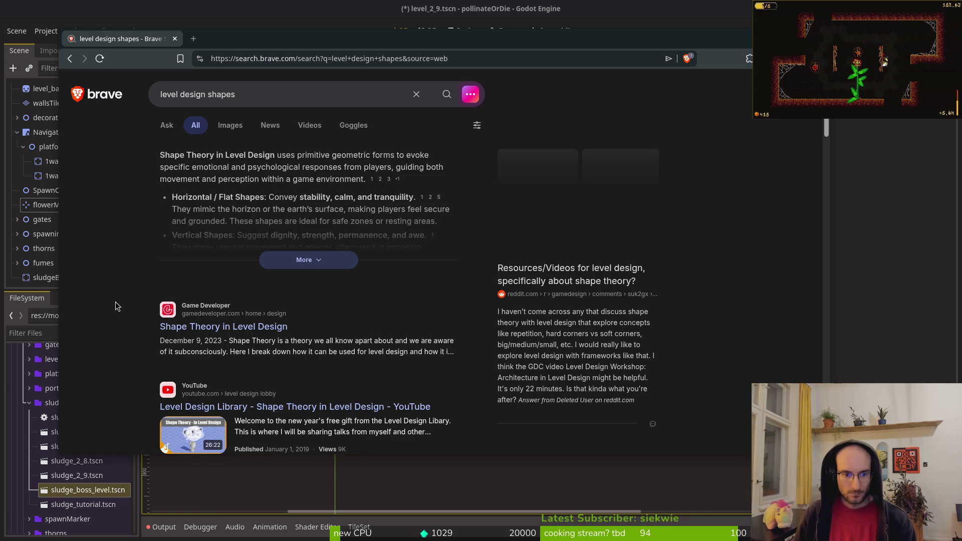
scroll(144, 256, "down", 10)
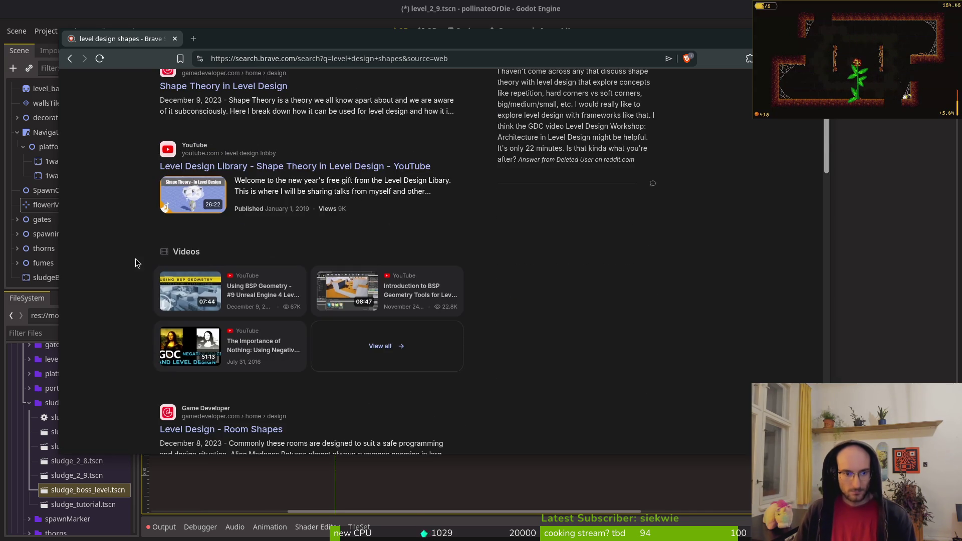
scroll(129, 264, "down", 5)
scroll(124, 269, "up", 15)
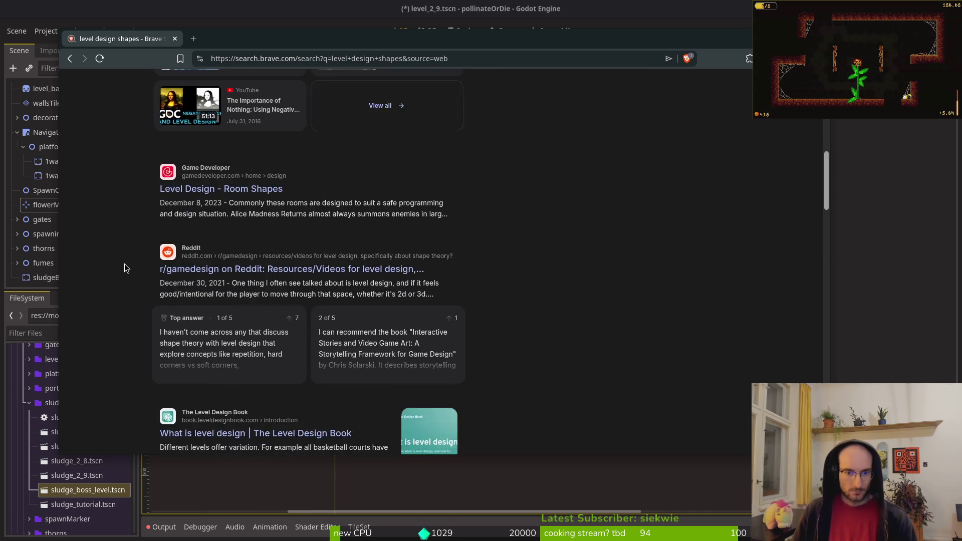
- Search '2d level design shapes' and preview the platformer tilemap image results
left_click(150, 98)
type("2d level design shapes")
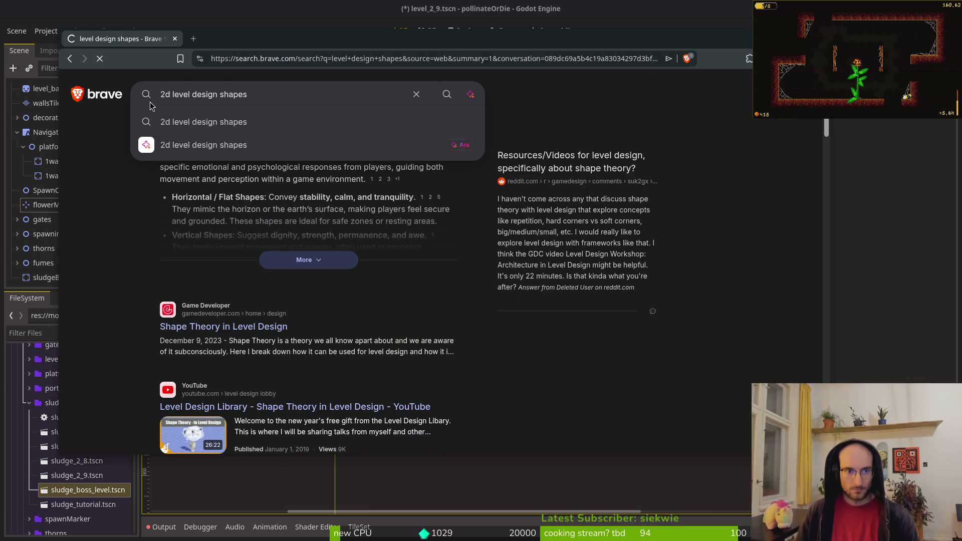
key("Return")
left_click(230, 127)
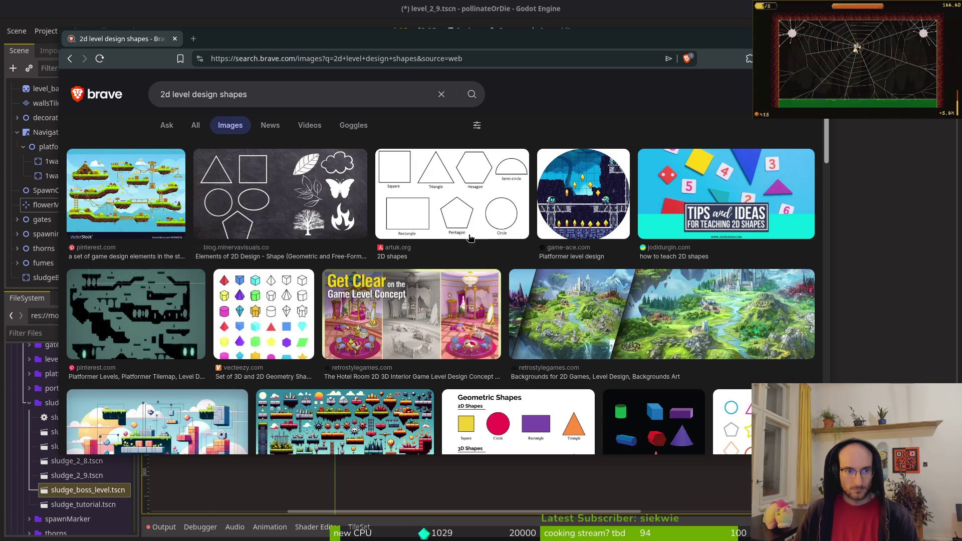
left_click(124, 199)
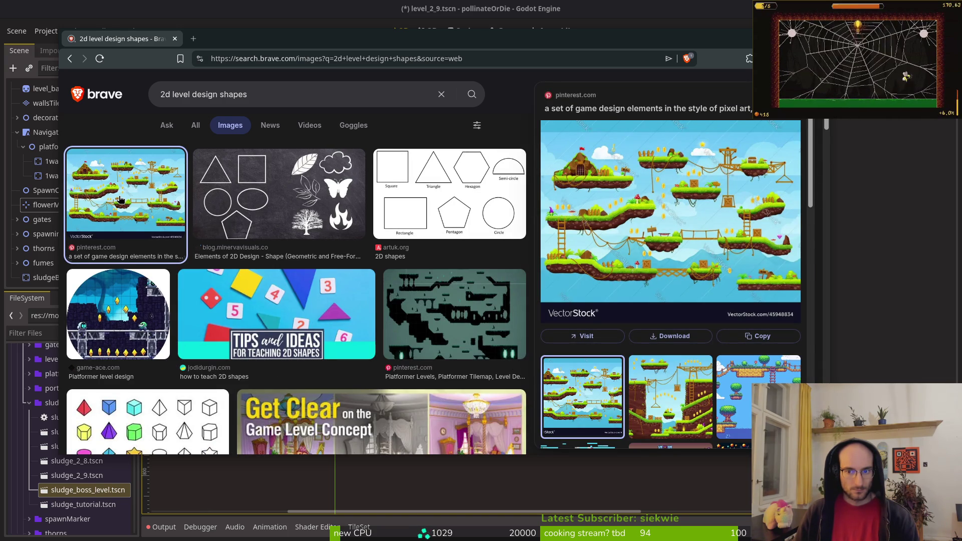
left_click(423, 310)
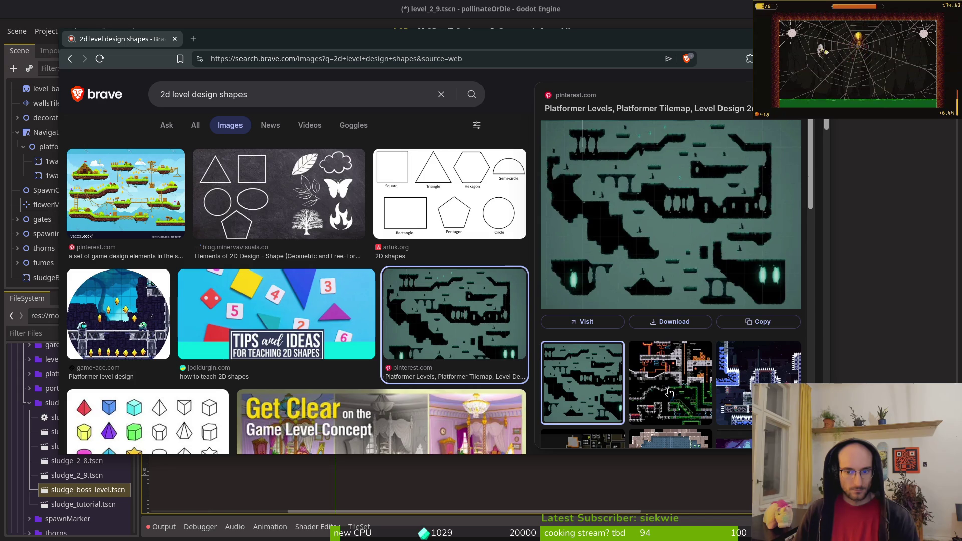
left_click(679, 397)
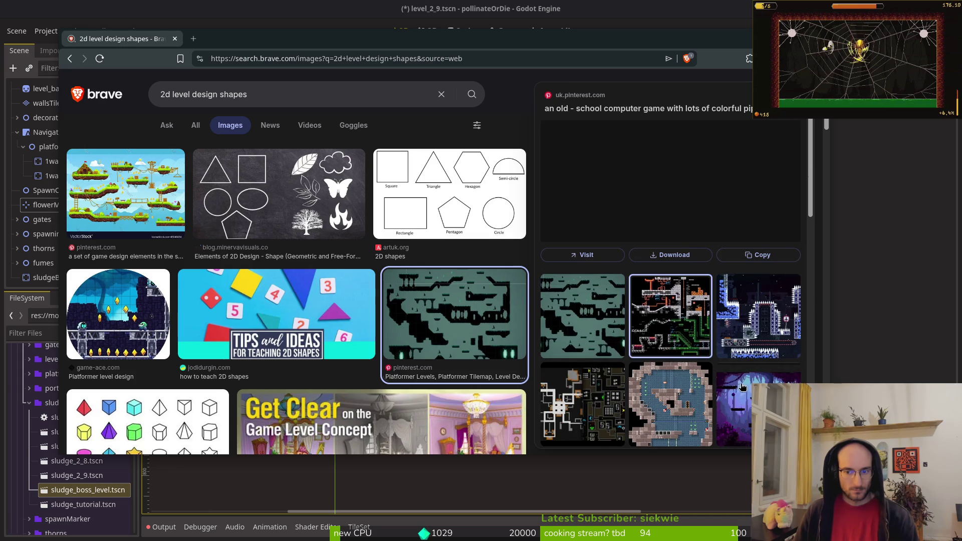
left_click(598, 330)
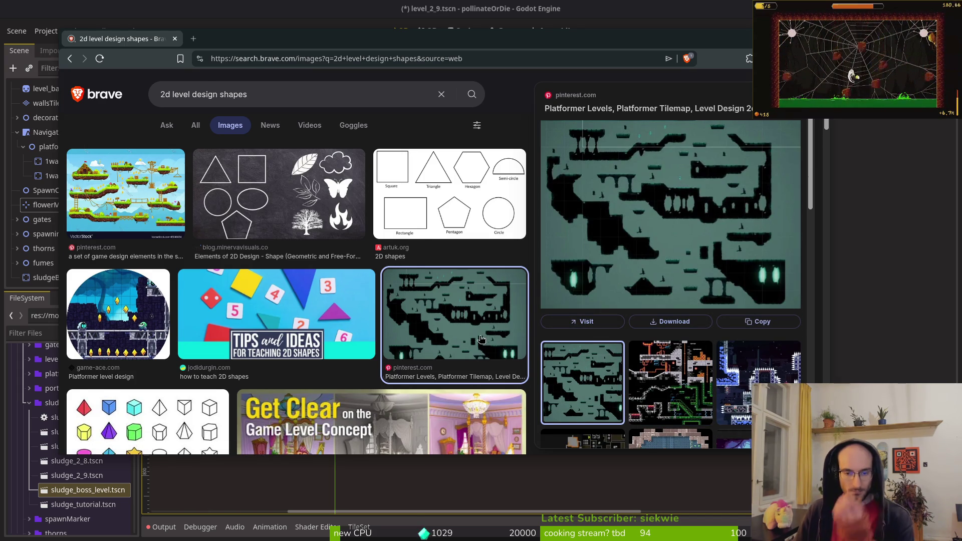
scroll(489, 327, "down", 1)
scroll(485, 346, "up", 1)
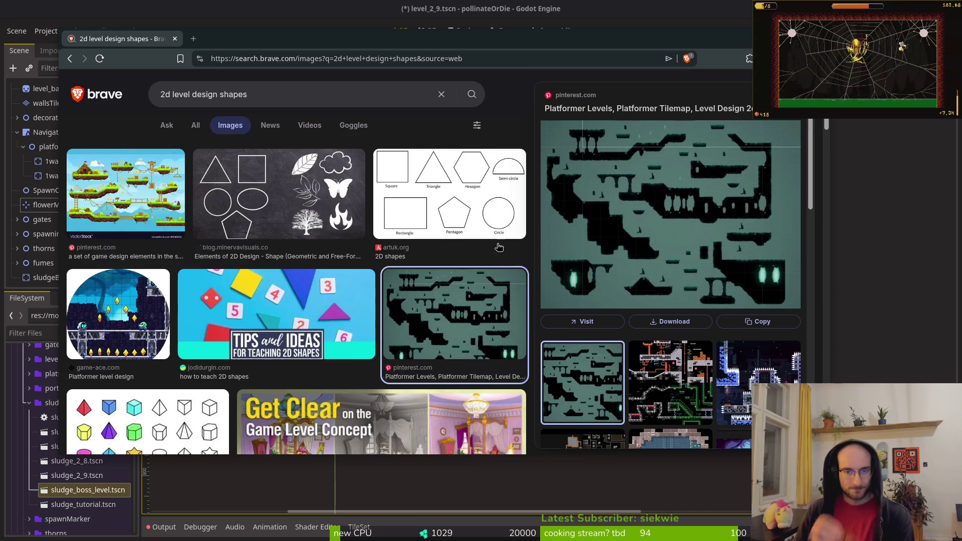
key("alt+Tab")
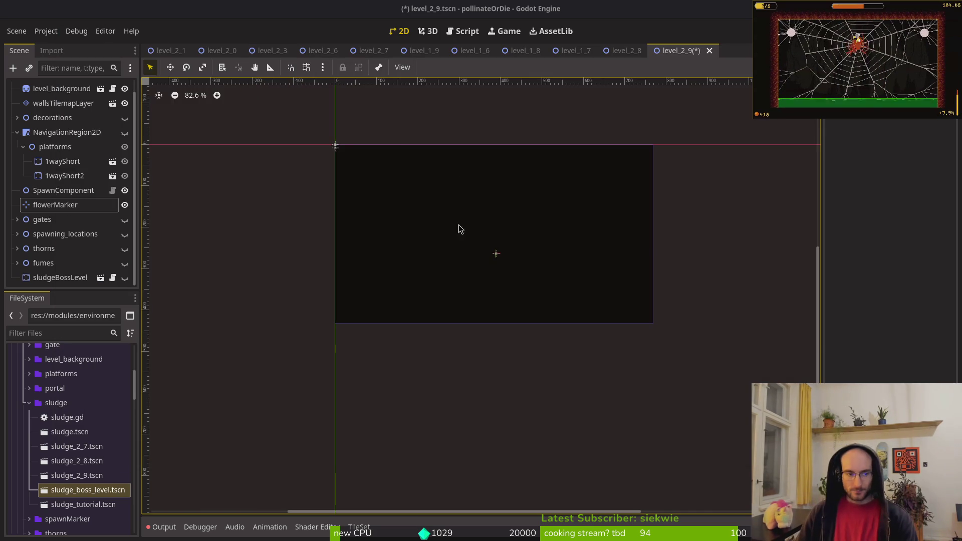
- Reselect wallsTilemapLayer and pick a single dirt tile from dirtTileset.png
left_click(474, 240)
left_click(477, 243)
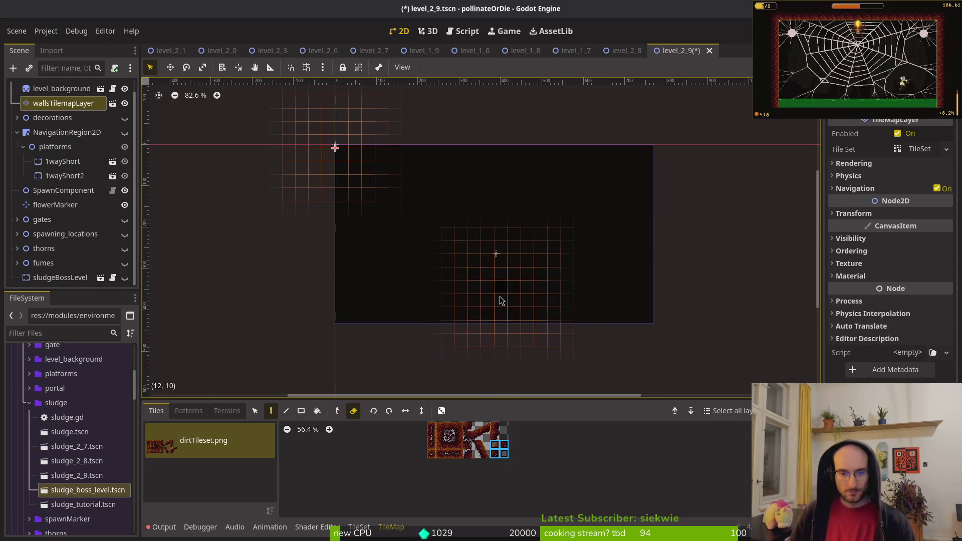
scroll(471, 479, "up", 3)
scroll(471, 481, "up", 3)
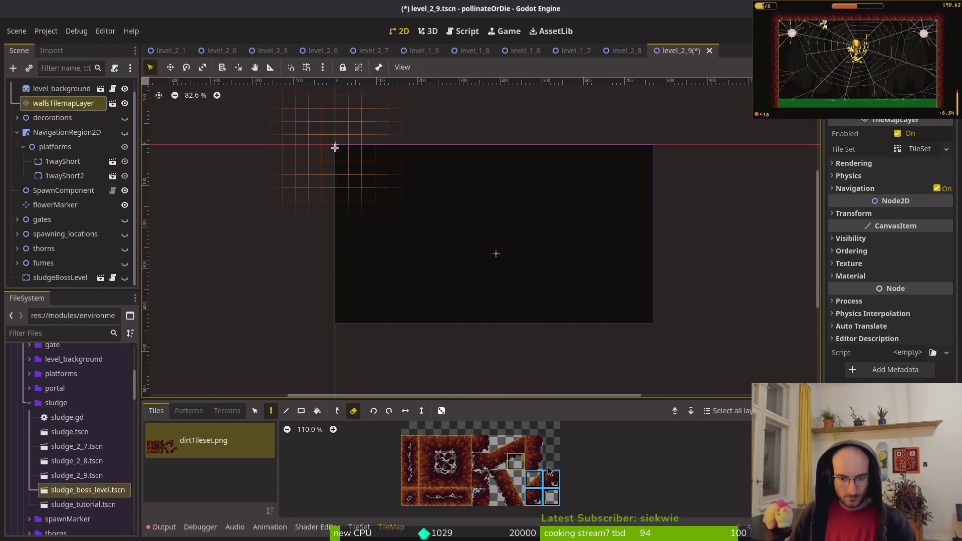
key("Escape")
left_click(48, 102)
left_click(428, 463)
left_click(470, 463)
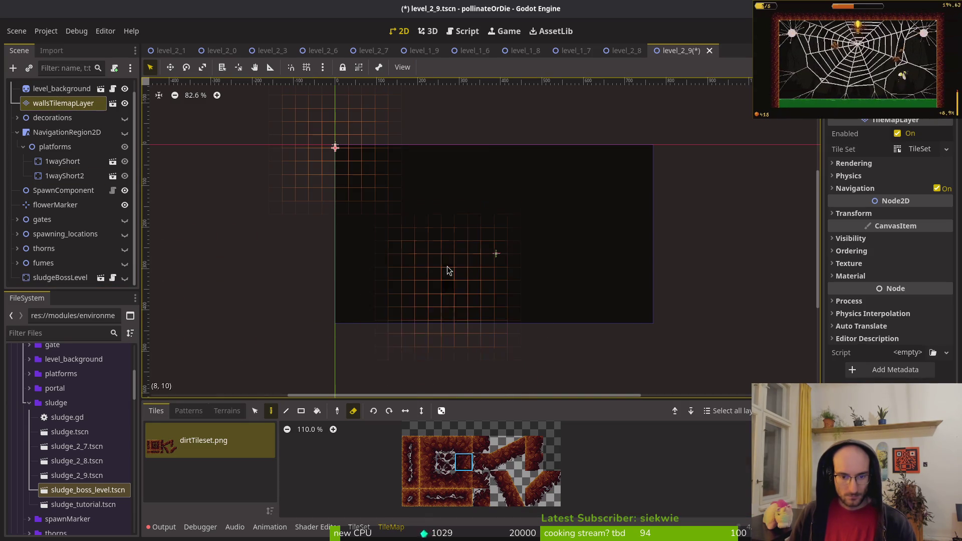
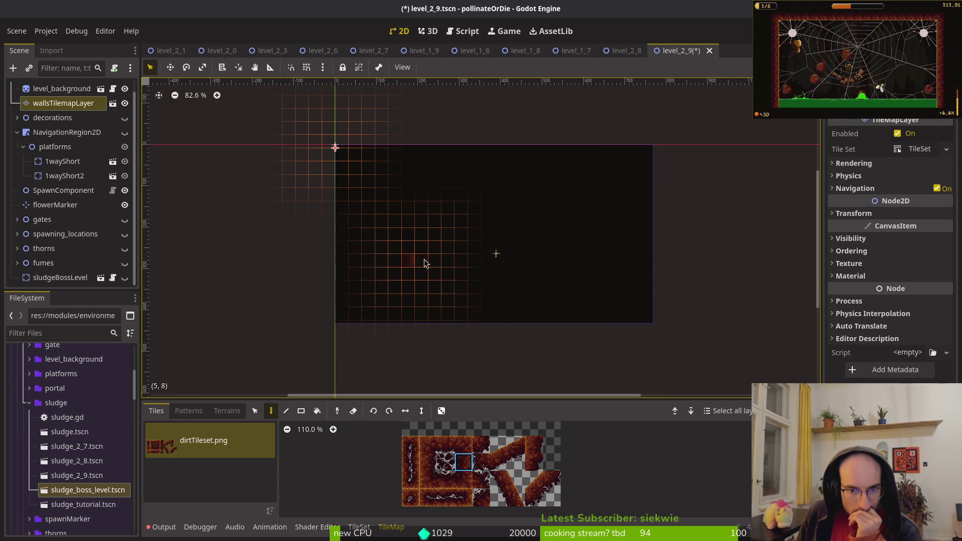
- Paint a stepped row of dirt tiles rising right and pick the 2x2 slope block
mouse_move(401, 275)
left_mouse_down()
mouse_move(527, 246)
mouse_move(594, 193)
left_mouse_up()
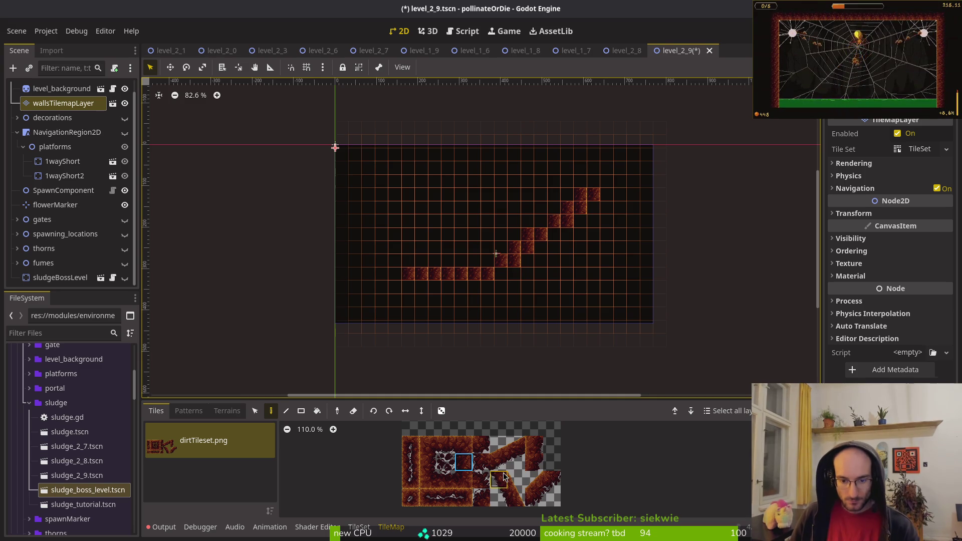
left_click_drag(542, 487, 552, 499)
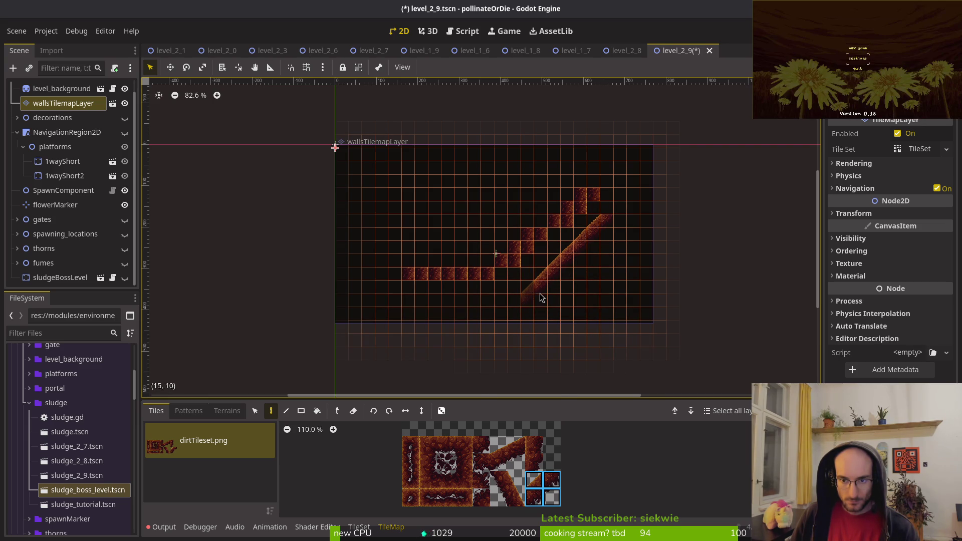
key("w")
left_click_drag(599, 193, 542, 248)
key("Escape")
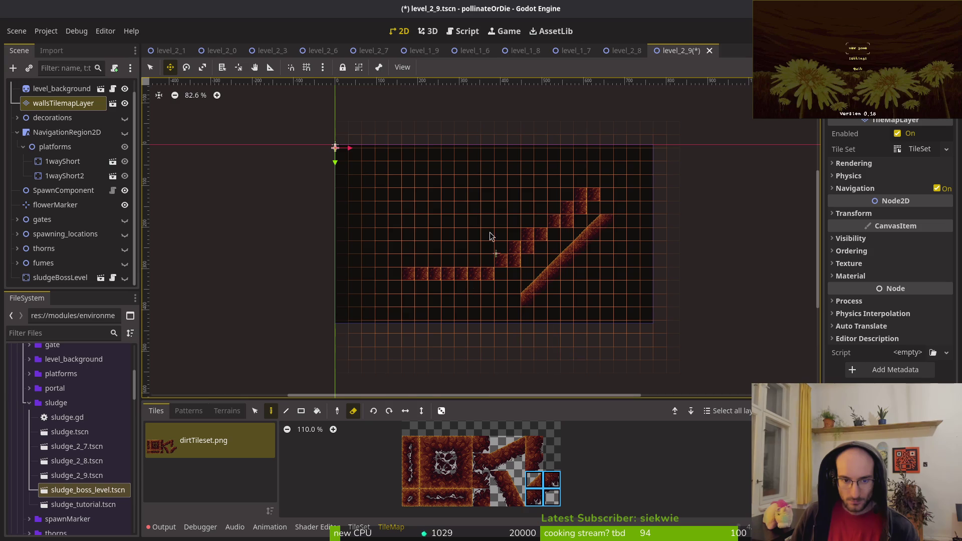
- Erase the stepped dirt tiles and shift the diagonal slope one tile right
left_click(150, 67)
mouse_move(596, 193)
left_mouse_down()
mouse_move(479, 278)
mouse_move(525, 258)
left_mouse_up()
key("s")
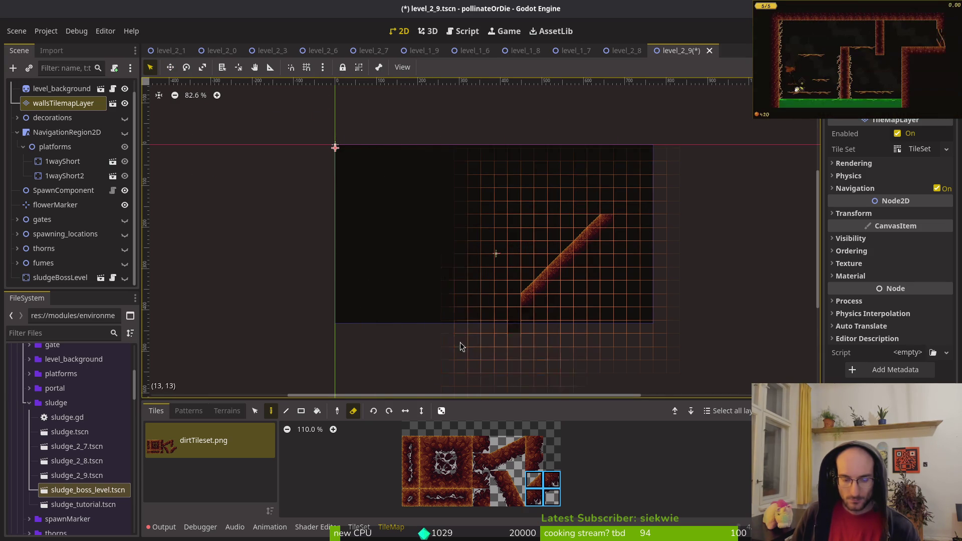
key("ctrl+a")
left_click_drag(580, 285, 575, 275)
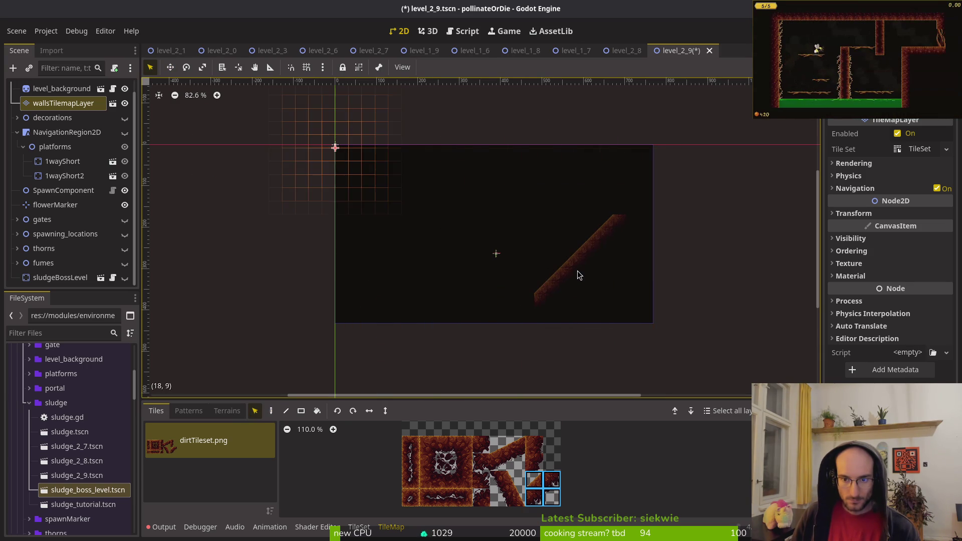
key("Escape")
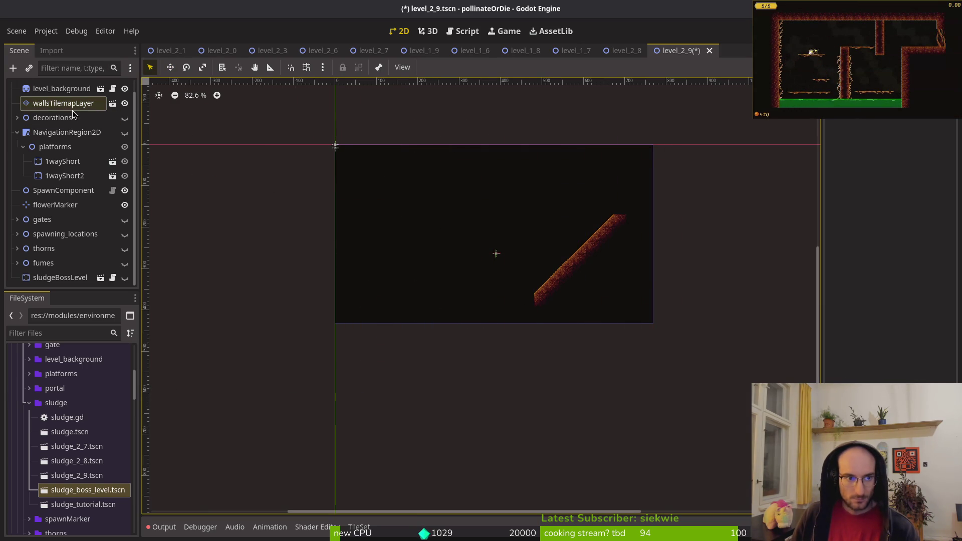
- Paint a flat dirt floor on wallsTilemapLayer to the left of the slope
left_click(63, 103)
scroll(534, 302, "up", 3)
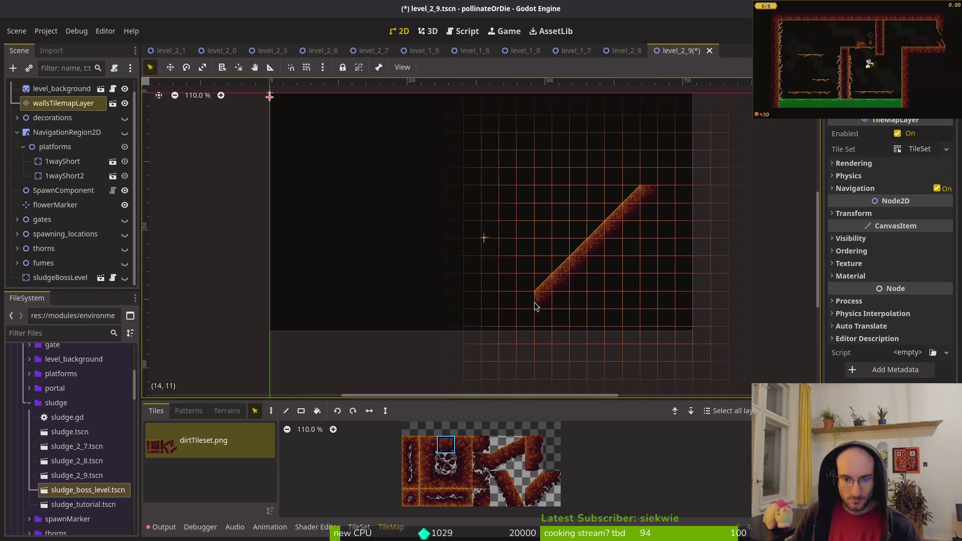
left_click(451, 446)
left_click(271, 414)
left_click_drag(530, 299, 396, 302)
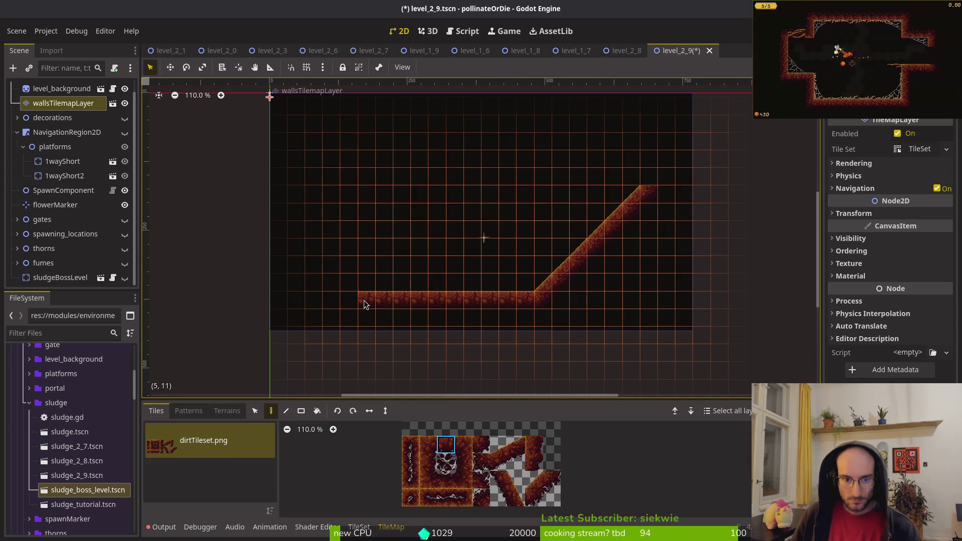
- Paint a vertical wall above the slope's top end and a ledge row extending left
scroll(423, 318, "up", 2)
scroll(422, 318, "left", 1)
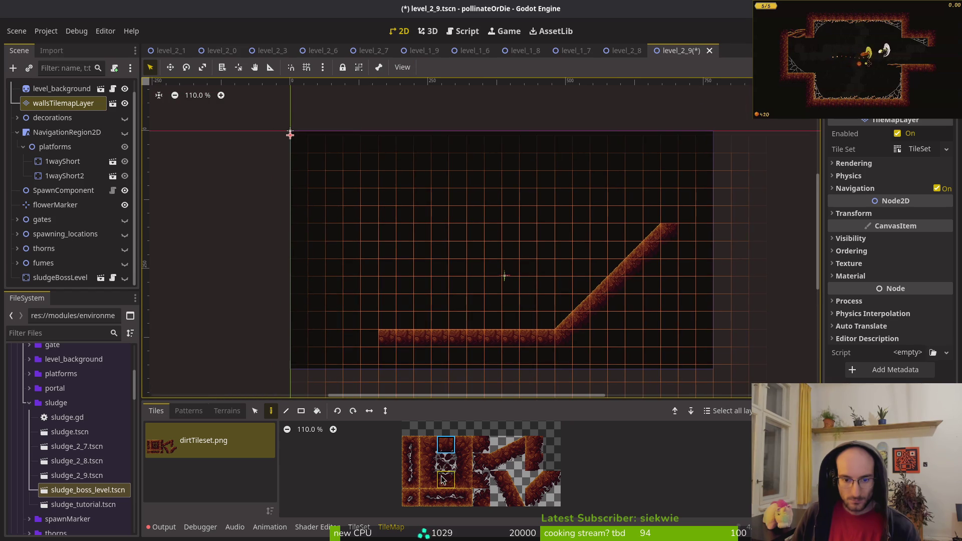
left_click_drag(539, 485, 554, 498)
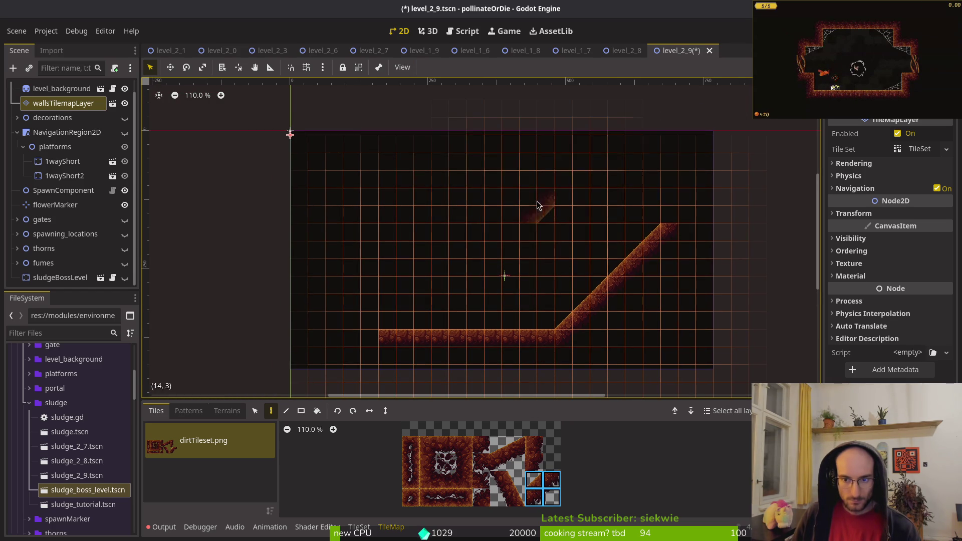
left_click(428, 461)
left_click_drag(666, 219, 672, 187)
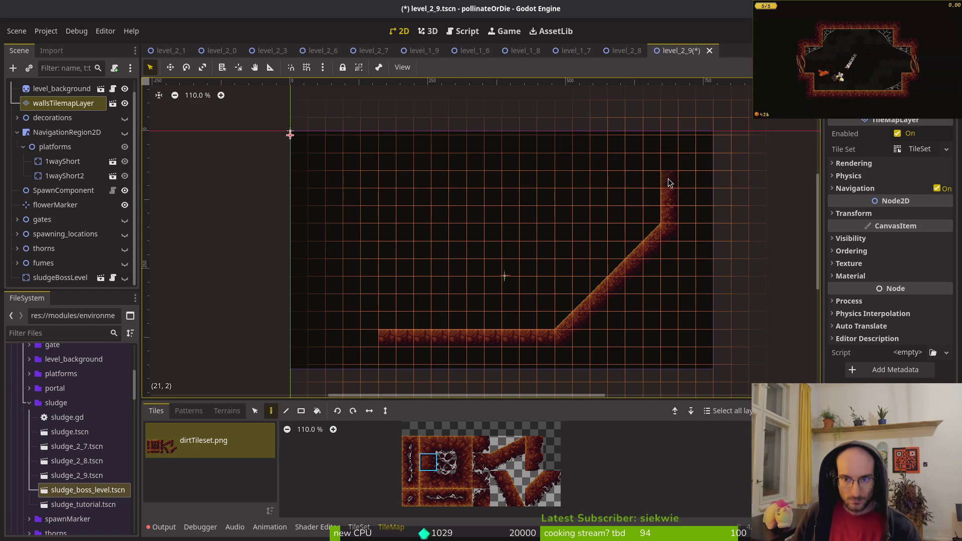
left_click(670, 183)
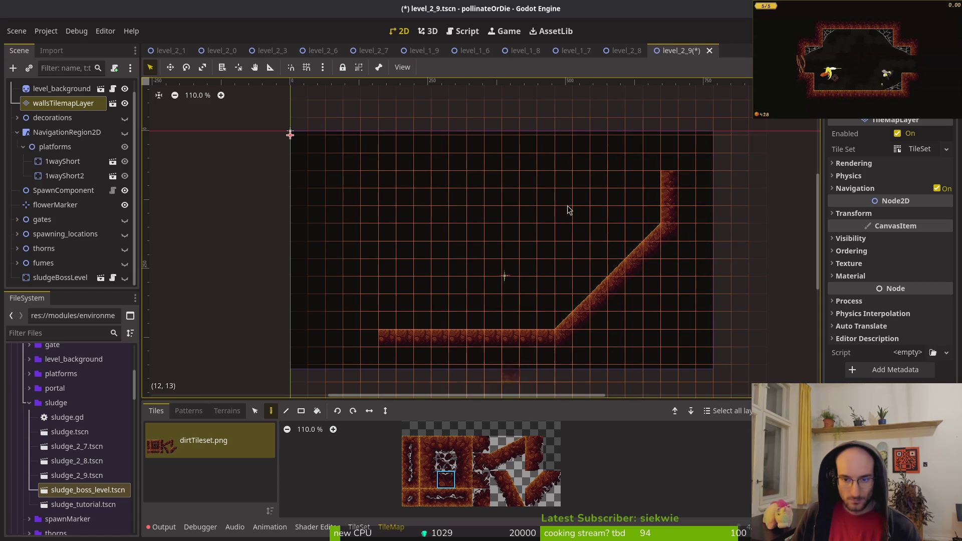
left_click_drag(652, 163, 621, 170)
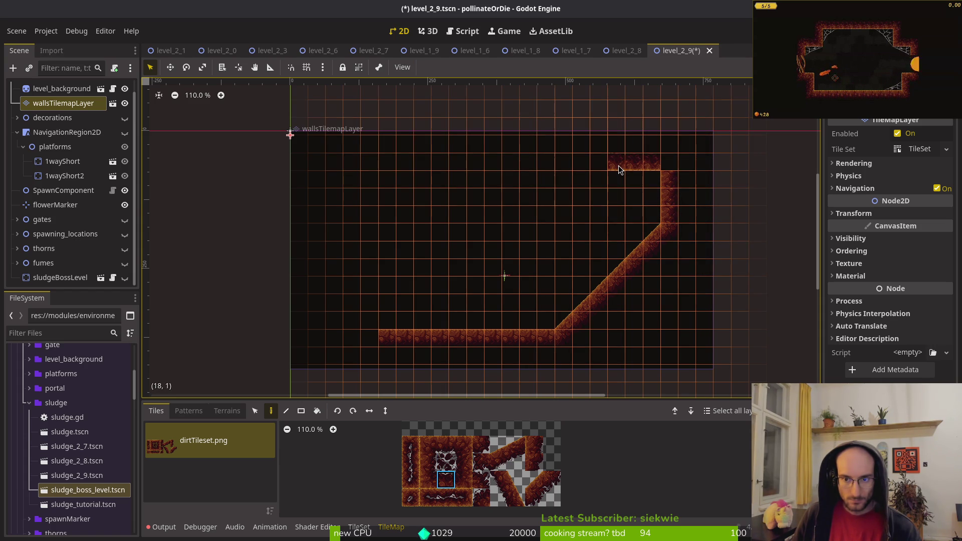
left_click(601, 166)
- Try a second diagonal strip beside the slope, then erase its extra tiles
left_click(426, 468)
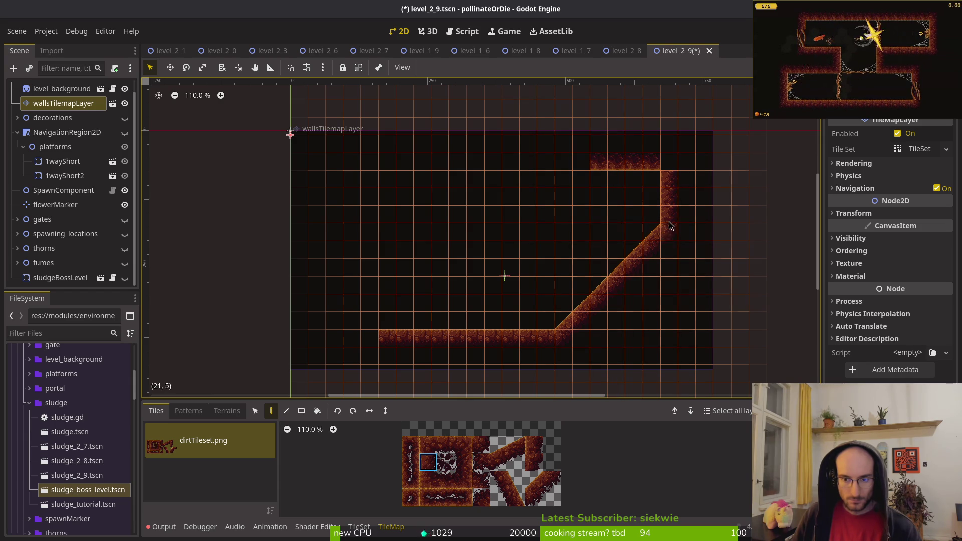
left_click_drag(534, 480, 551, 498)
left_click(663, 253)
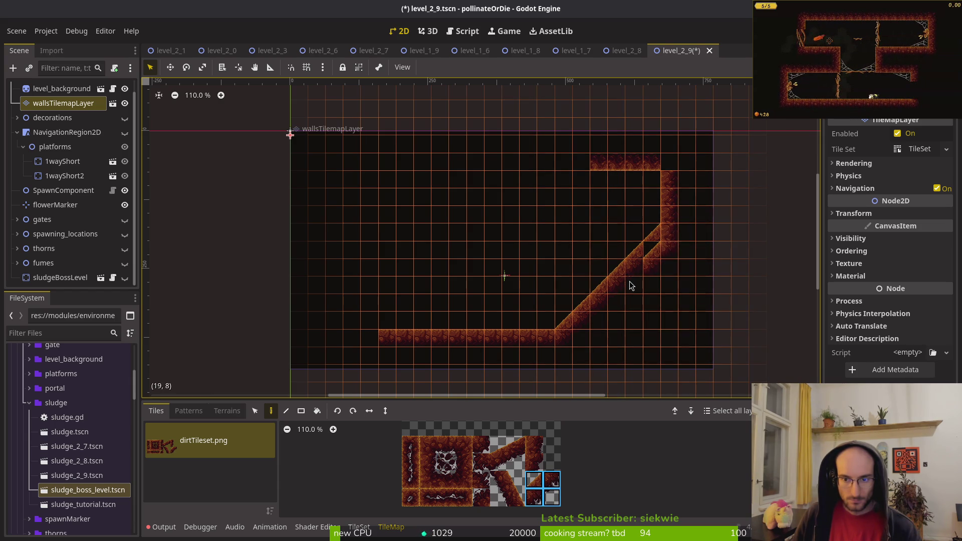
left_click(607, 321)
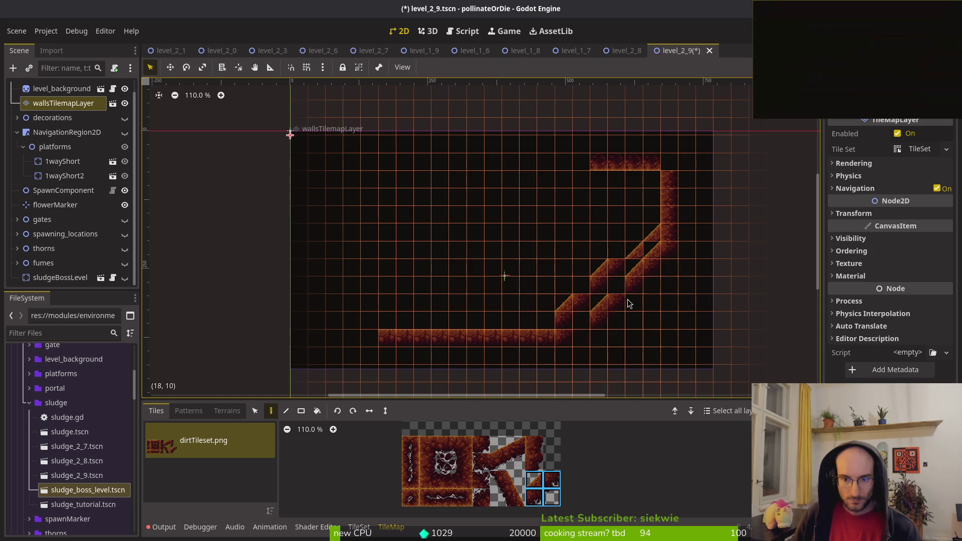
right_click(647, 240)
right_click(569, 311)
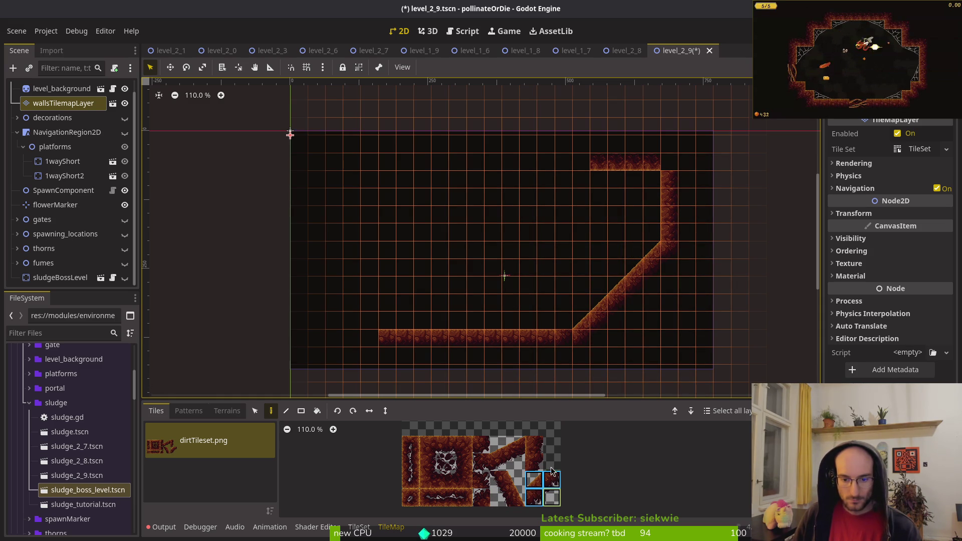
- Paint a diagonal dirt wall descending down-left from the top ledge
left_click(571, 185)
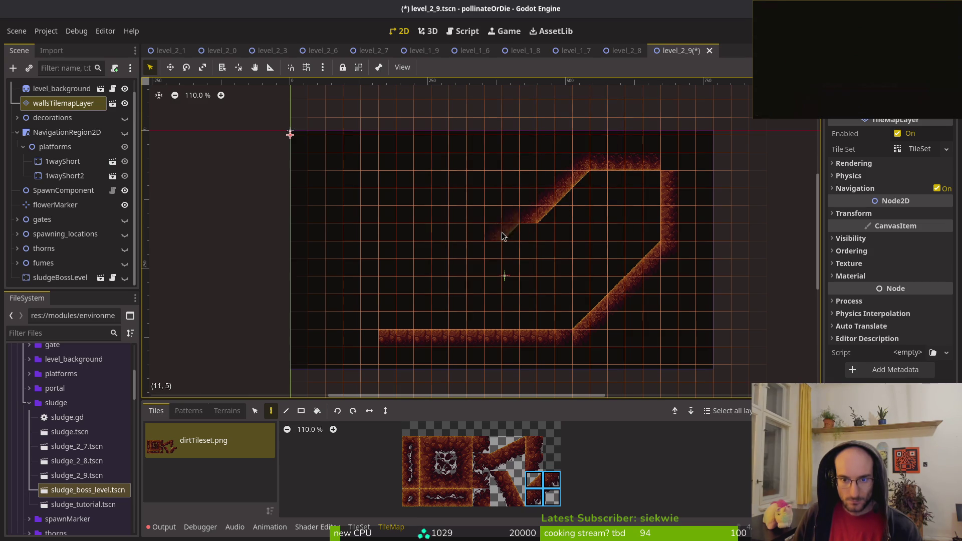
left_click(516, 229)
left_click(517, 229)
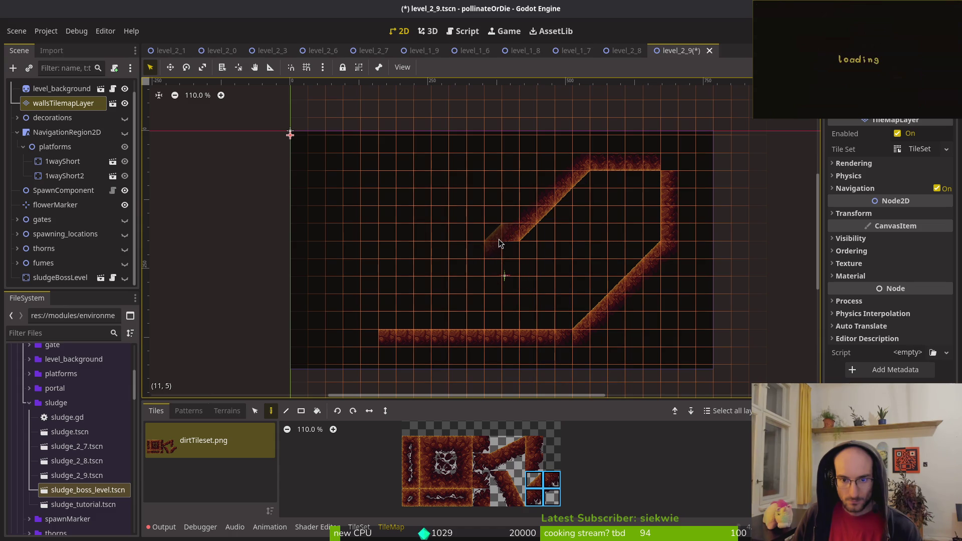
left_click_drag(631, 296, 666, 282)
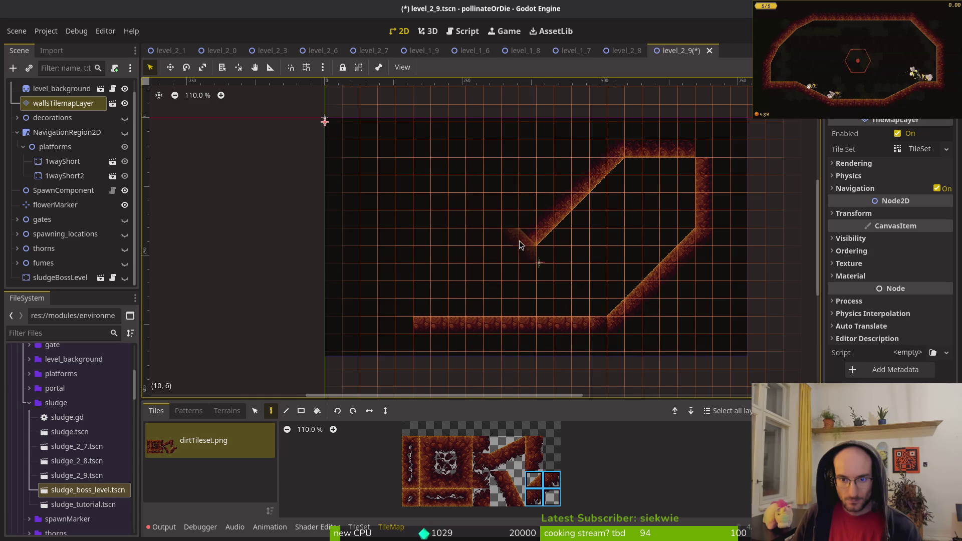
- Erase the diagonal's lowest tile and paint a flat ceiling row leftwards from it
key("r")
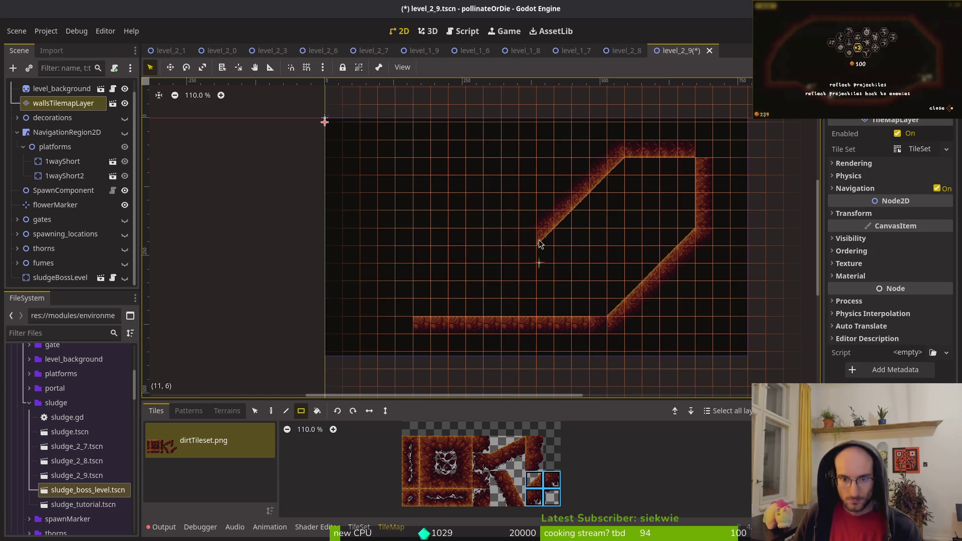
right_click(548, 229)
left_click(446, 480)
key("d")
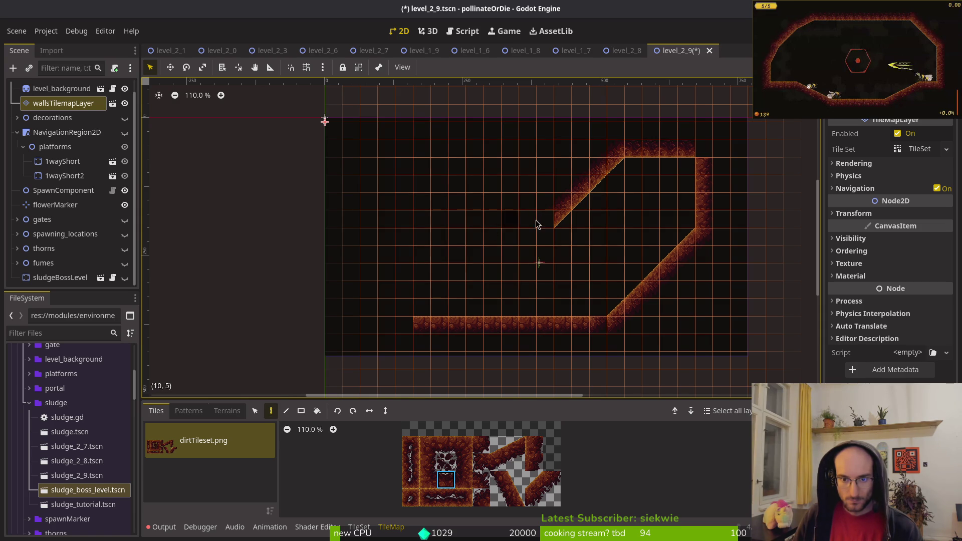
left_click_drag(549, 224, 443, 230)
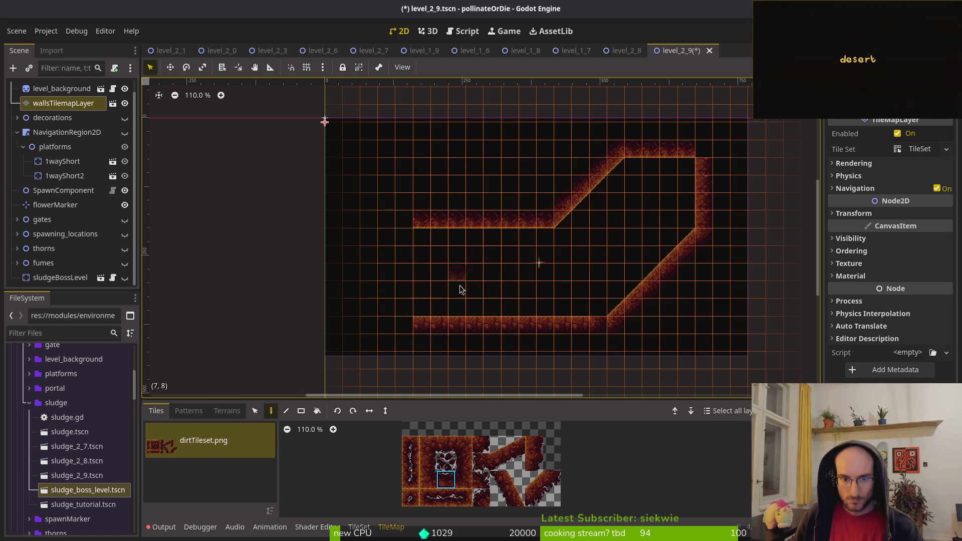
scroll(575, 275, "up", 2)
scroll(552, 285, "down", 2)
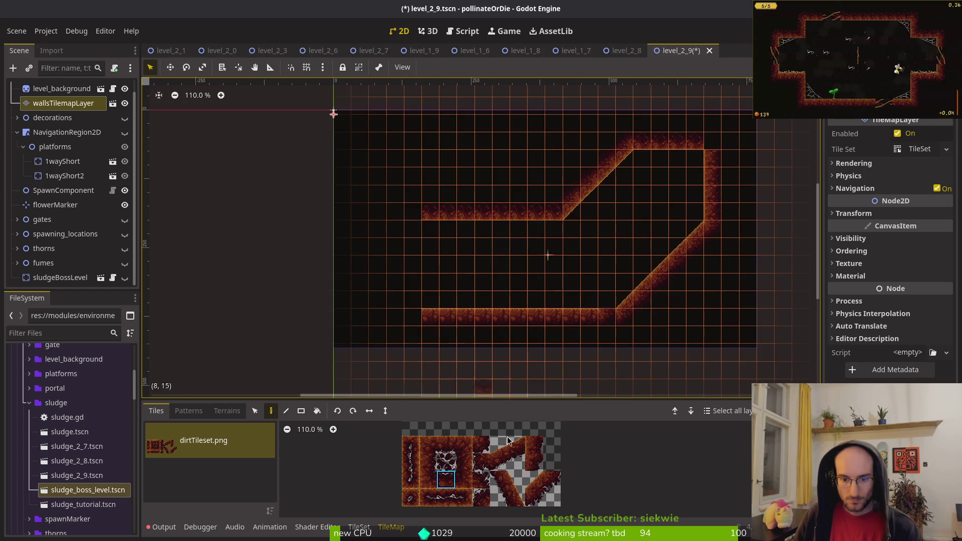
- Paint 2x2 slope blocks, one flipped vertically, forming the room's upper-left and lower-left corners
left_click_drag(532, 484, 554, 499)
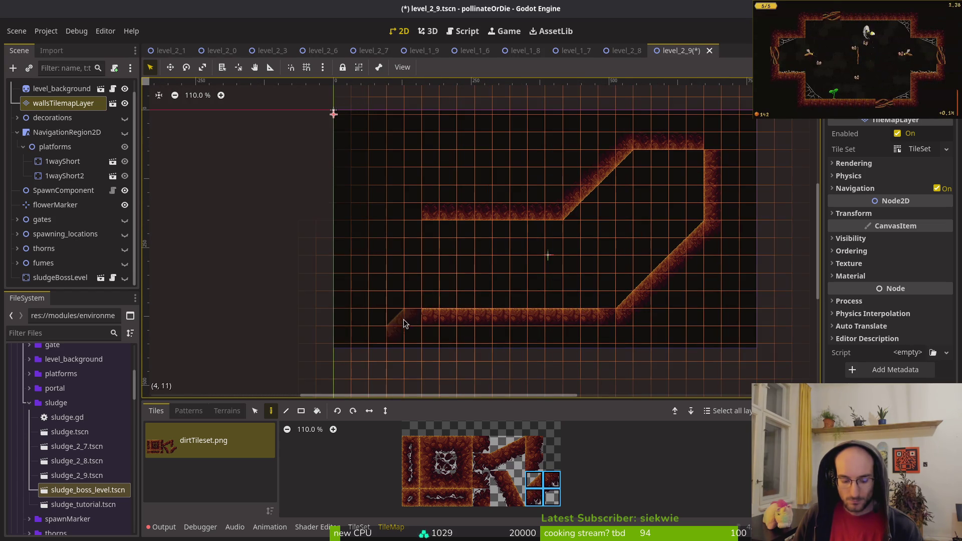
left_click(407, 296)
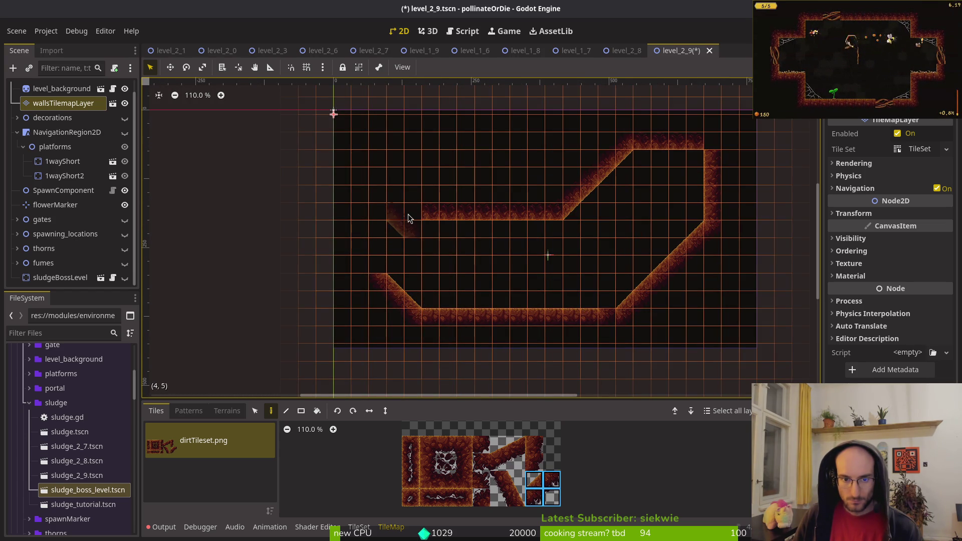
key("v")
left_click(401, 233)
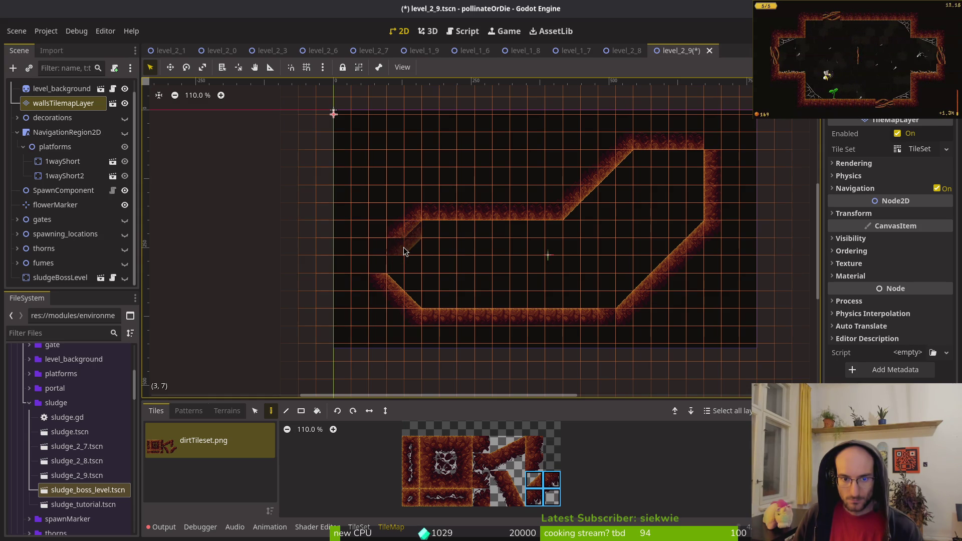
left_click(425, 231)
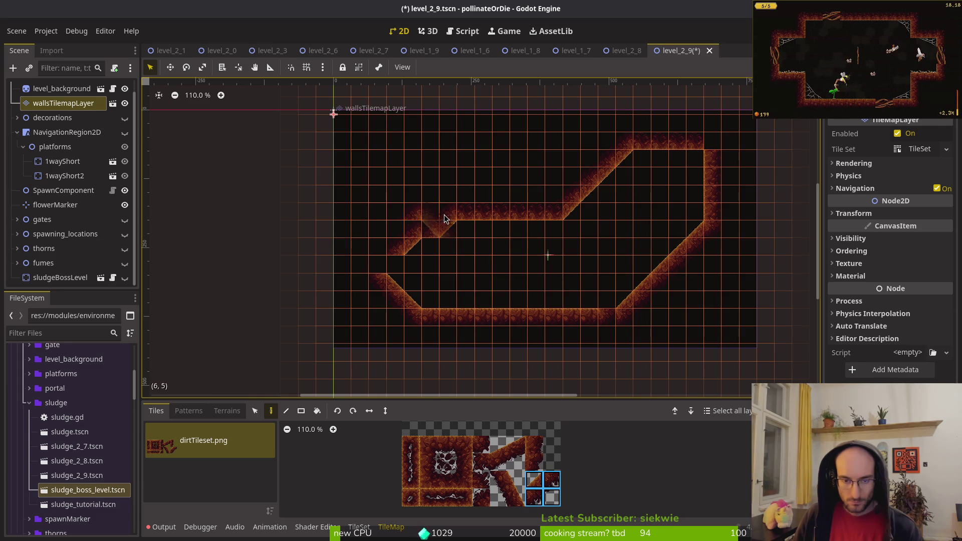
left_click(431, 221)
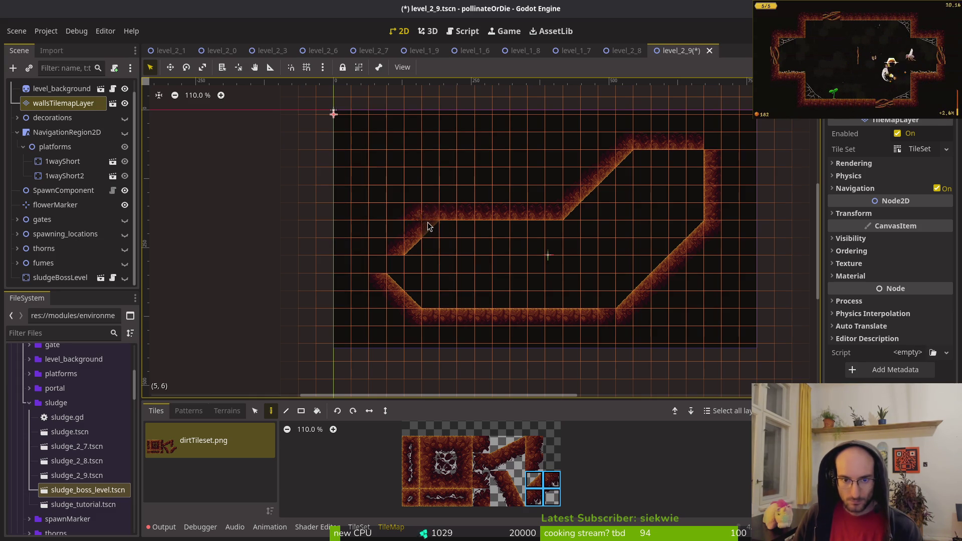
left_click(405, 274)
left_click(448, 313)
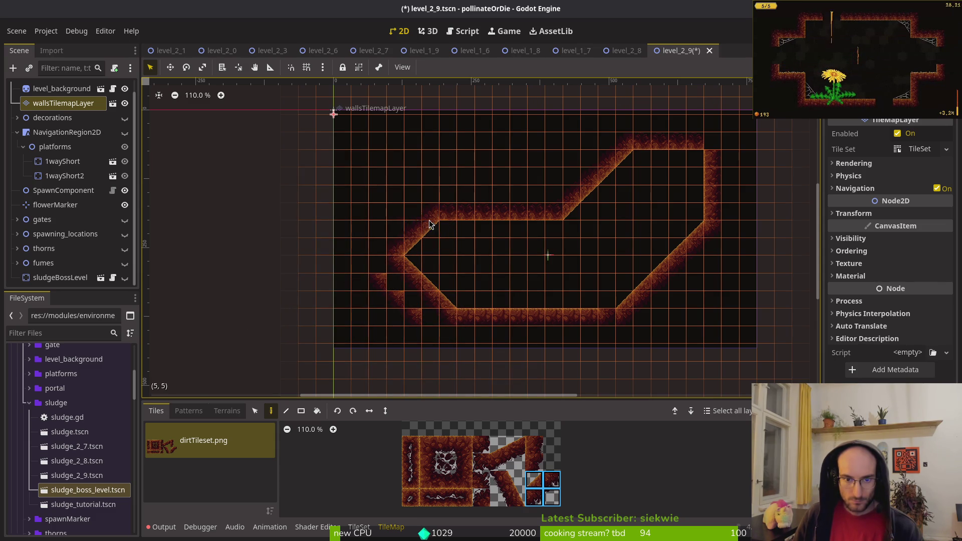
left_click(444, 210)
- Replace a slope cell with a flat wall tile and draw a 2x1 wall block
left_click(453, 481)
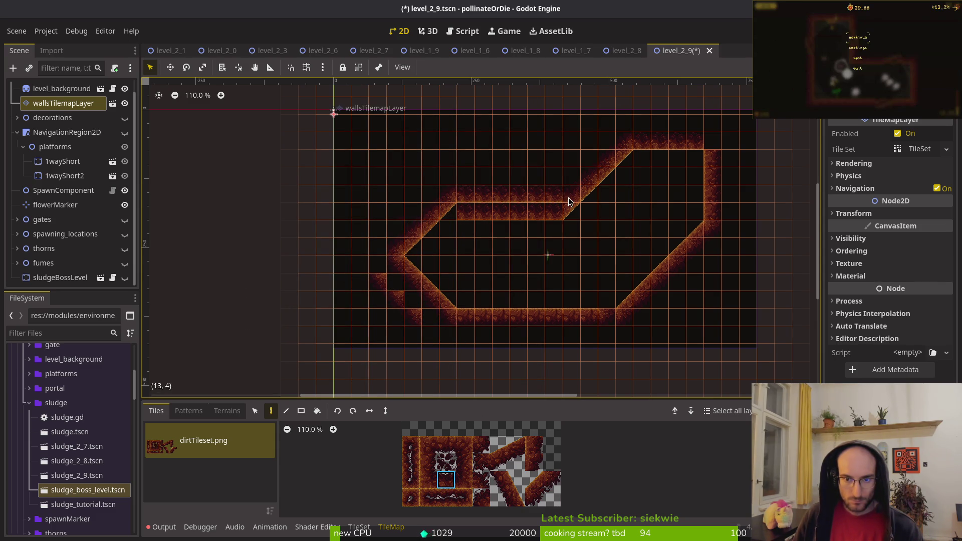
key("r")
left_click(571, 213)
left_click(276, 415)
left_click_drag(532, 219, 532, 221)
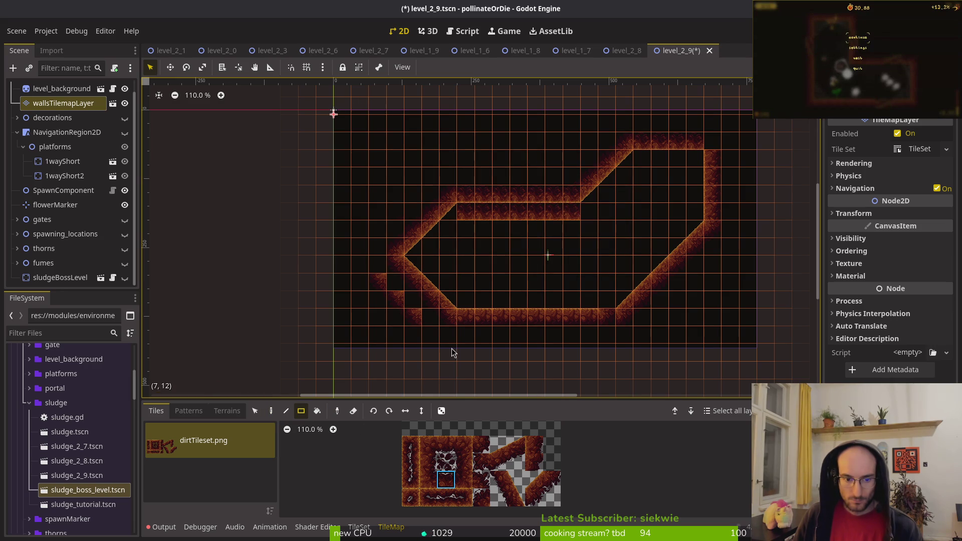
key("d")
- Erase the stray wall tiles outside the room's left corner
left_click(353, 414)
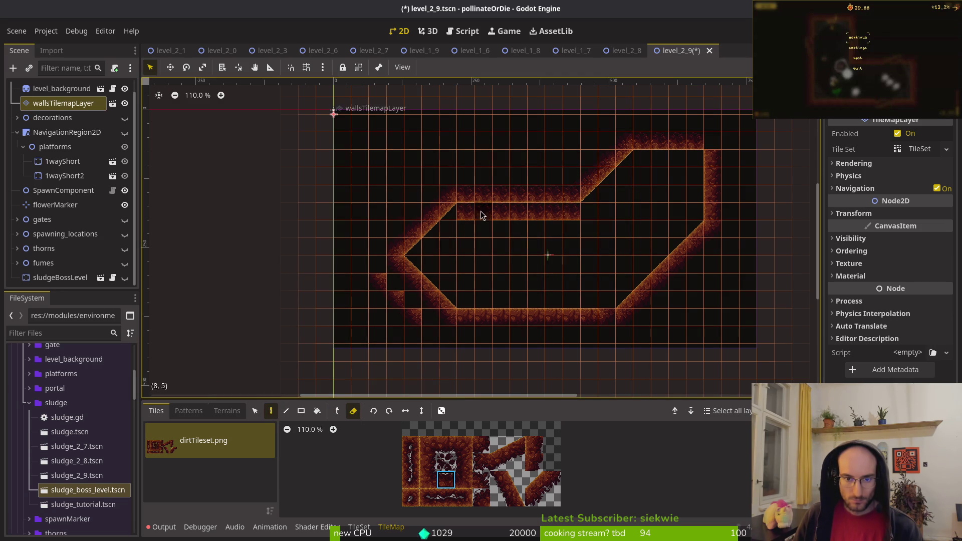
left_click_drag(375, 286, 432, 326)
scroll(612, 241, "down", 6)
key("Escape")
scroll(641, 263, "up", 5)
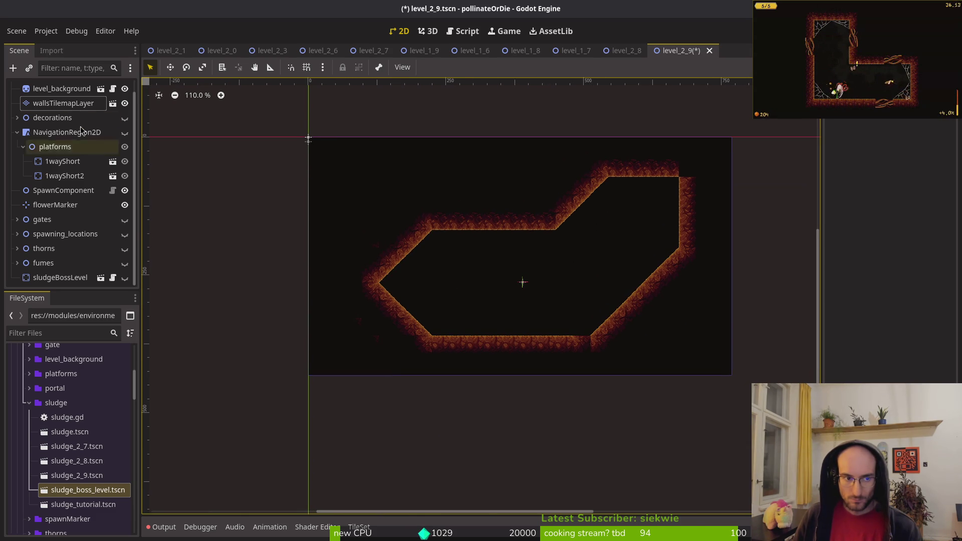
- Box-select and delete every wall tile, then pick a 3x2 diagonal dirt block
left_click(63, 102)
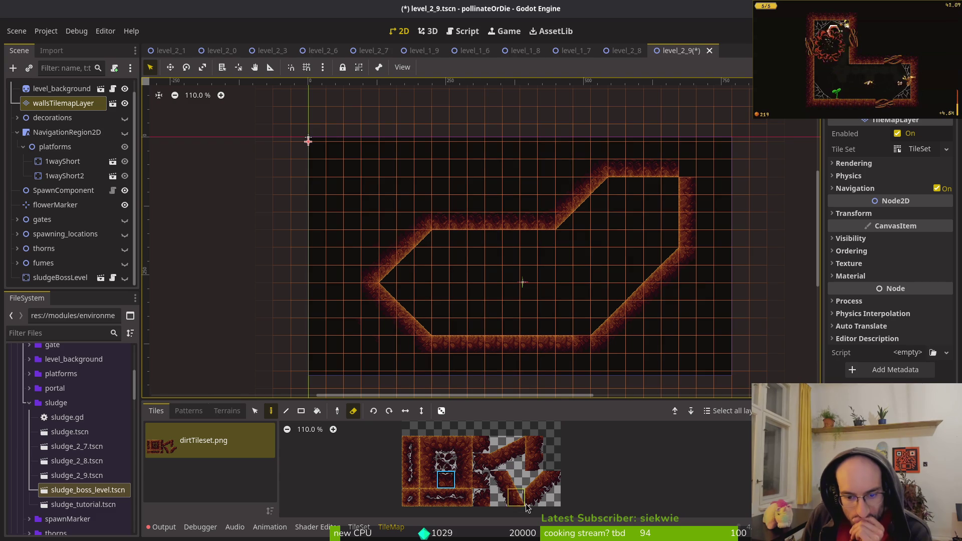
left_click_drag(559, 280, 532, 280)
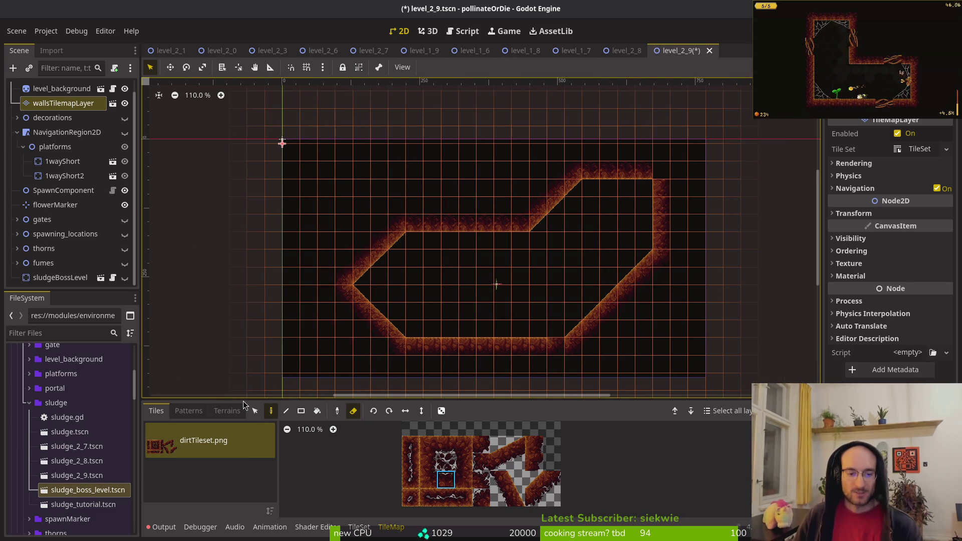
mouse_move(450, 224)
left_mouse_down()
mouse_move(402, 230)
mouse_move(426, 224)
left_mouse_up()
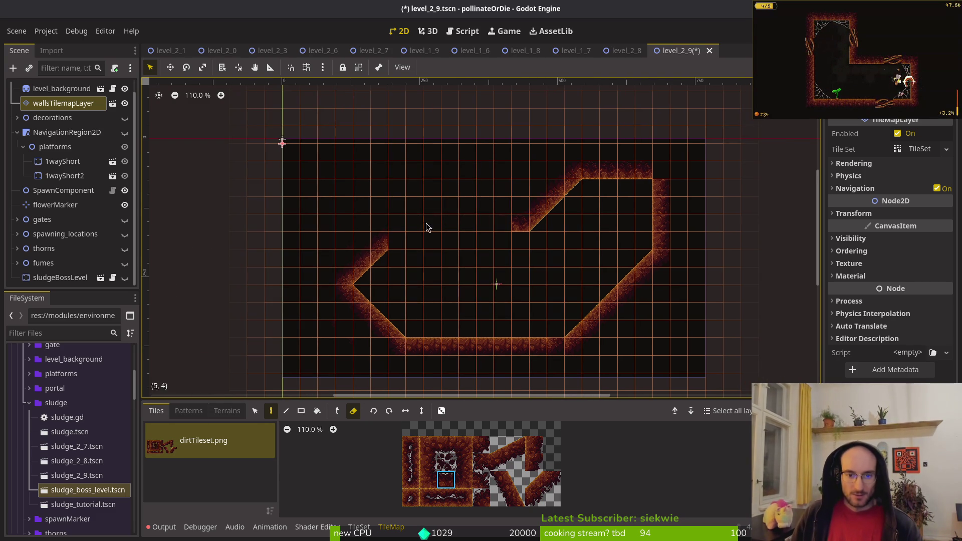
left_click(256, 412)
mouse_move(282, 143)
left_mouse_down()
mouse_move(424, 269)
mouse_move(757, 385)
left_mouse_up()
key("Delete")
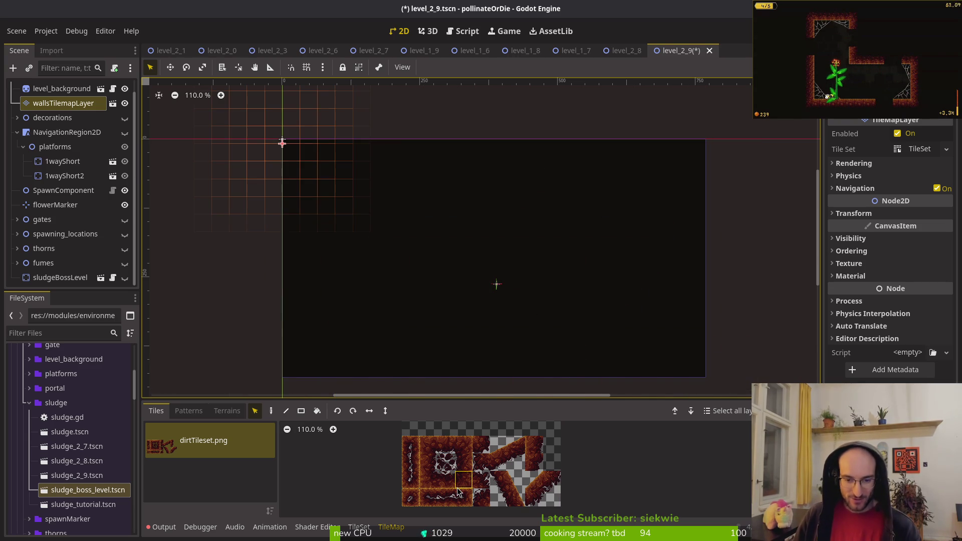
left_click(447, 460)
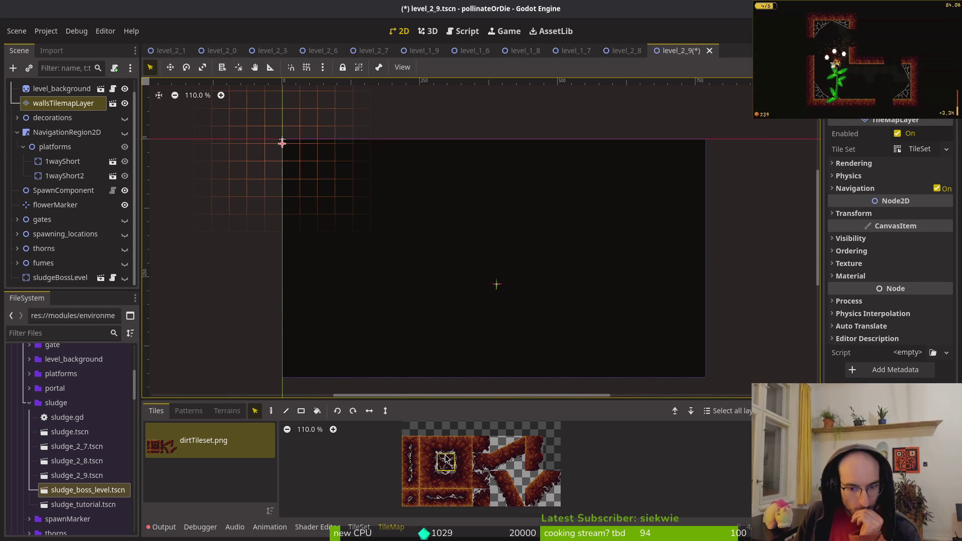
left_click_drag(499, 481, 554, 499)
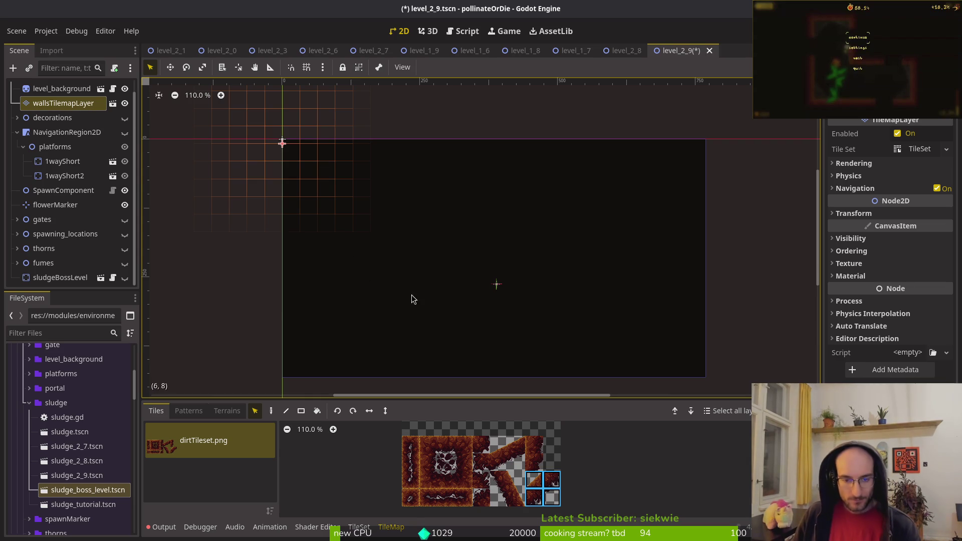
- Paint two diagonal dirt walls, one rising right and one descending from the top
left_click(271, 411)
key("e")
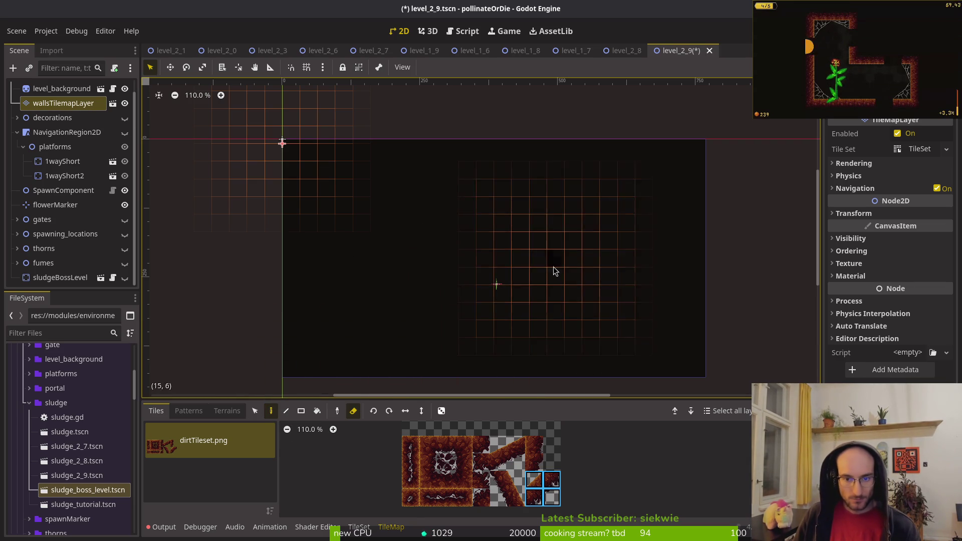
left_click(351, 414)
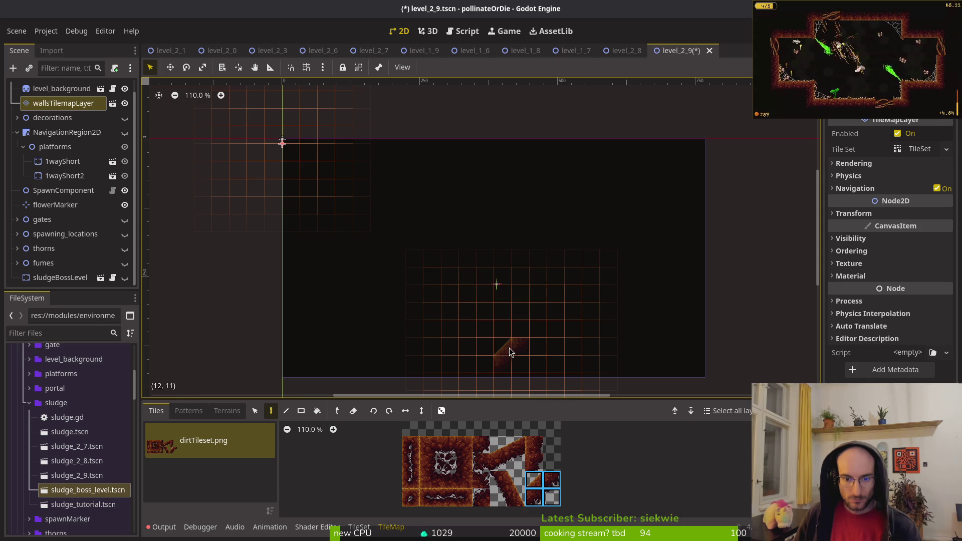
left_click_drag(508, 346, 564, 294)
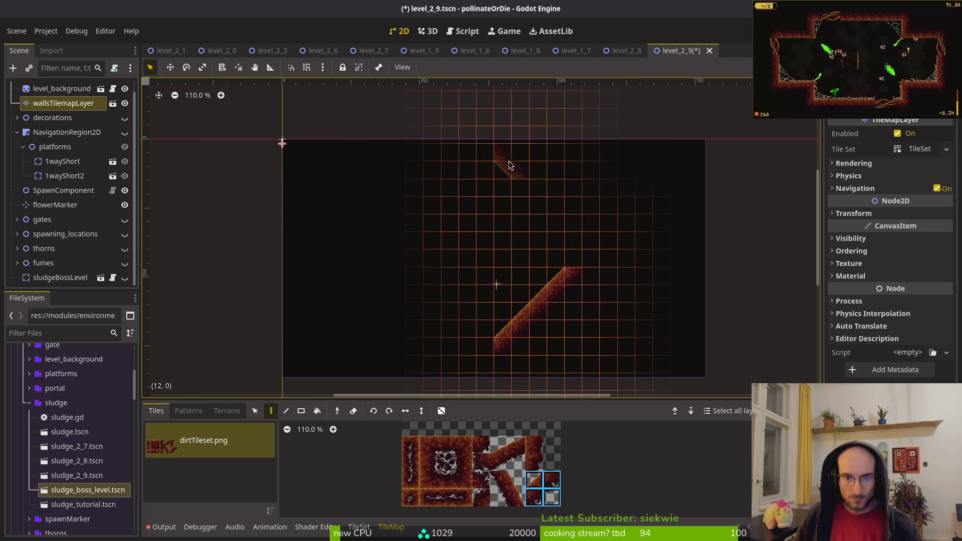
left_click_drag(511, 180, 580, 256)
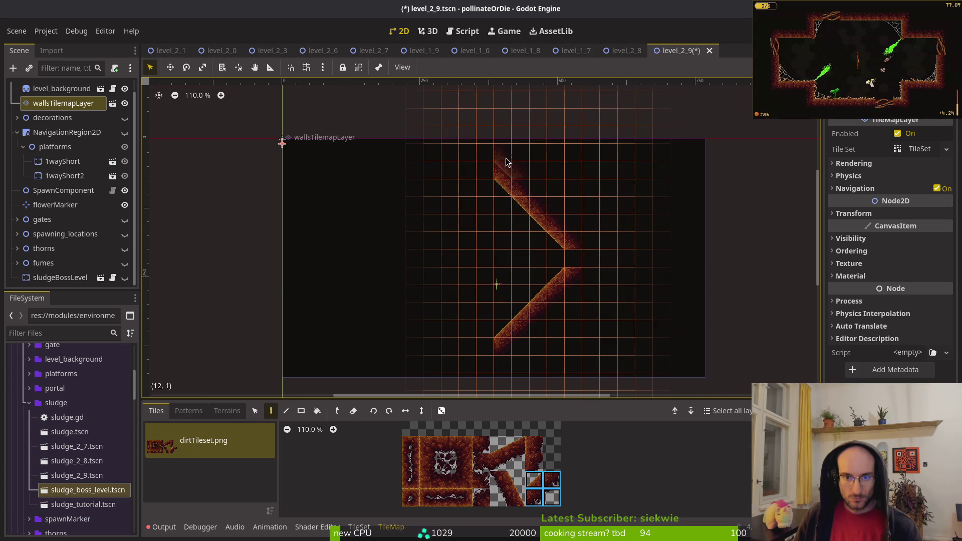
- Extend the diagonal wall to the peak and down the upper-left edge to the left corner
scroll(635, 326, "down", 5)
scroll(634, 326, "up", 5)
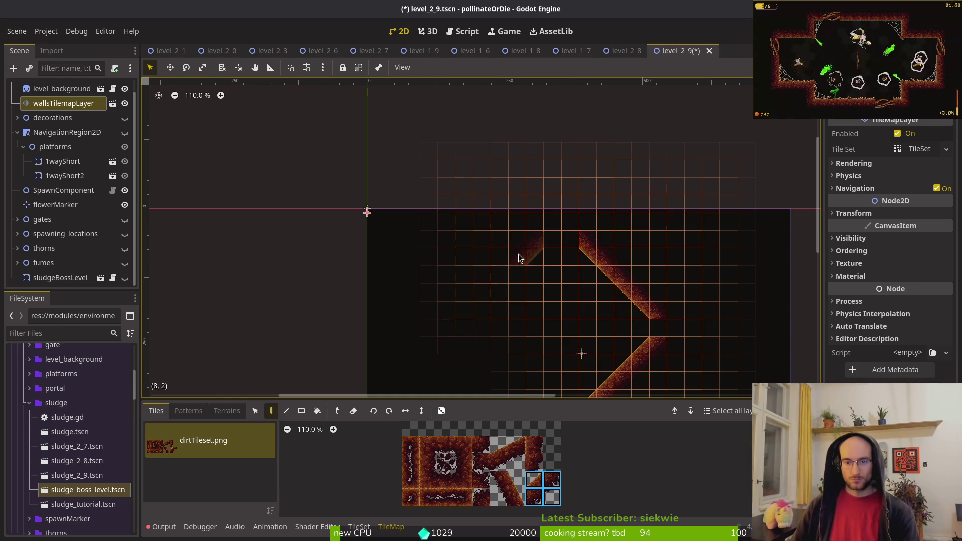
scroll(529, 271, "down", 3)
scroll(529, 270, "right", 3)
left_click(469, 150)
left_click(443, 183)
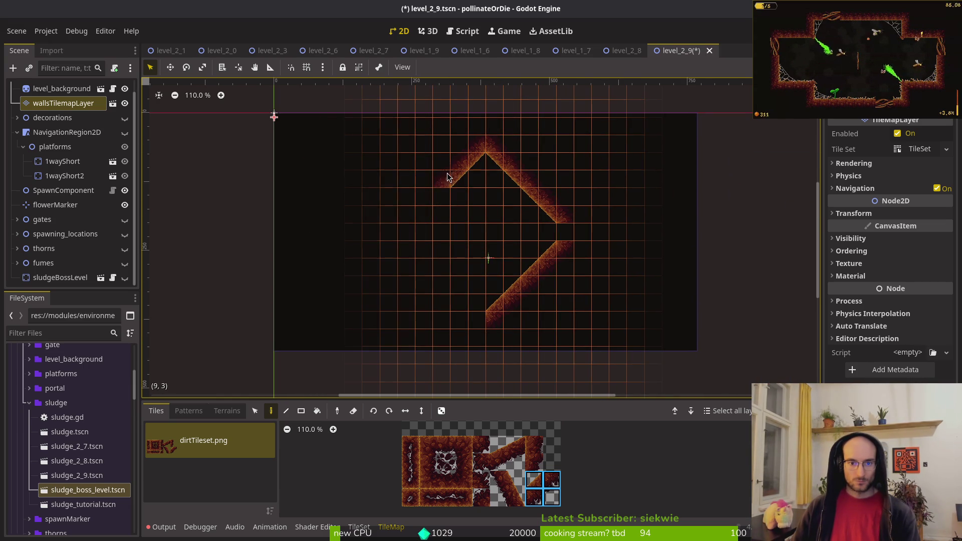
left_click(427, 201)
- Paint the diamond's lower-left edge and fill the gaps to close it
left_click(407, 220)
left_click(410, 251)
left_click(437, 270)
left_click(451, 300)
left_click(470, 319)
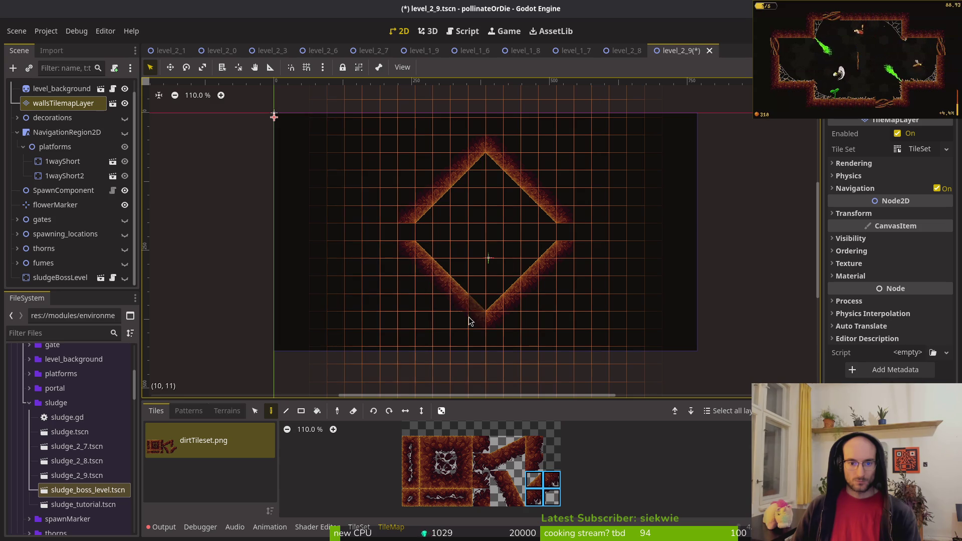
scroll(562, 285, "down", 3)
key("Escape")
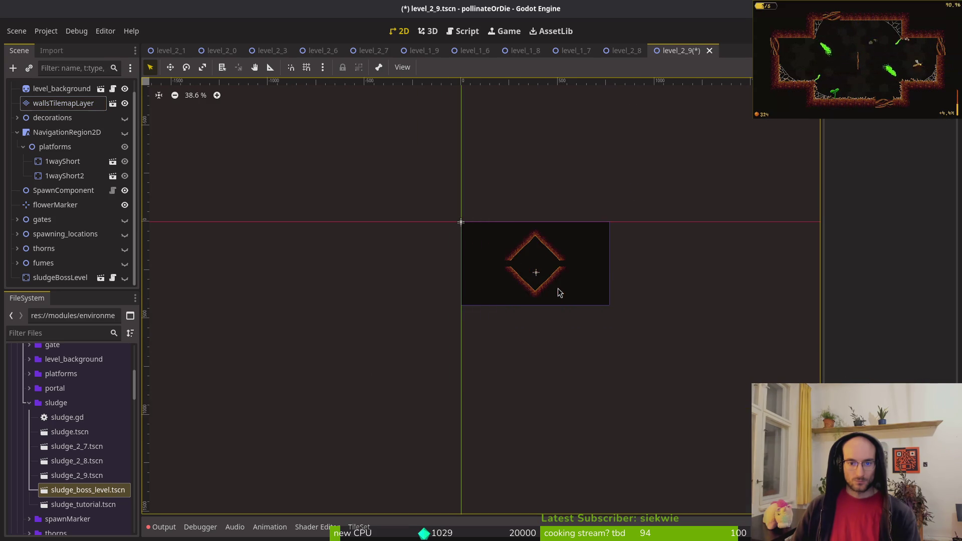
- Select the diamond's left half and shift it one cell left
scroll(544, 268, "up", 4)
scroll(544, 267, "up", 3)
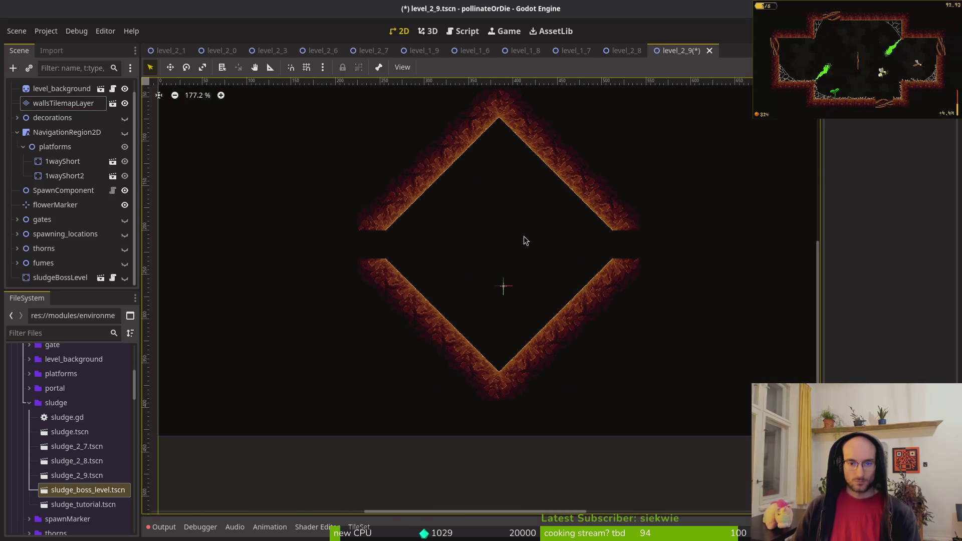
scroll(521, 248, "down", 1)
scroll(514, 235, "up", 3)
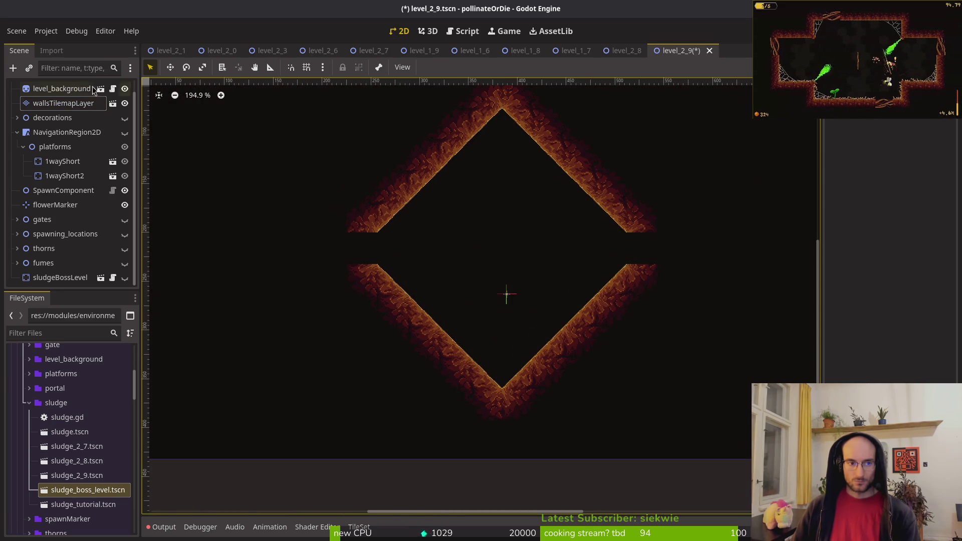
scroll(511, 232, "down", 1)
left_click(61, 104)
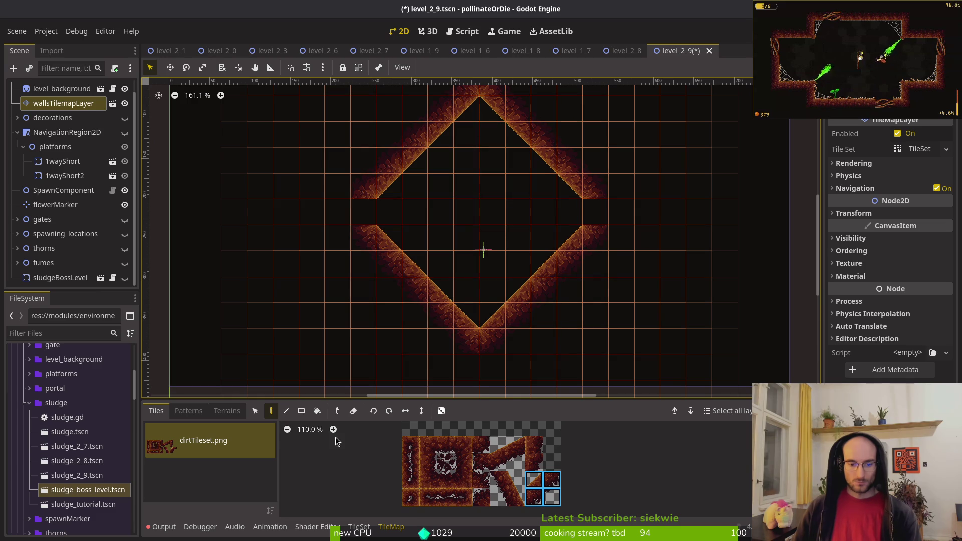
left_click(254, 411)
scroll(461, 185, "down", 1)
mouse_move(467, 103)
left_mouse_down()
mouse_move(458, 334)
mouse_move(316, 356)
left_mouse_up()
mouse_move(423, 285)
left_mouse_down()
mouse_move(369, 285)
mouse_move(392, 281)
left_mouse_up()
- Select the diamond's right half and shift it two cells right
left_click_drag(453, 98, 601, 333)
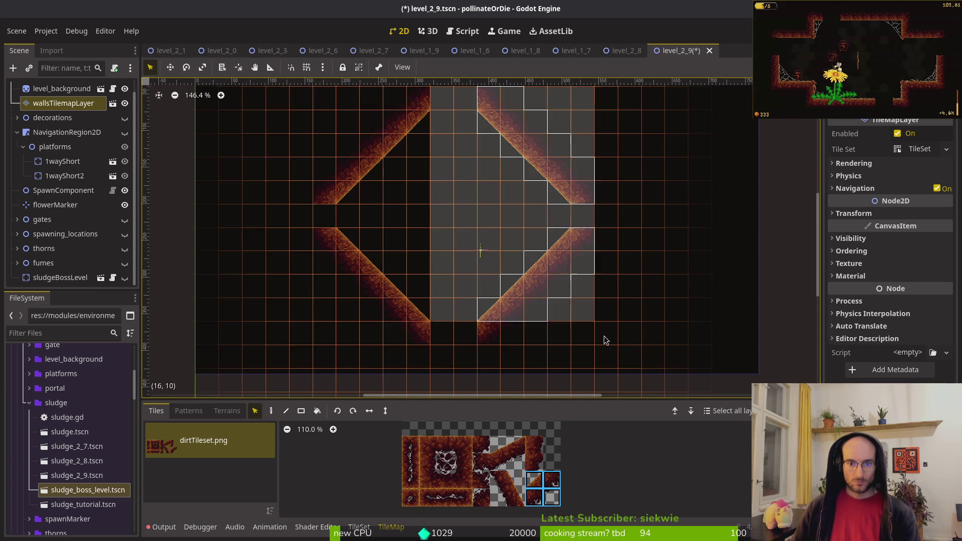
left_click_drag(547, 280, 583, 280)
scroll(584, 279, "down", 4)
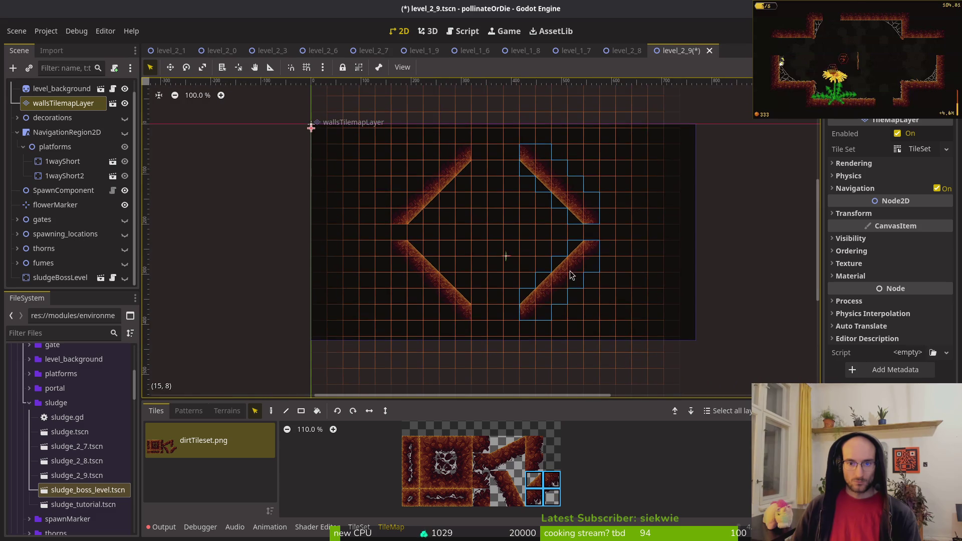
key("Escape")
- Undo an accidental background sprite move and reselect the walls tilemap layer
scroll(528, 256, "down", 4)
scroll(506, 260, "up", 4)
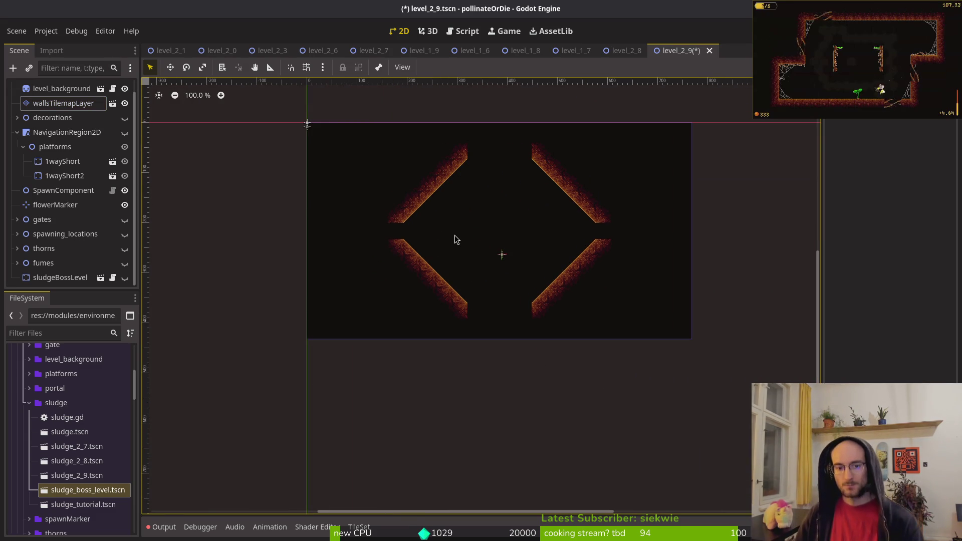
left_click_drag(362, 147, 525, 333)
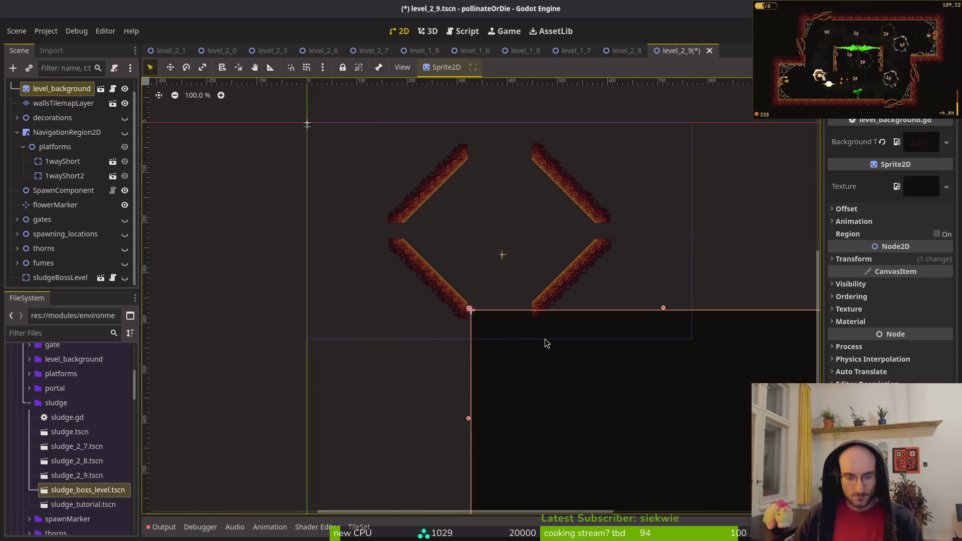
key("ctrl+z")
left_click(294, 196)
left_click(63, 103)
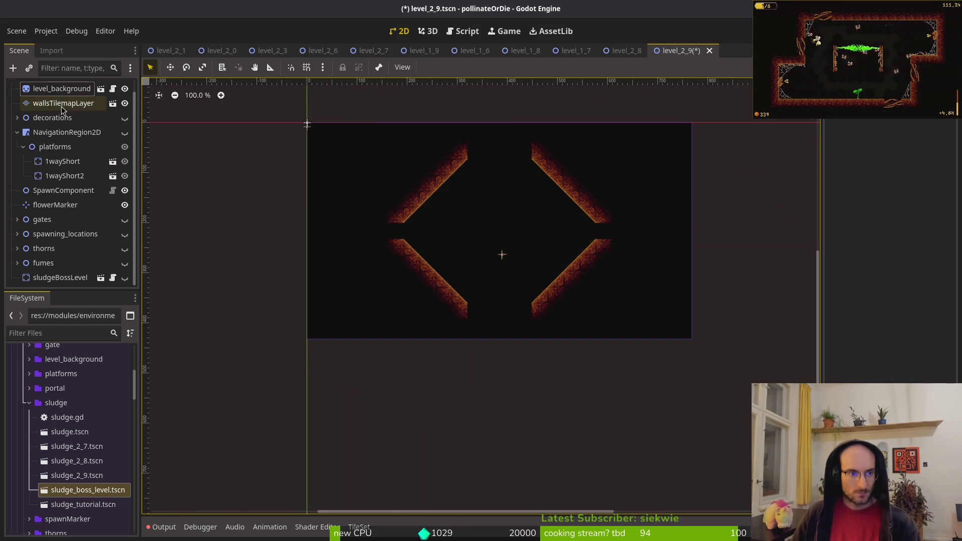
left_click_drag(357, 128, 499, 322)
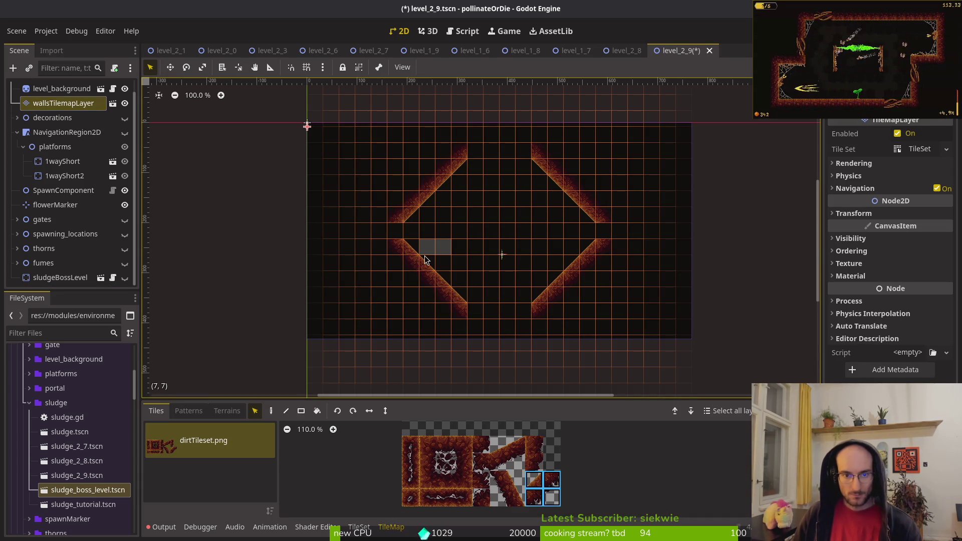
key("Escape")
left_click_drag(355, 134, 480, 303)
key("Escape")
left_click(64, 102)
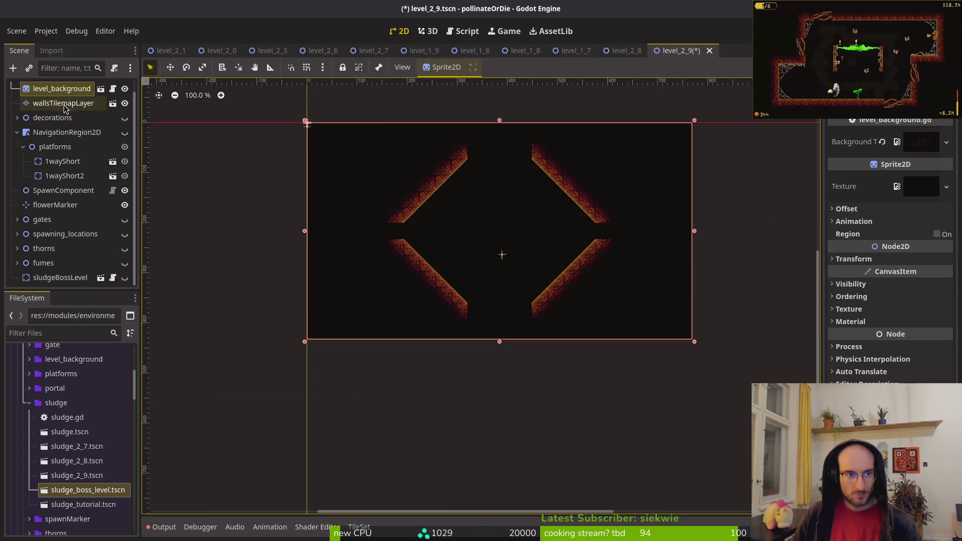
- Move the right diagonal walls one more cell to the right
mouse_move(369, 155)
left_mouse_down()
mouse_move(496, 304)
mouse_move(444, 307)
left_mouse_up()
left_click_drag(472, 139, 643, 332)
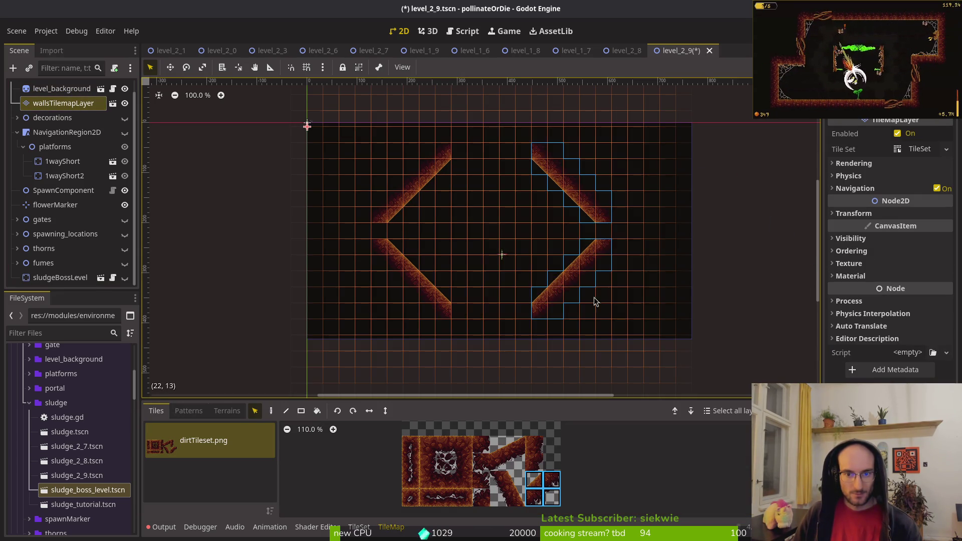
left_click_drag(575, 279, 584, 282)
left_click(346, 188)
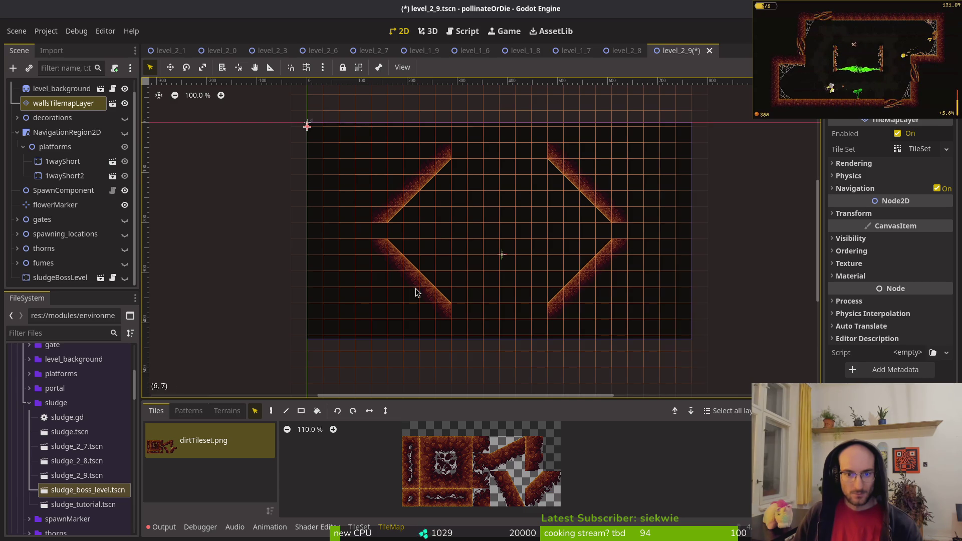
- Paint flat dirt rows along the bottom and top, joining the diagonal walls
left_click(444, 446)
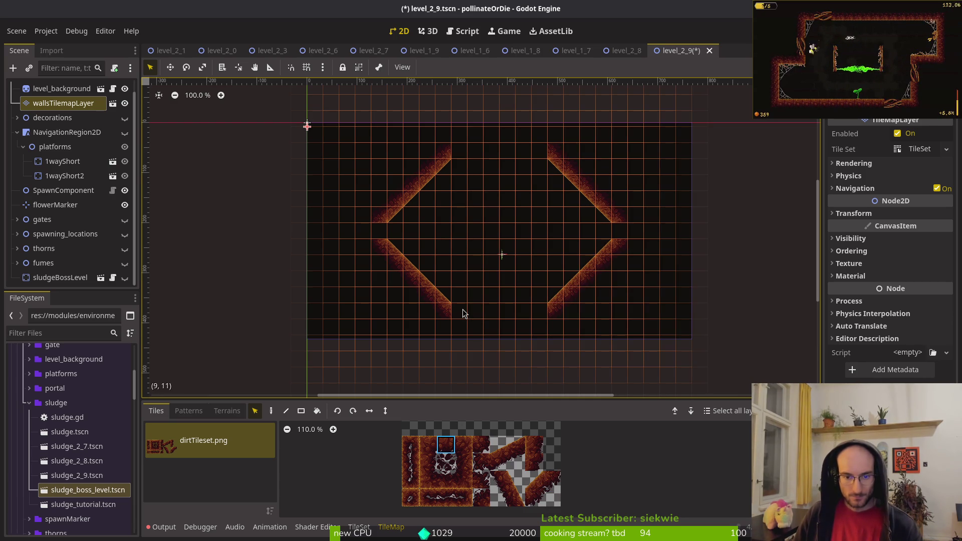
key("d")
left_click_drag(458, 307, 548, 314)
left_click(445, 480)
left_click_drag(458, 153, 543, 153)
left_click(464, 462)
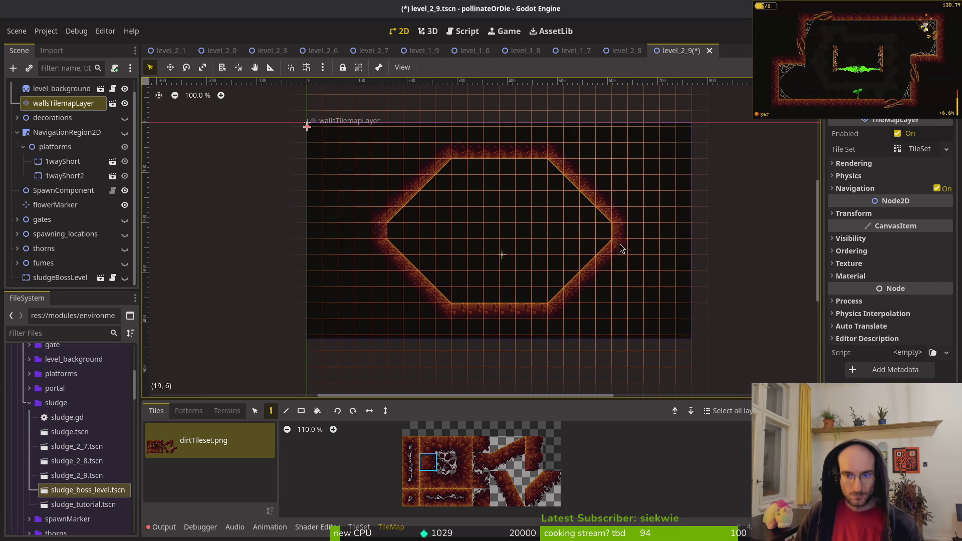
key("Escape")
- Paint dirt wall tiles along the upper-left diagonal of the room
scroll(623, 262, "down", 5)
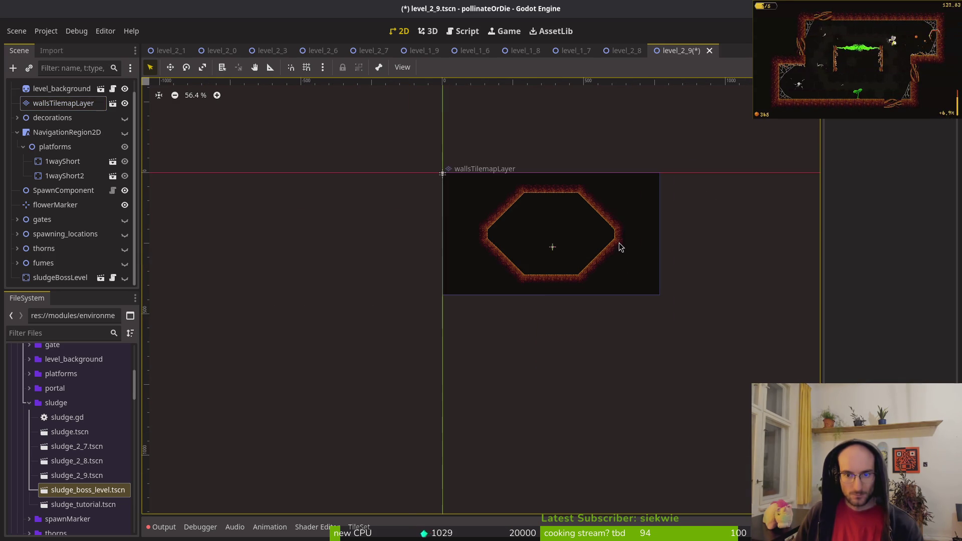
scroll(602, 246, "up", 8)
left_click(63, 103)
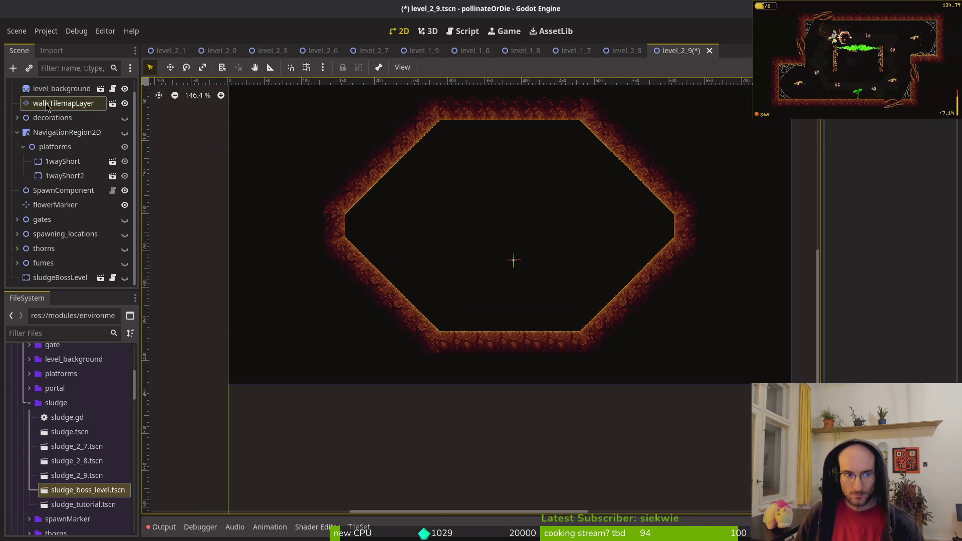
left_click(464, 462)
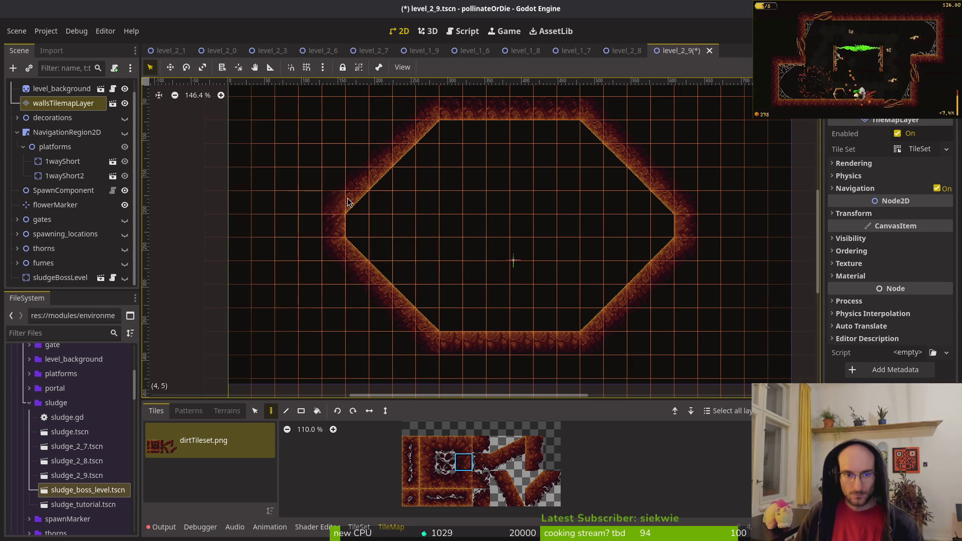
left_click_drag(356, 202, 357, 228)
- Paint a horizontally mirrored 2x2 slope on the lower-left wall and save the scene
left_click(429, 462)
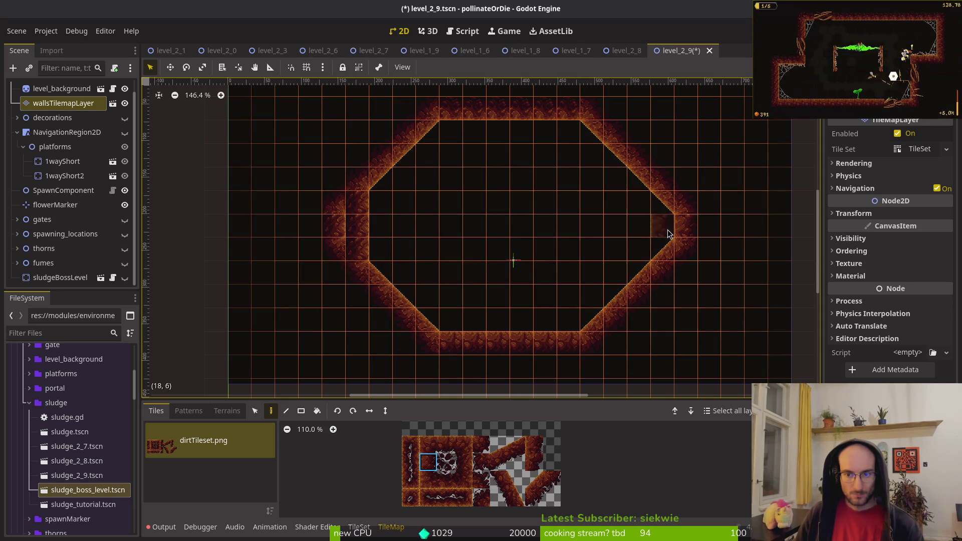
scroll(677, 265, "down", 9)
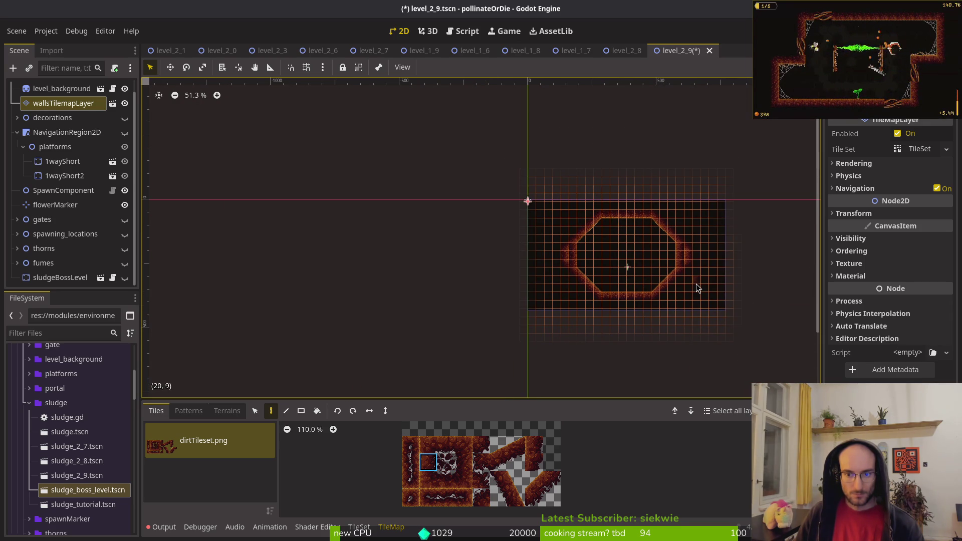
scroll(664, 255, "up", 4)
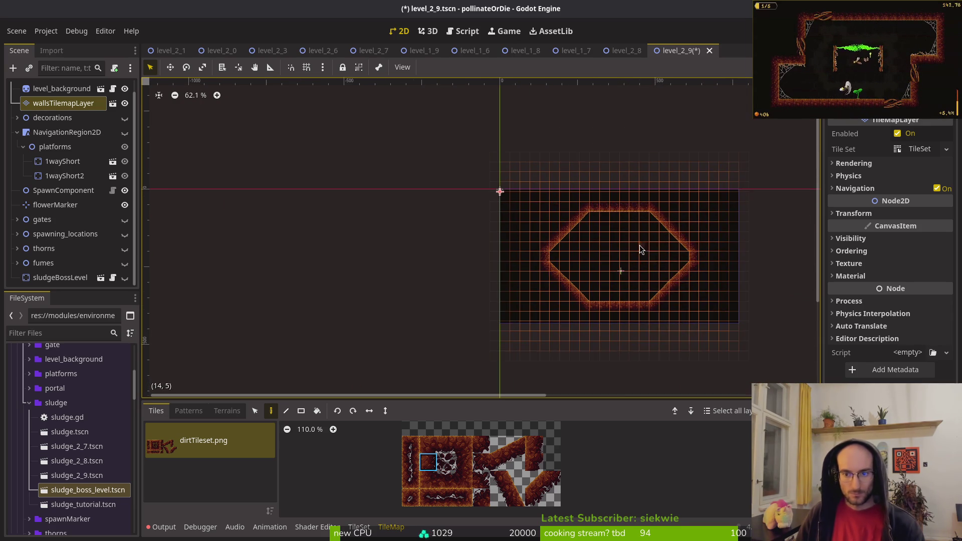
left_click_drag(534, 239, 421, 219)
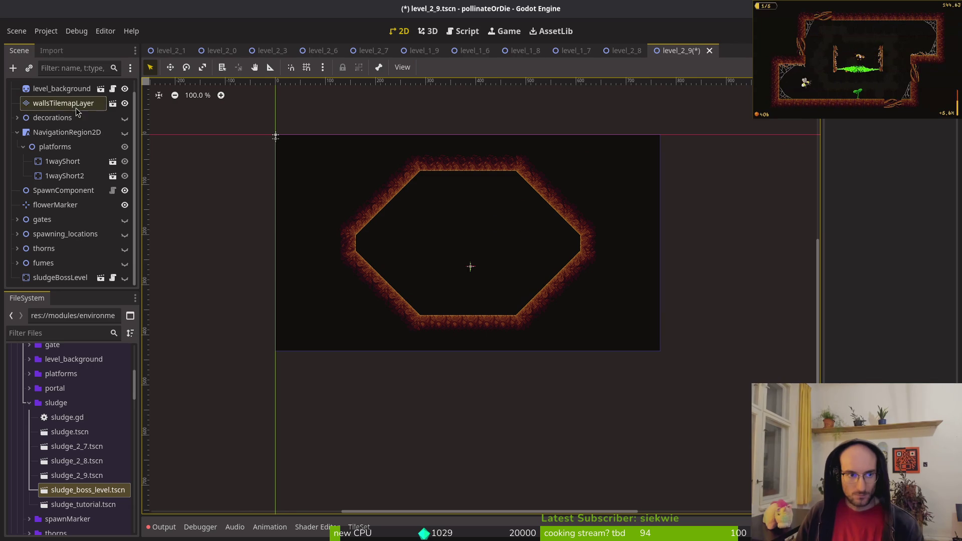
mouse_move(502, 225)
left_mouse_down()
mouse_move(487, 199)
mouse_move(475, 239)
left_mouse_up()
left_click_drag(499, 445, 516, 462)
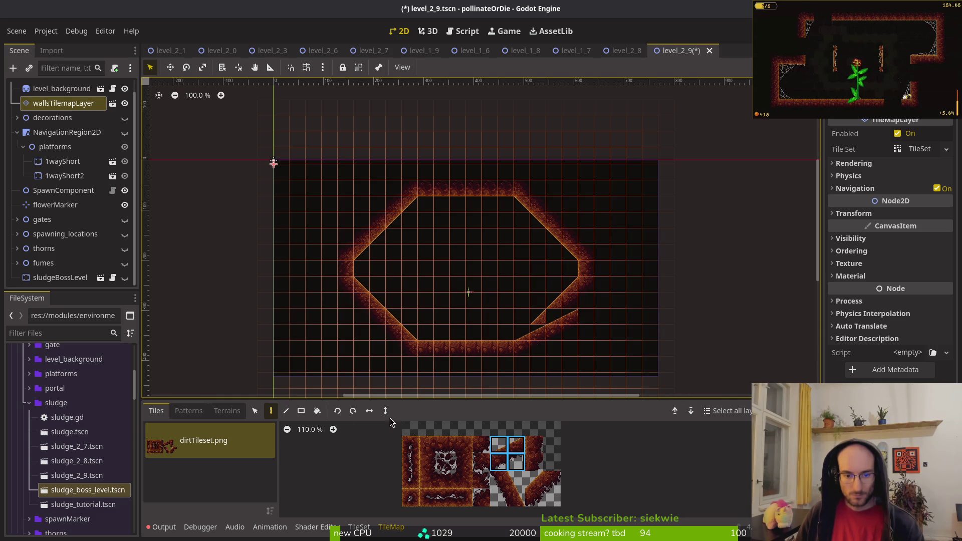
left_click(364, 416)
left_click(365, 320)
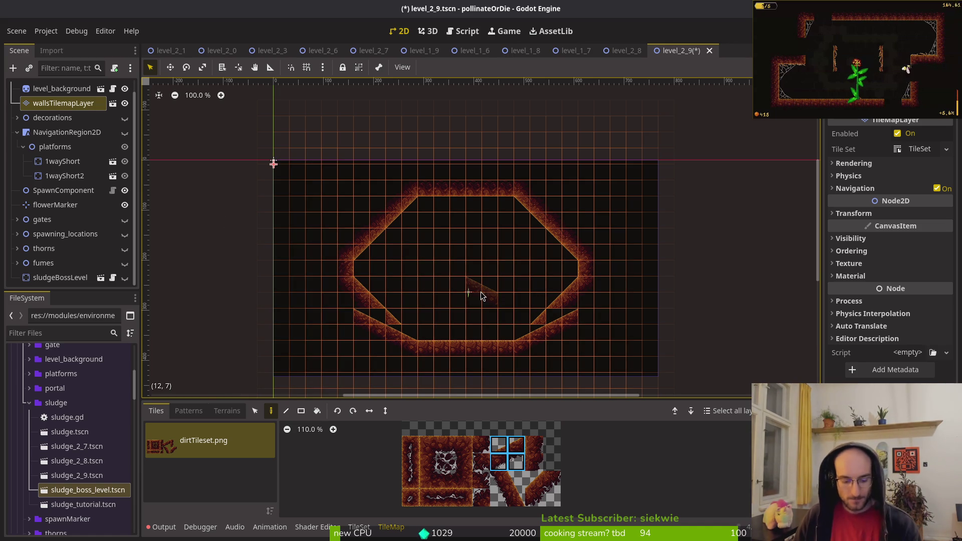
key("ctrl+s")
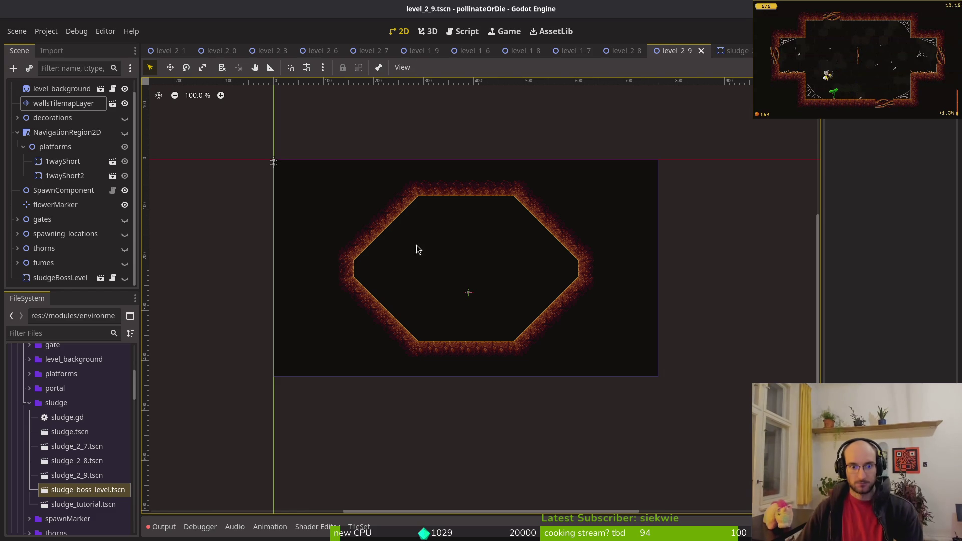
- On wallsTilemapLayer, stamp the 2x2 dirt slope beyond the lower-right wall and a mirrored slope beyond the lower-left wall
scroll(487, 331, "up", 5)
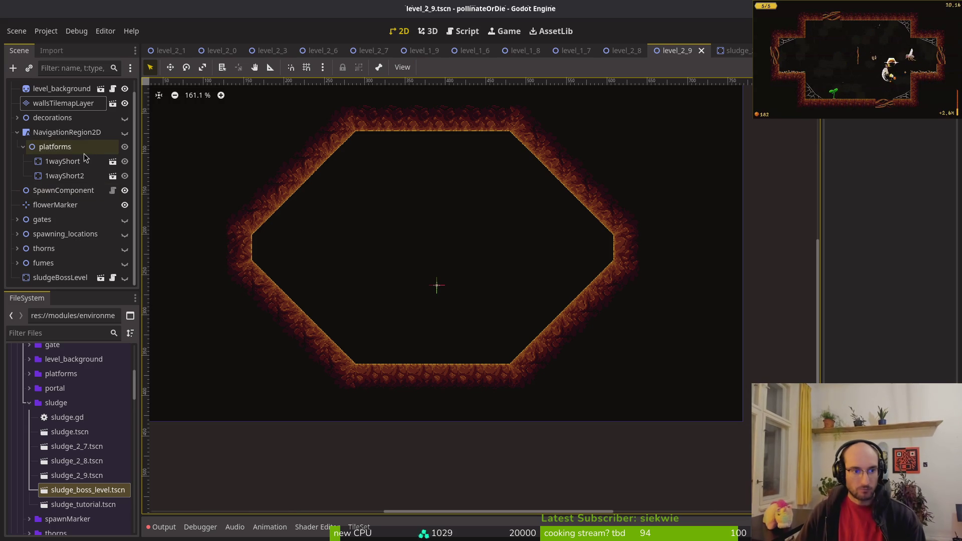
left_click(45, 107)
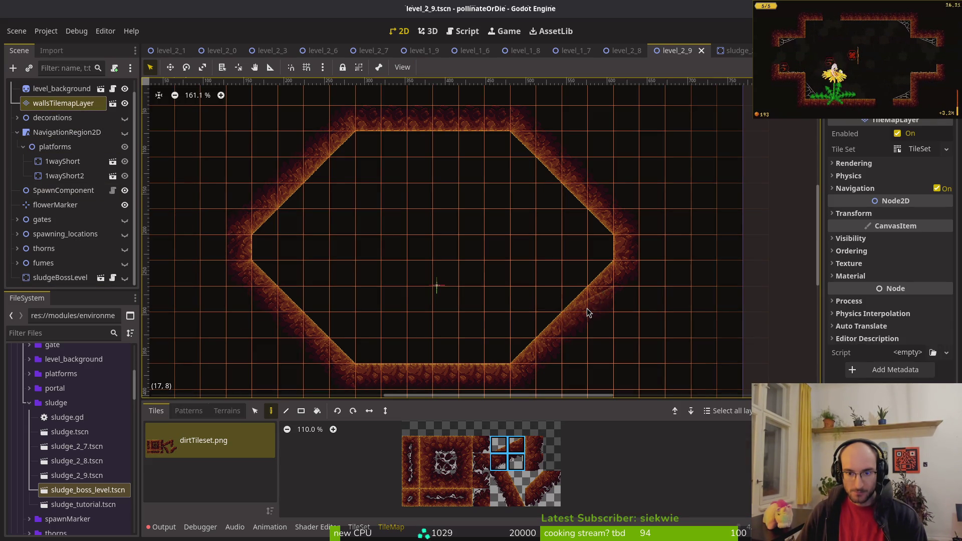
left_click_drag(587, 309, 636, 289)
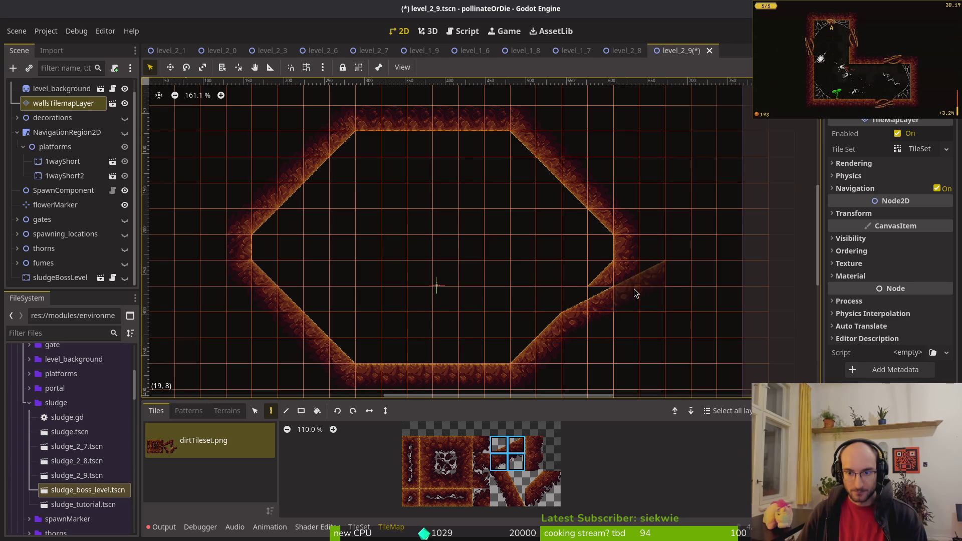
left_click(369, 411)
left_click_drag(270, 316, 232, 294)
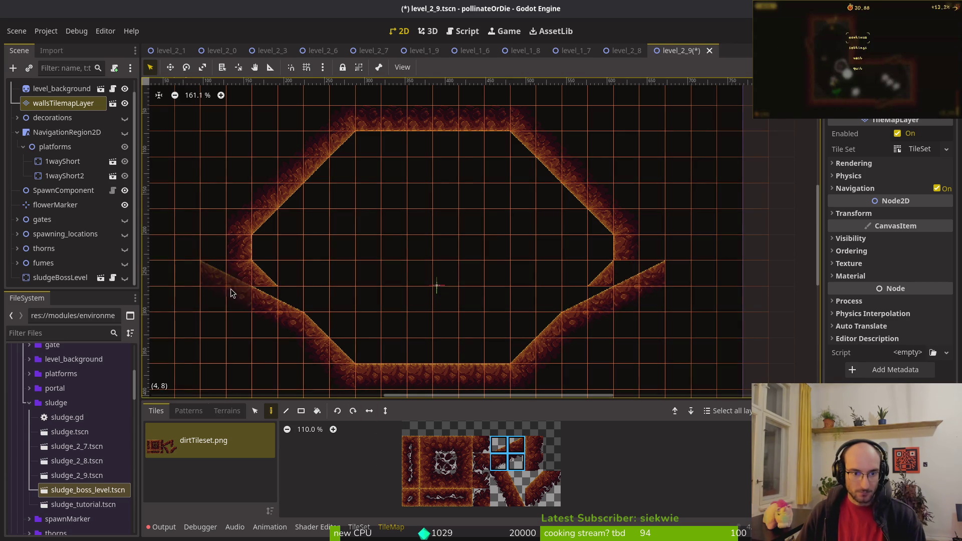
- Stamp dirt slopes beyond the upper-right and upper-left walls, flipping the slope as needed
left_click(369, 411)
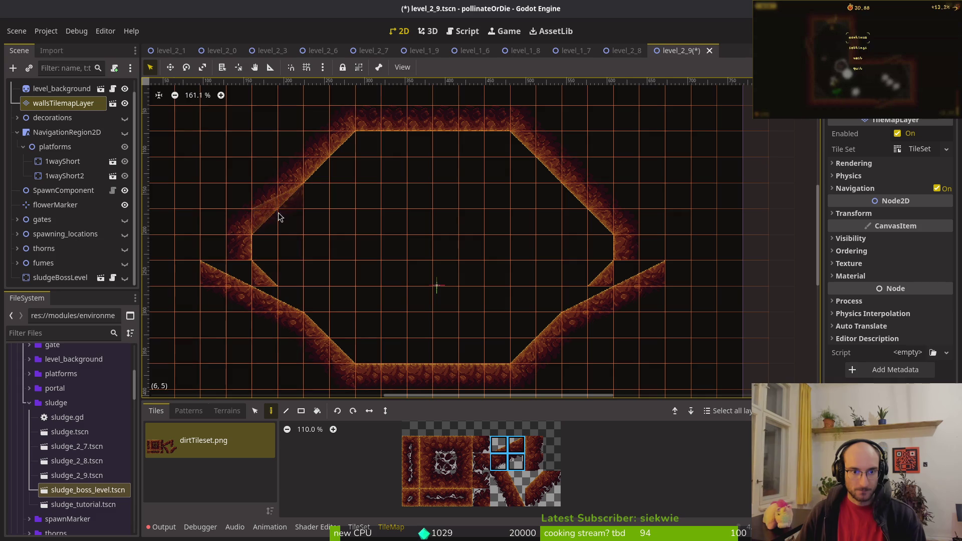
left_click(367, 416)
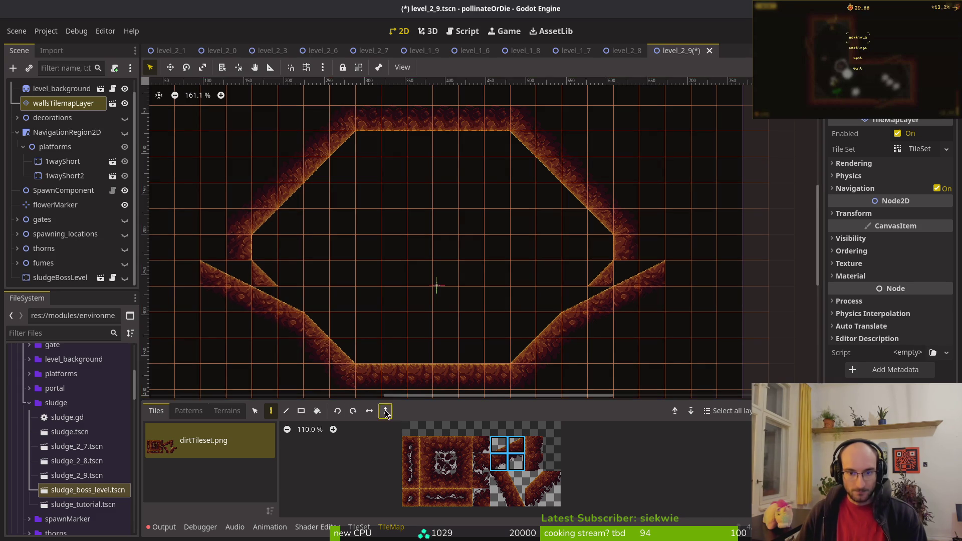
left_click(591, 195)
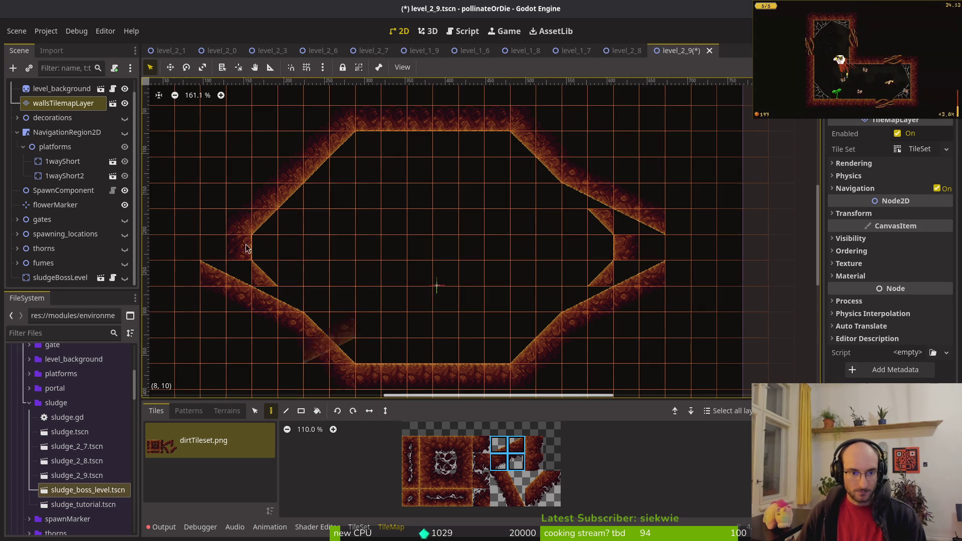
left_click(230, 221)
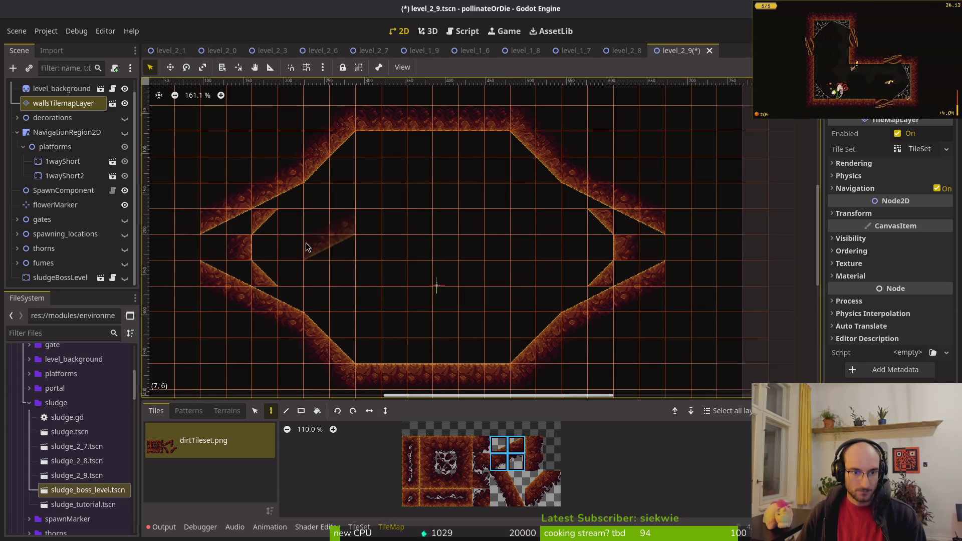
- Erase the leftover inner wall tiles on both sides of the room and save the scene
scroll(371, 234, "down", 1)
right_click(275, 208)
right_click(252, 228)
right_click(275, 253)
right_click(604, 228)
right_click(582, 253)
right_click(596, 236)
right_click(582, 206)
key("ctrl+s")
- Fill the room's left and right corners with single corner wall tiles on wallsTilemapLayer
left_click(63, 104)
left_click(58, 98)
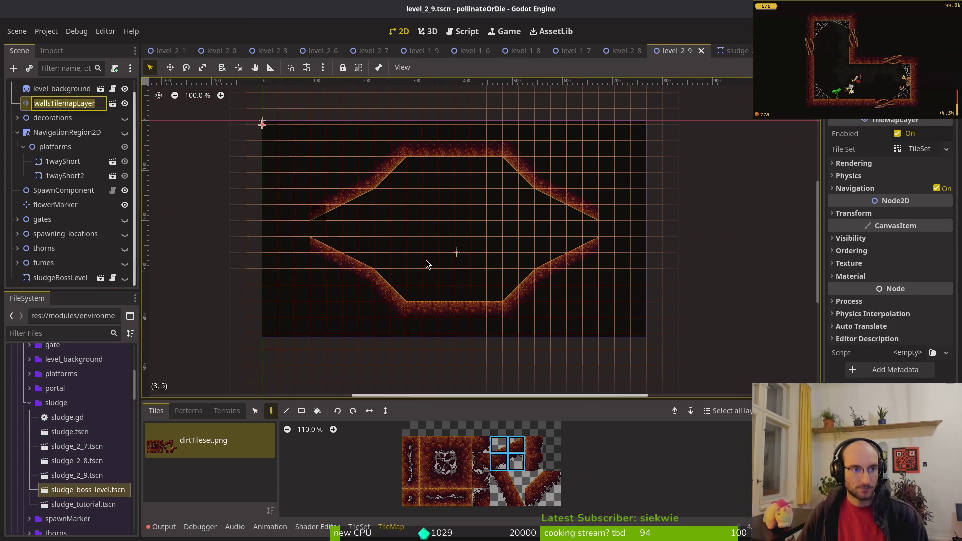
key("Escape")
scroll(308, 236, "up", 4)
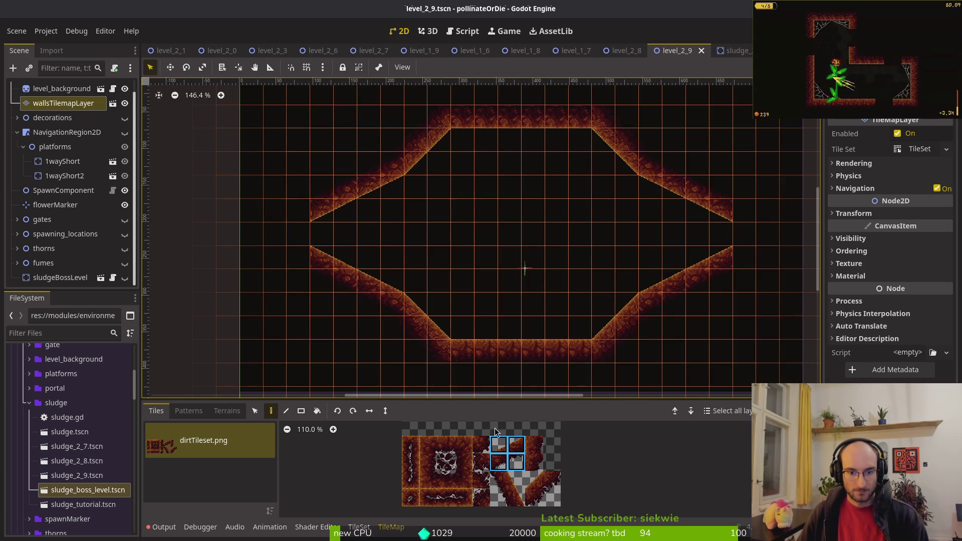
left_click(463, 462)
left_click(299, 234)
left_click(427, 463)
left_click(743, 234)
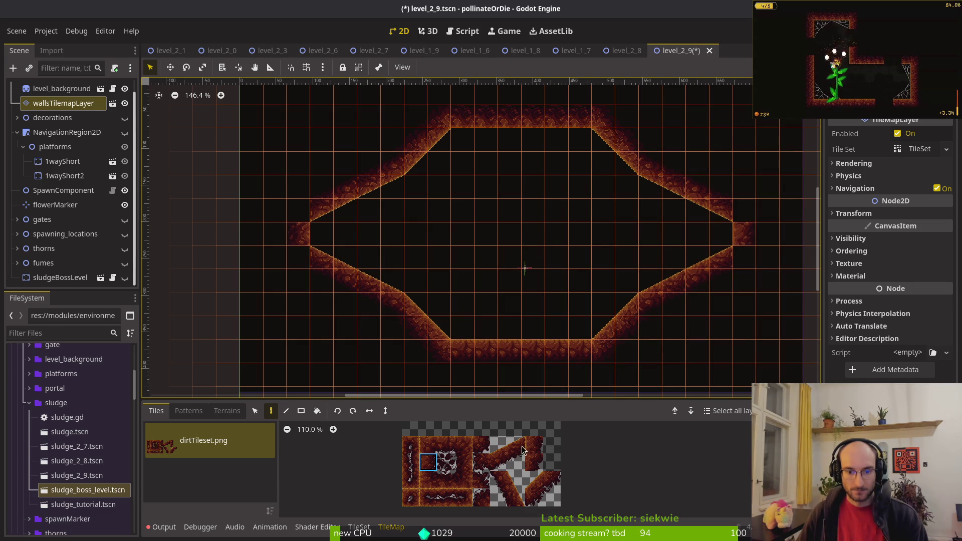
- Try other dirt tiles from the tileset, then deselect the walls layer to view the result
left_click(552, 480)
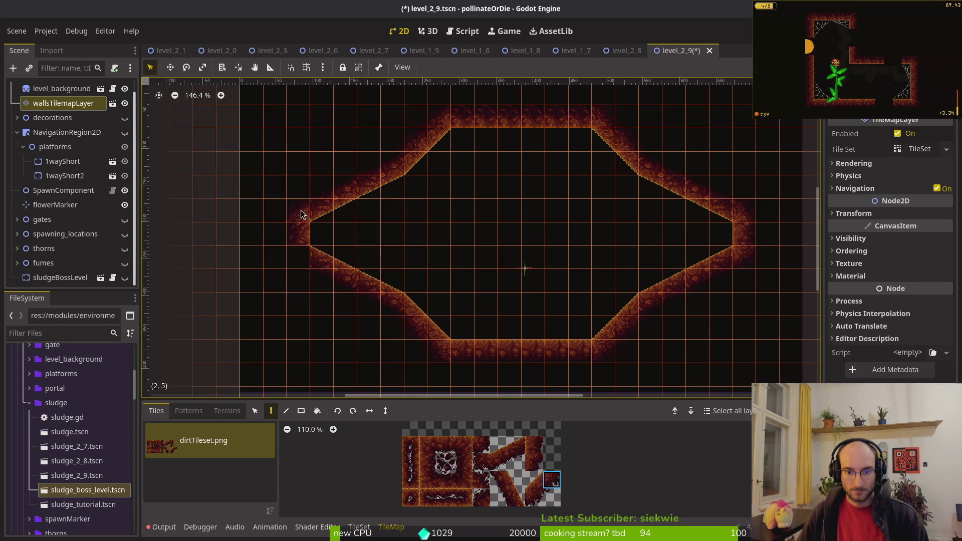
left_click(534, 498)
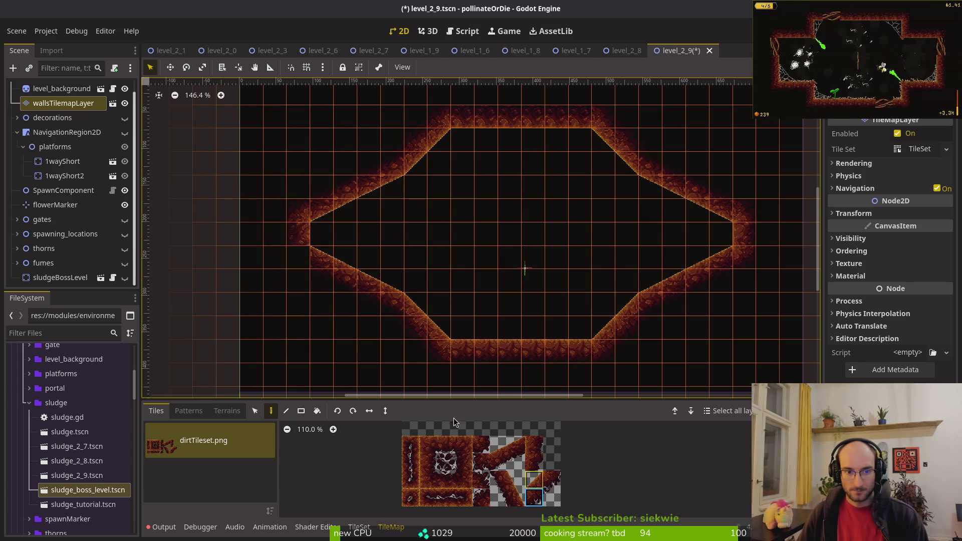
key("Escape")
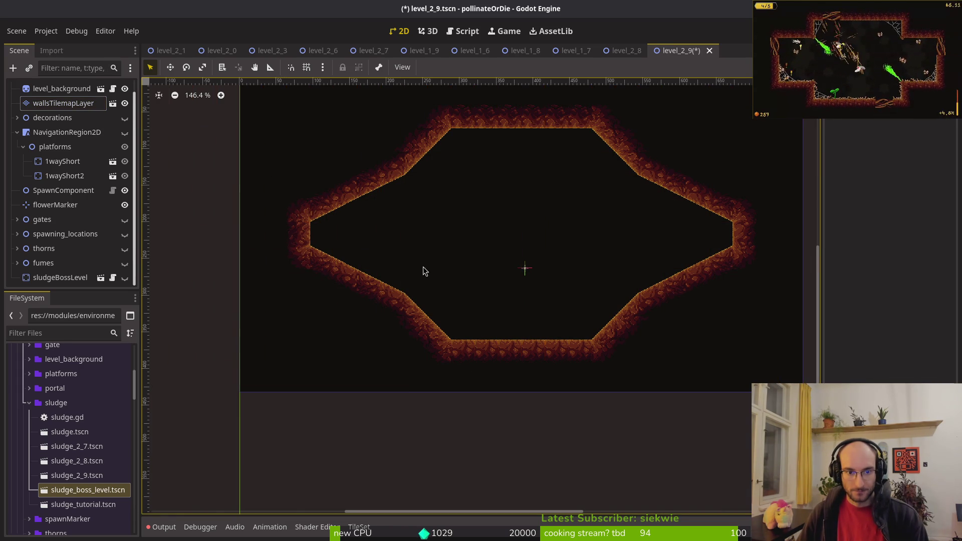
- Move the flower marker down onto the cave's floor
key("ctrl+0")
scroll(526, 236, "up", 3)
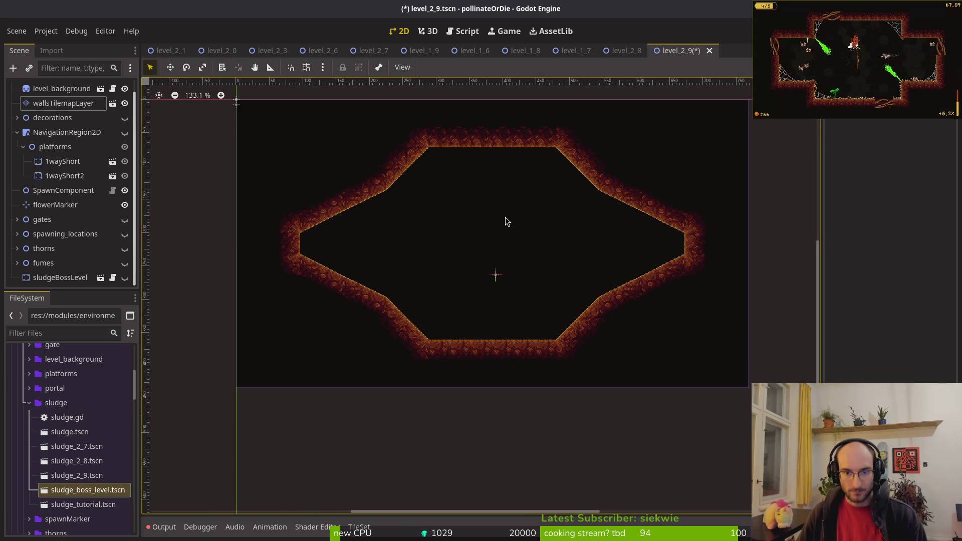
scroll(491, 273, "up", 6)
mouse_move(498, 281)
left_mouse_down()
mouse_move(483, 367)
mouse_move(421, 377)
mouse_move(427, 382)
left_mouse_up()
scroll(482, 367, "up", 2)
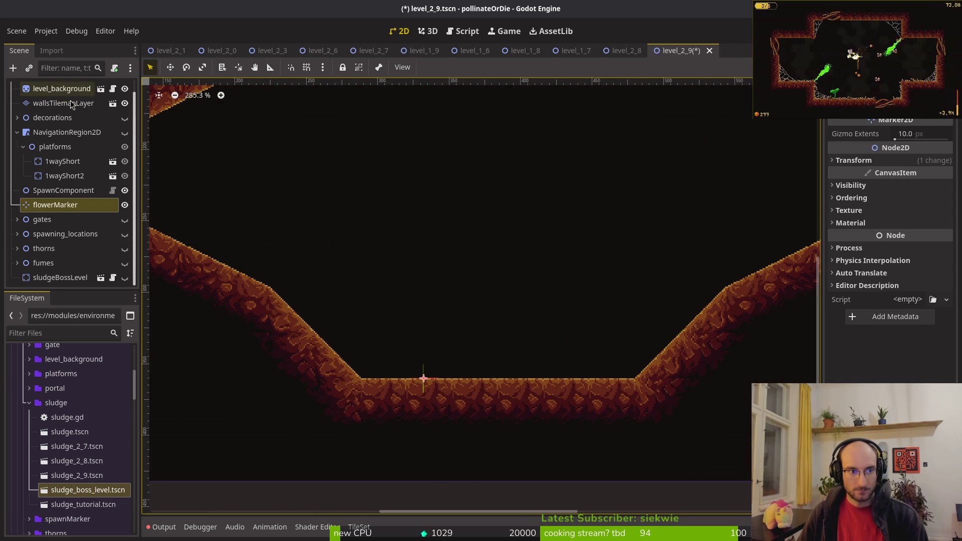
- Edit the middle floor and ceiling on wallsTilemapLayer, then deselect the layer
left_click(63, 103)
scroll(468, 205, "down", 4)
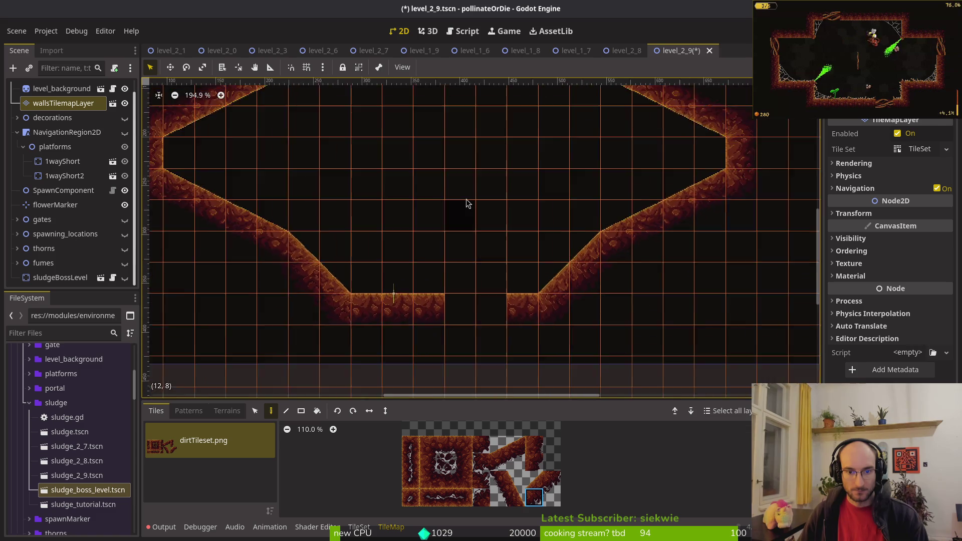
scroll(443, 209, "up", 2)
scroll(430, 193, "down", 2)
key("Escape")
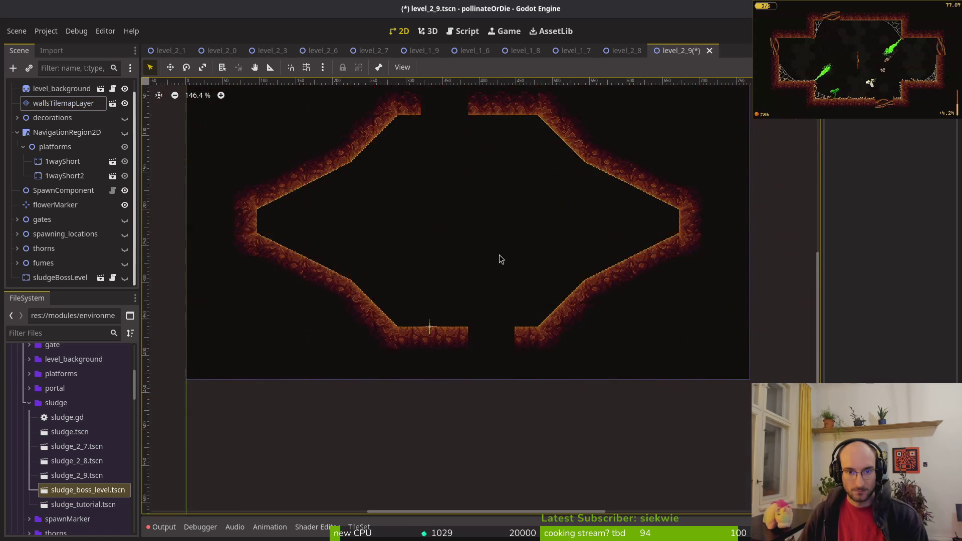
scroll(468, 267, "up", 2)
- Adjust the flower marker beside the central gap, save the level, and frame the arena at 100%
left_click(391, 284)
scroll(411, 263, "up", 5)
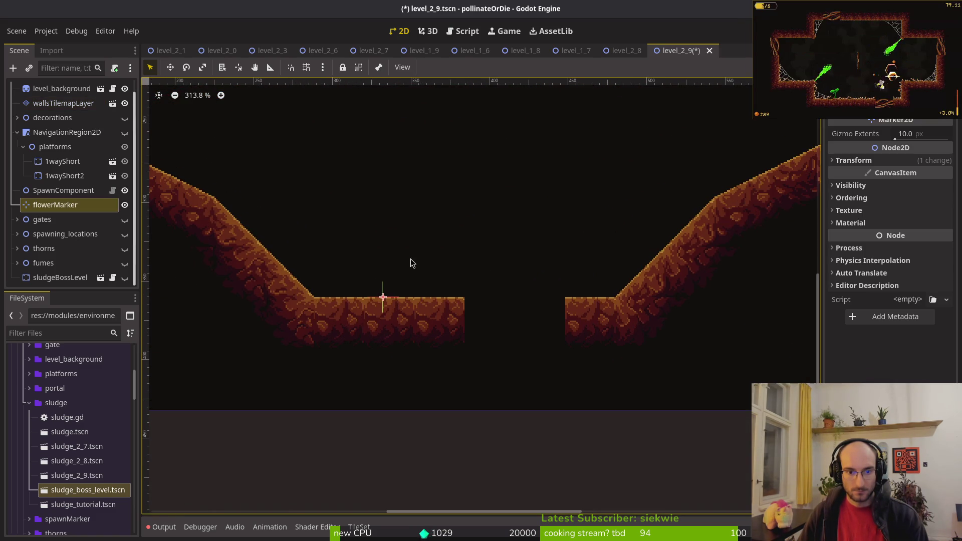
key("ctrl+z")
left_click(394, 260)
key("ctrl+s")
key("ctrl+0")
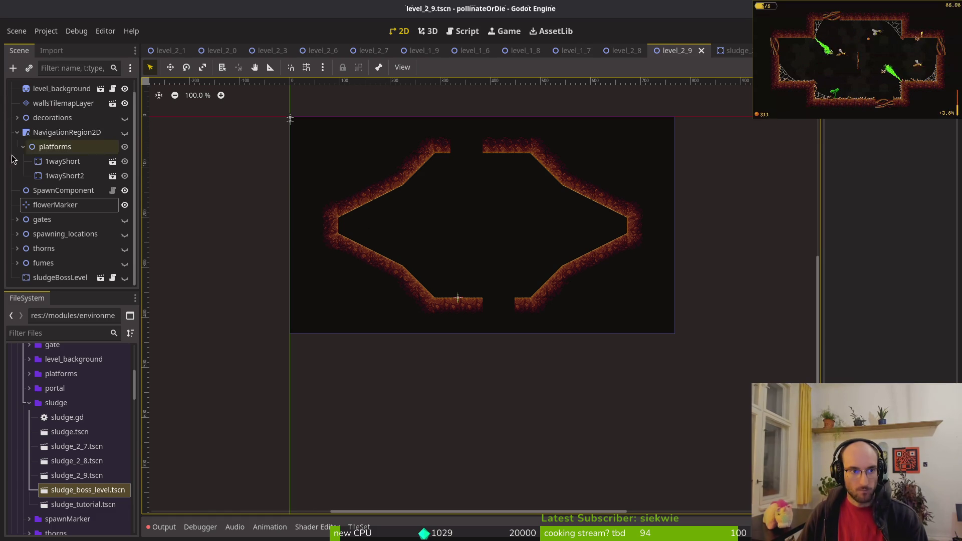
left_click(18, 132)
left_click(18, 146)
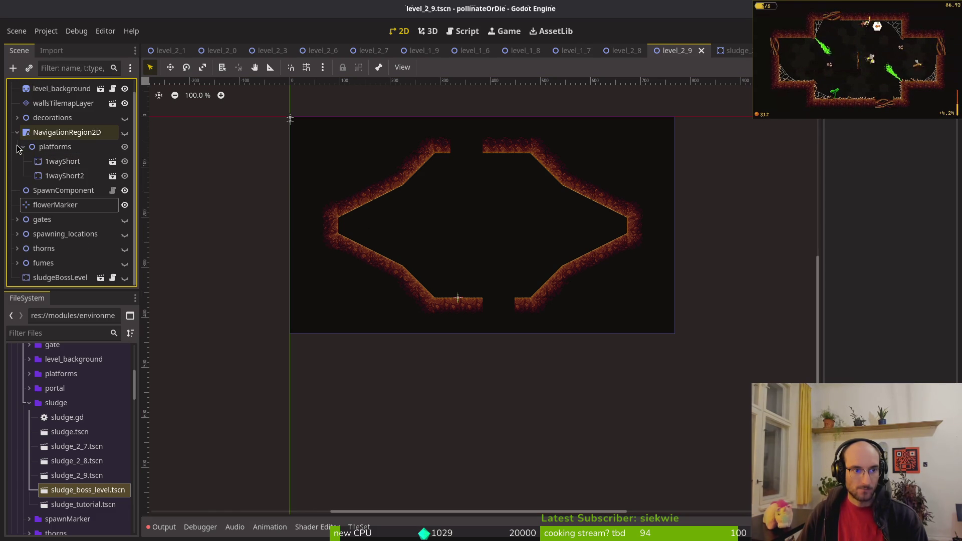
- Show the decorations and tuck the web1x4 web into the lower-left corner
left_click(18, 146)
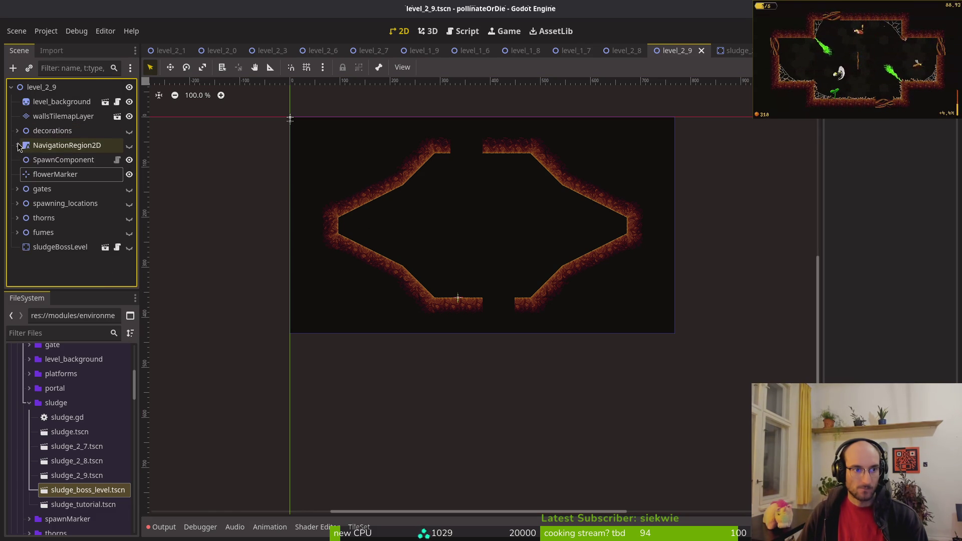
left_click(129, 131)
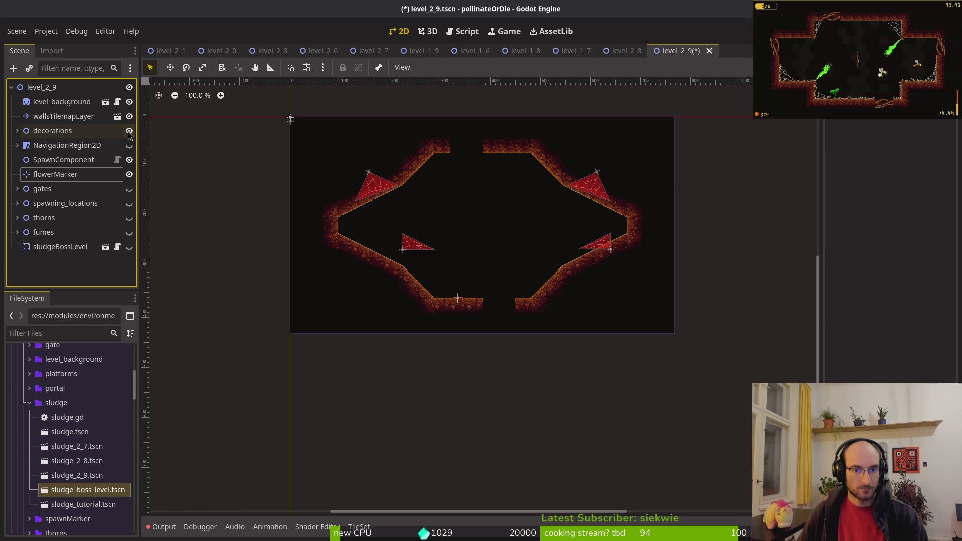
scroll(475, 226, "up", 5)
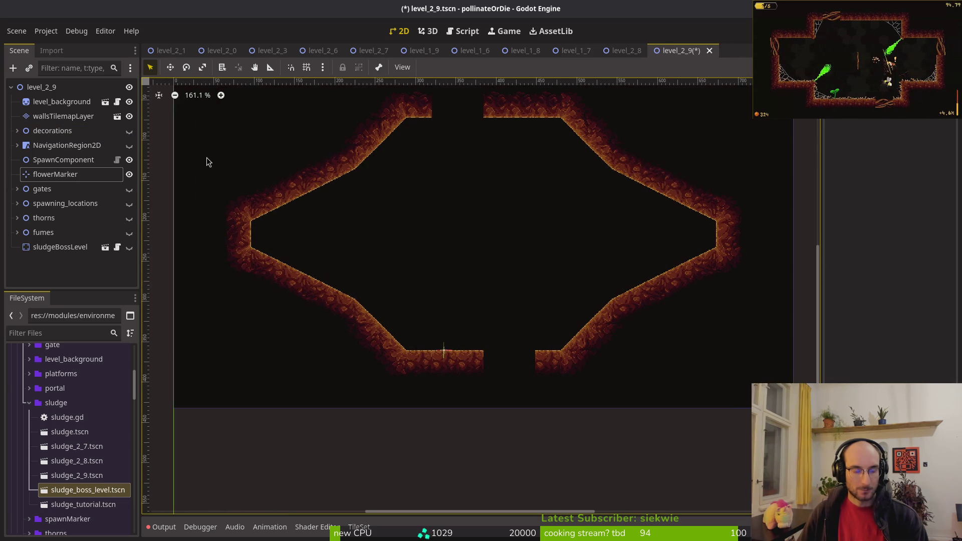
scroll(372, 180, "up", 4)
scroll(389, 227, "left", 3)
mouse_move(321, 216)
left_mouse_down()
mouse_move(379, 323)
mouse_move(361, 328)
left_mouse_up()
left_click_drag(362, 331, 363, 331)
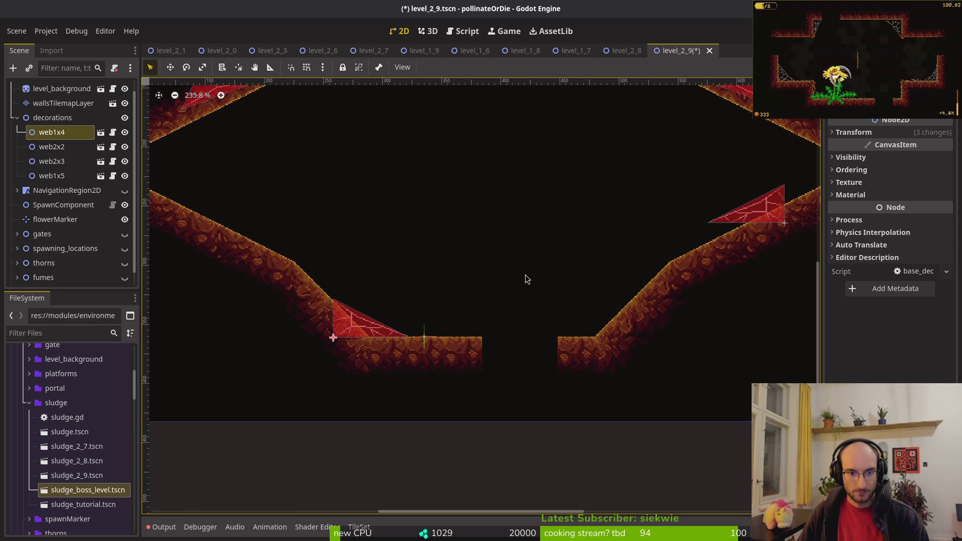
- Place the web2x3 web against the cave's right wall
scroll(451, 301, "right", 5)
scroll(451, 301, "up", 2)
left_click(601, 267)
mouse_move(599, 263)
left_mouse_down()
mouse_move(621, 245)
mouse_move(607, 266)
left_mouse_up()
key("ctrl+z")
mouse_move(561, 126)
left_mouse_down()
mouse_move(607, 242)
mouse_move(583, 254)
mouse_move(591, 239)
mouse_move(643, 222)
mouse_move(620, 242)
mouse_move(627, 217)
mouse_move(637, 233)
left_mouse_up()
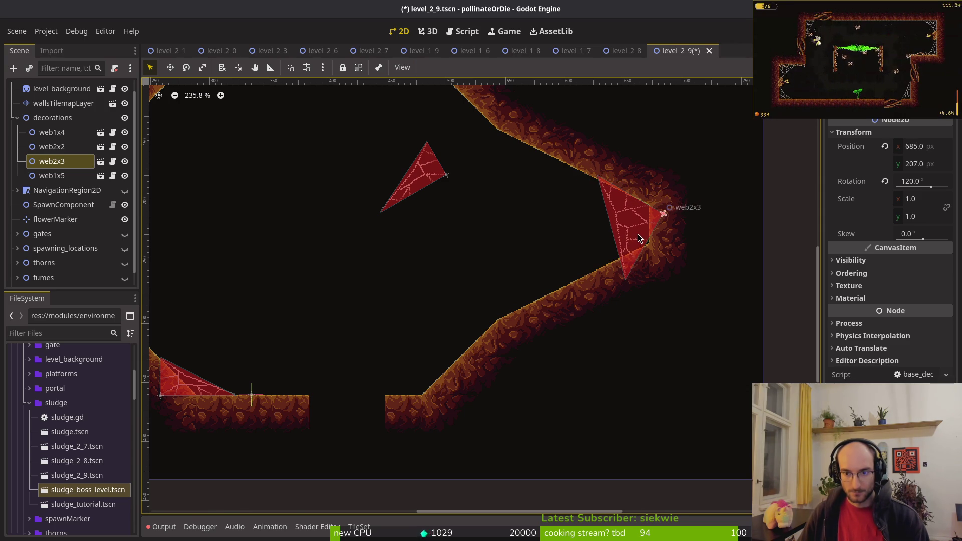
scroll(566, 225, "down", 4)
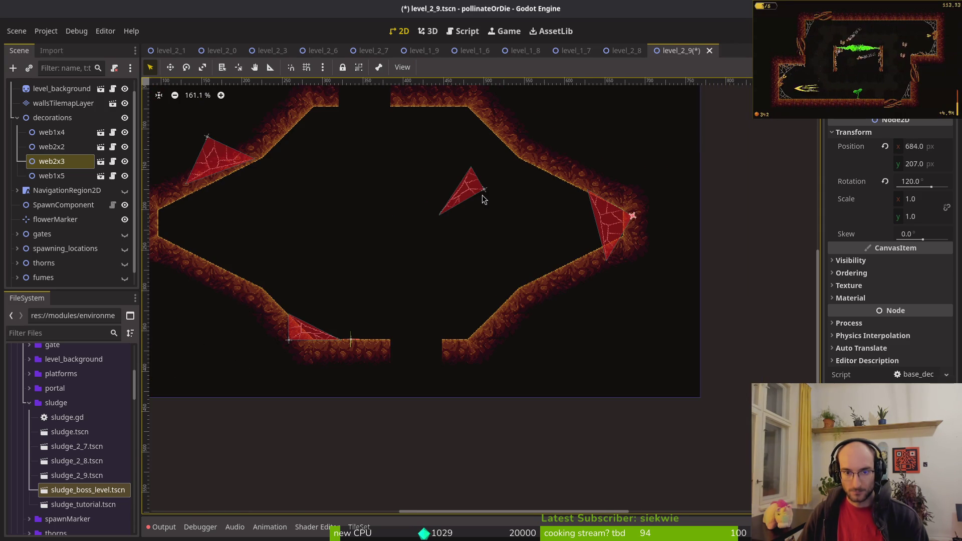
- Move and rotate the web1x5 web into a left-side wall corner
left_click_drag(484, 200, 464, 159)
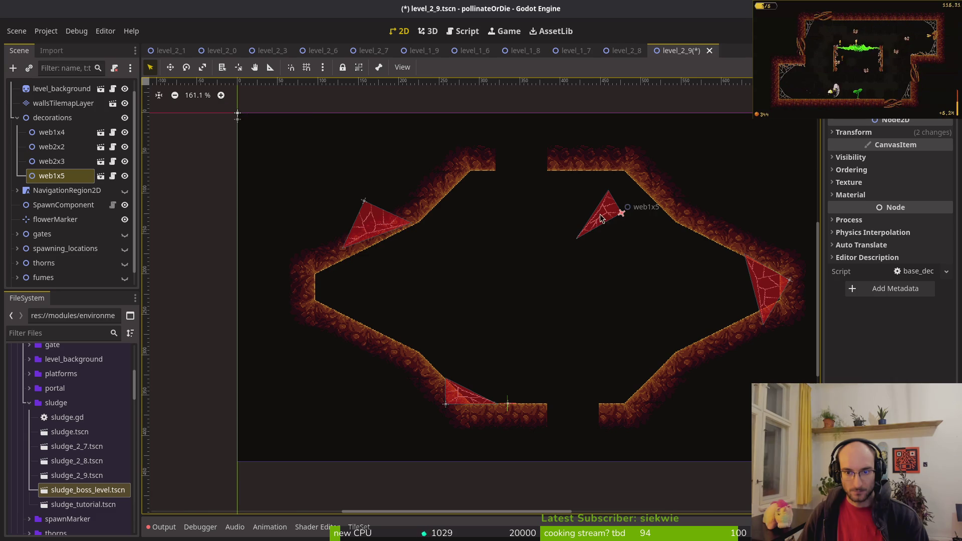
left_click_drag(601, 219, 381, 297)
mouse_move(441, 246)
left_mouse_down()
mouse_move(472, 315)
mouse_move(448, 260)
mouse_move(449, 273)
left_mouse_up()
scroll(448, 277, "up", 1)
scroll(448, 281, "up", 4)
mouse_move(608, 270)
left_mouse_down()
mouse_move(436, 299)
mouse_move(423, 292)
left_mouse_up()
- Place the web2x2 web in the upper-right corner, rotated to 75 degrees
mouse_move(503, 196)
left_mouse_down()
mouse_move(533, 272)
mouse_move(480, 279)
mouse_move(528, 275)
mouse_move(513, 239)
mouse_move(517, 261)
mouse_move(469, 275)
mouse_move(546, 248)
left_mouse_up()
scroll(546, 248, "down", 6)
left_click_drag(615, 254, 437, 249)
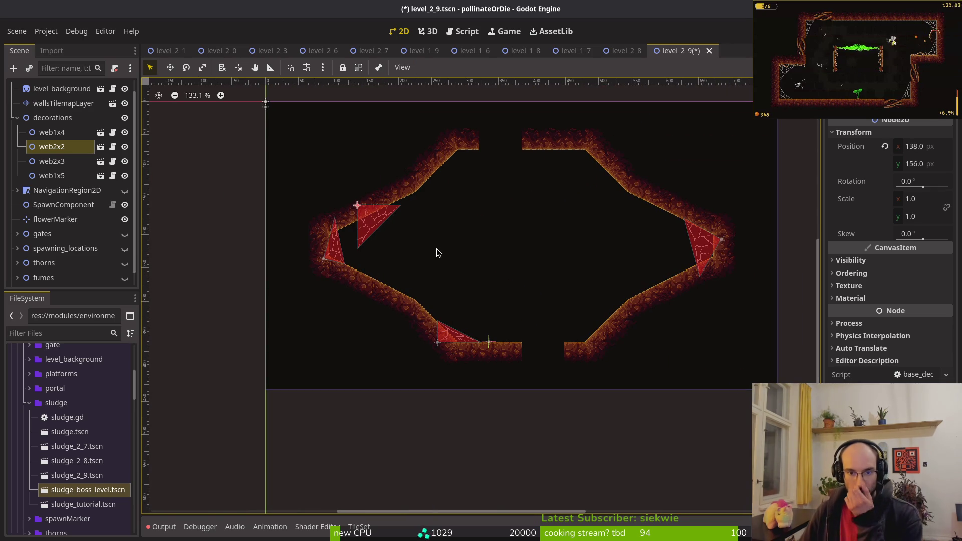
scroll(396, 246, "up", 3)
mouse_move(382, 330)
left_mouse_down()
mouse_move(545, 251)
mouse_move(573, 325)
left_mouse_up()
scroll(540, 345, "up", 4)
mouse_move(527, 301)
left_mouse_down()
mouse_move(423, 426)
mouse_move(352, 476)
left_mouse_up()
mouse_move(362, 312)
left_mouse_down()
mouse_move(530, 251)
mouse_move(554, 254)
mouse_move(552, 278)
left_mouse_up()
- Save level_2_9, recentre the cave in view, and collapse the decorations group
key("Escape")
key("ctrl+s")
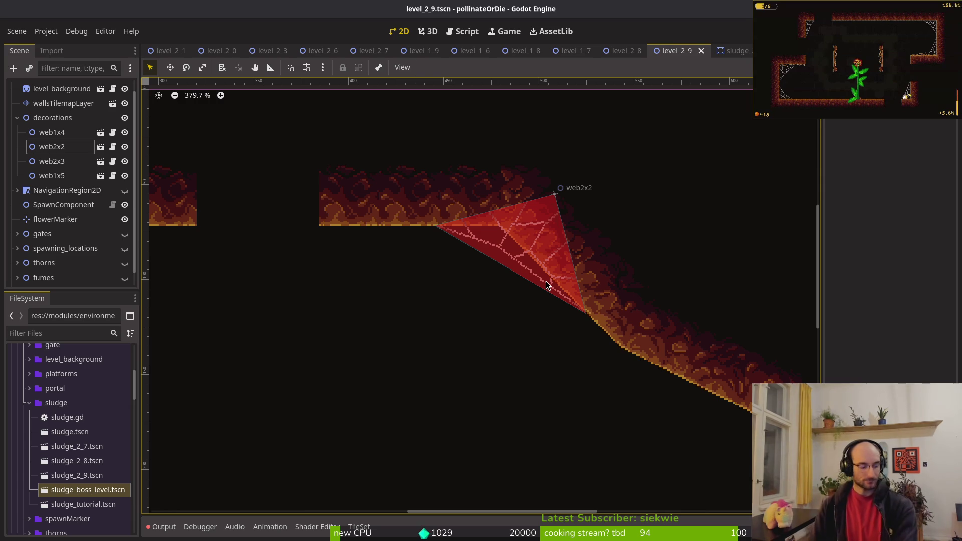
scroll(362, 188, "down", 5)
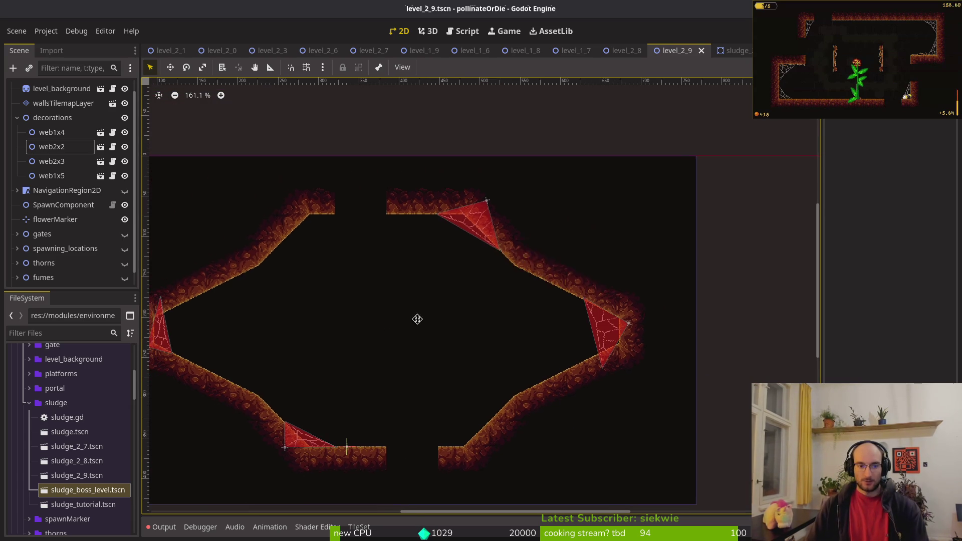
left_click_drag(402, 327, 441, 294)
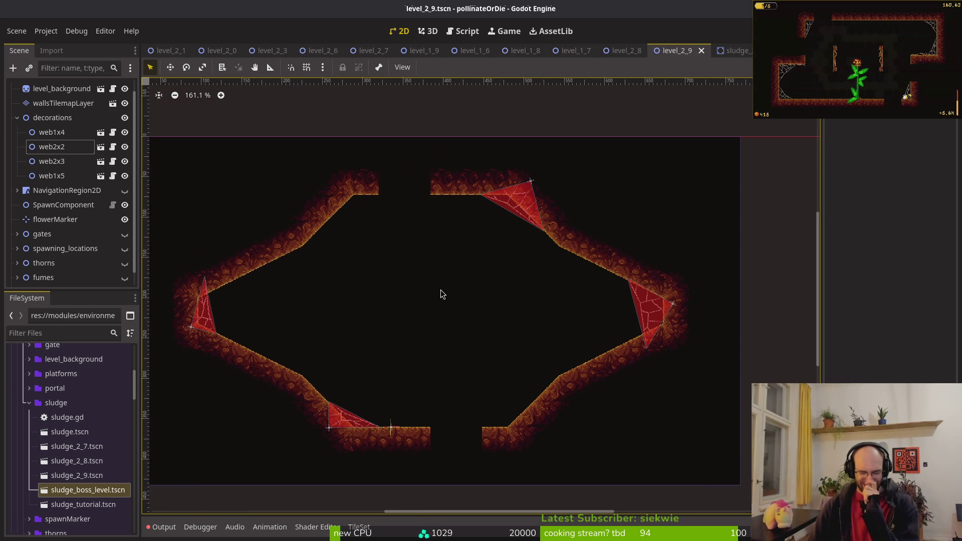
left_click_drag(426, 314, 430, 324)
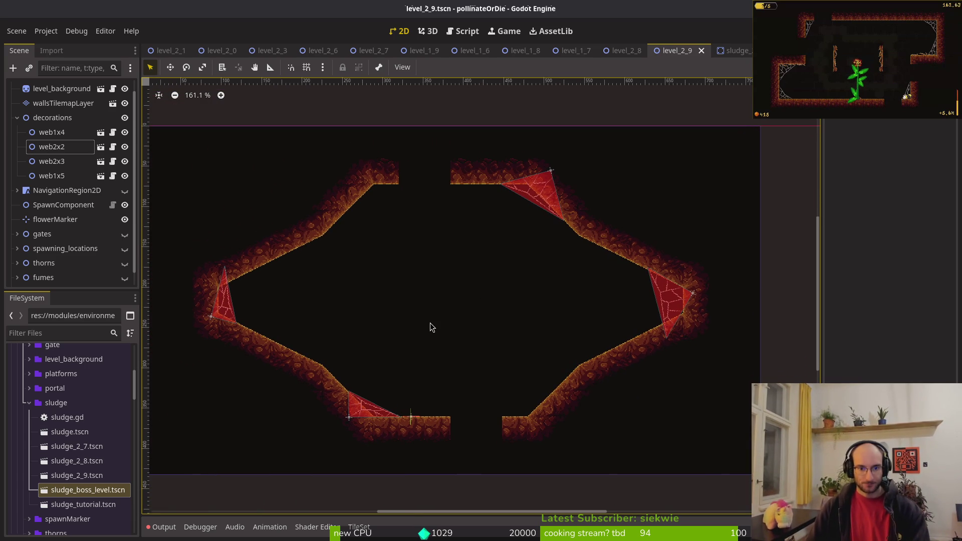
scroll(451, 275, "down", 2)
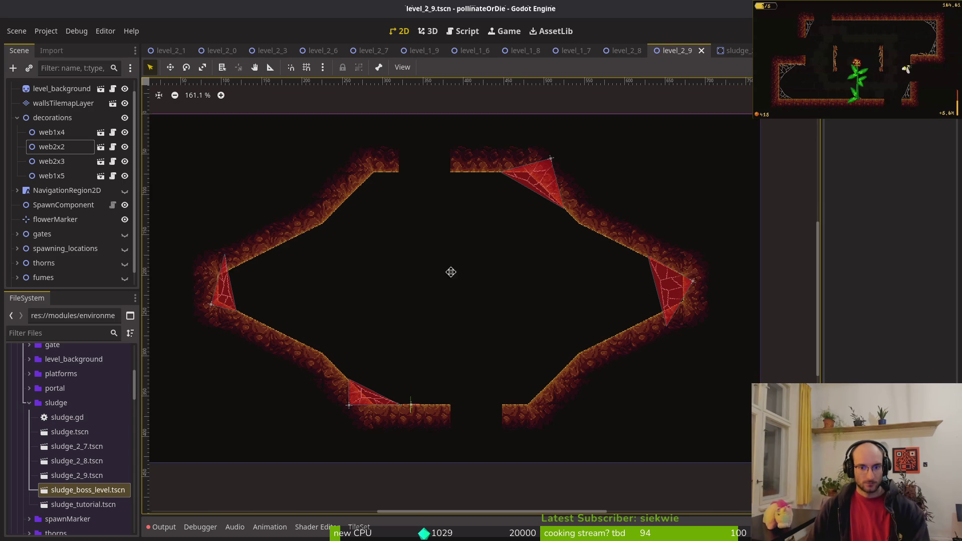
left_click(17, 119)
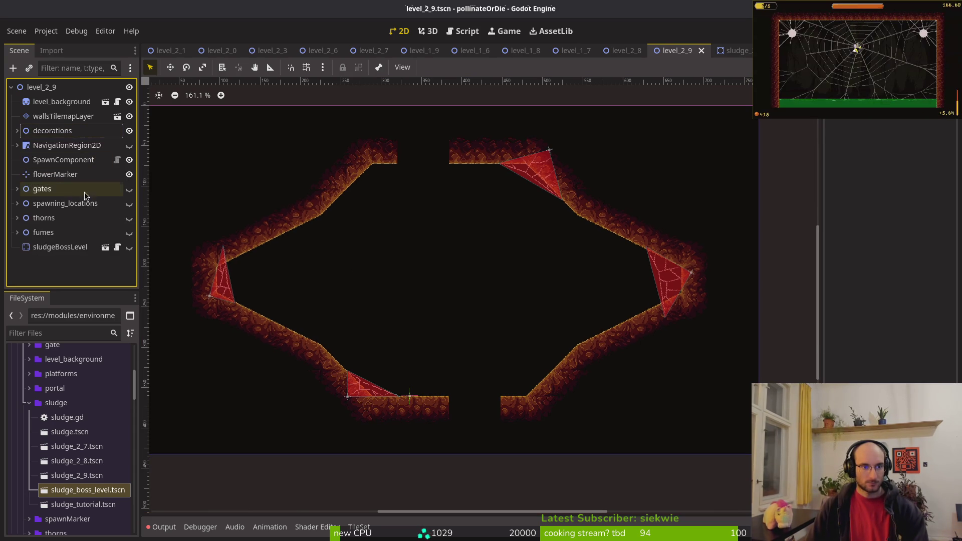
- Show the gates and move the south and north gates into the floor and ceiling gaps
left_click(129, 192)
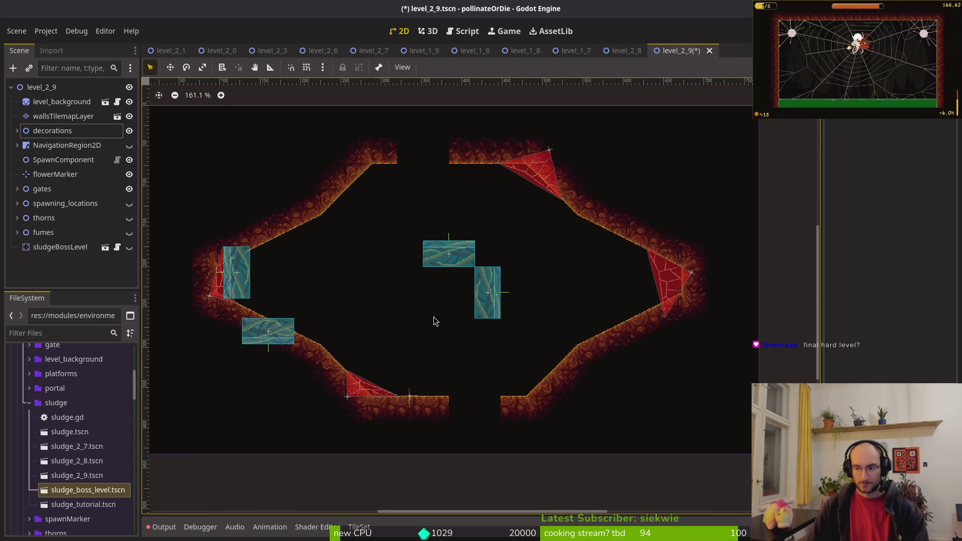
scroll(434, 317, "down", 2)
mouse_move(253, 308)
left_mouse_down()
mouse_move(468, 386)
mouse_move(450, 388)
left_mouse_up()
scroll(468, 386, "up", 3)
scroll(468, 383, "up", 1)
scroll(396, 245, "down", 2)
scroll(396, 245, "up", 5)
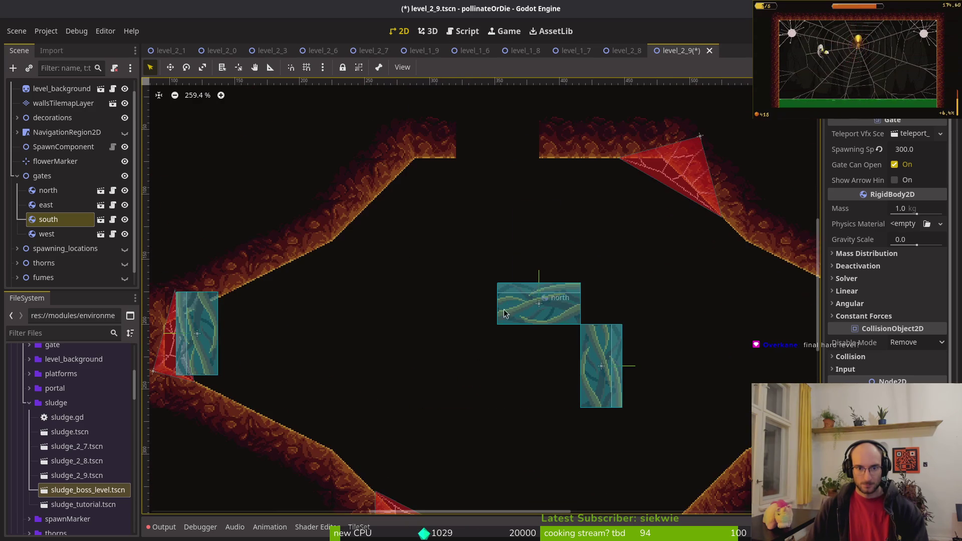
left_click(507, 281)
mouse_move(508, 281)
left_mouse_down()
mouse_move(494, 134)
mouse_move(471, 146)
mouse_move(476, 151)
left_mouse_up()
- Move the east gate to the right wall gap, and push out and hide the west gate
scroll(494, 135, "up", 2)
scroll(470, 326, "down", 3)
scroll(470, 326, "up", 1)
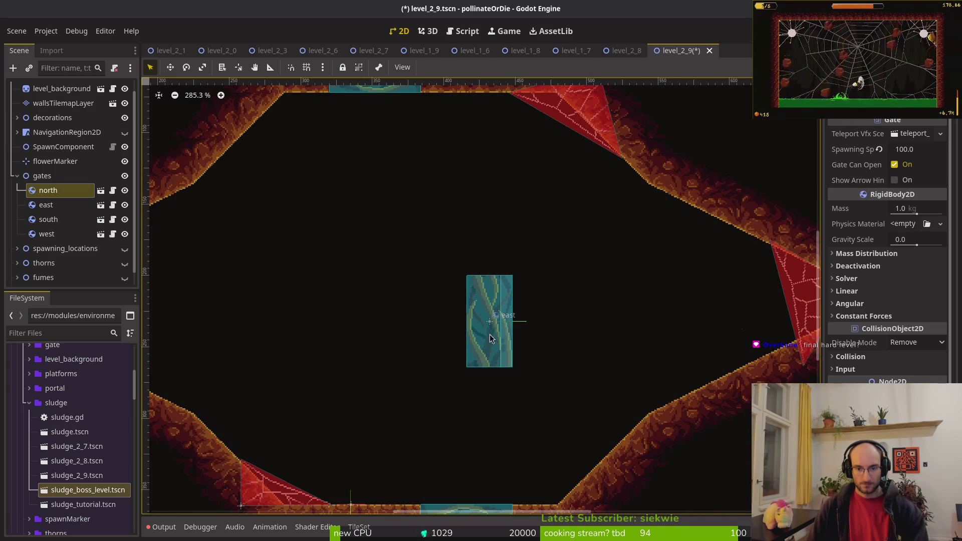
left_click(484, 327)
scroll(484, 327, "down", 1)
left_click_drag(491, 332, 754, 308)
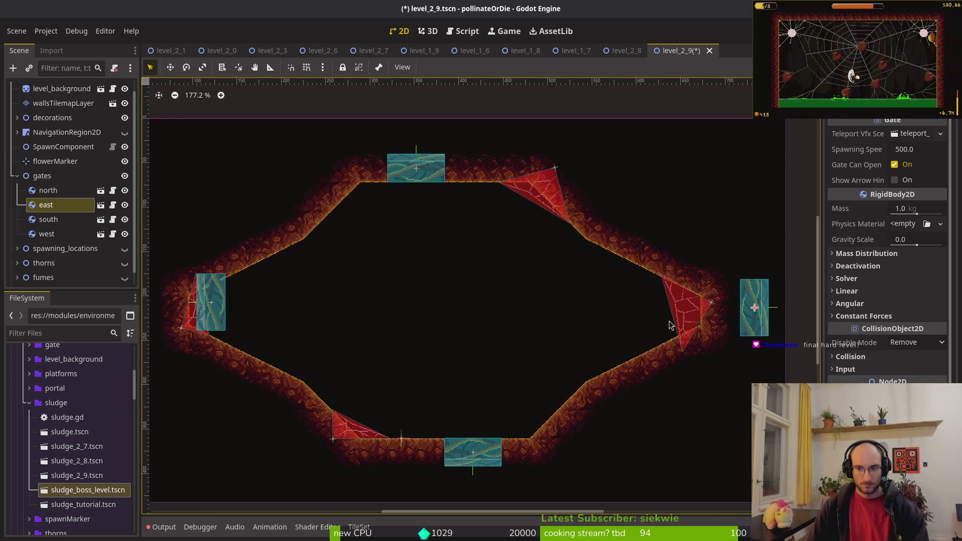
scroll(495, 286, "left", 5)
mouse_move(402, 285)
left_mouse_down()
mouse_move(316, 296)
mouse_move(324, 295)
left_mouse_up()
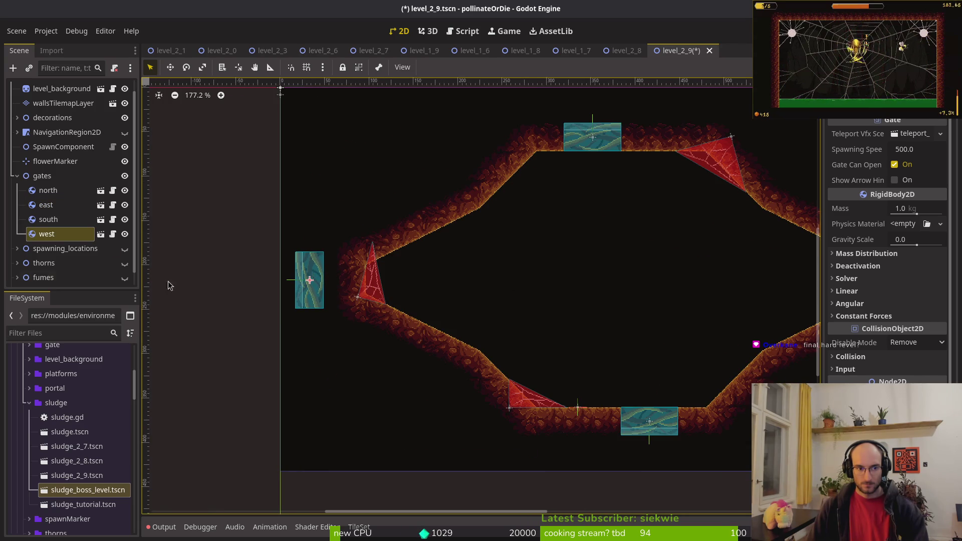
left_click(125, 235)
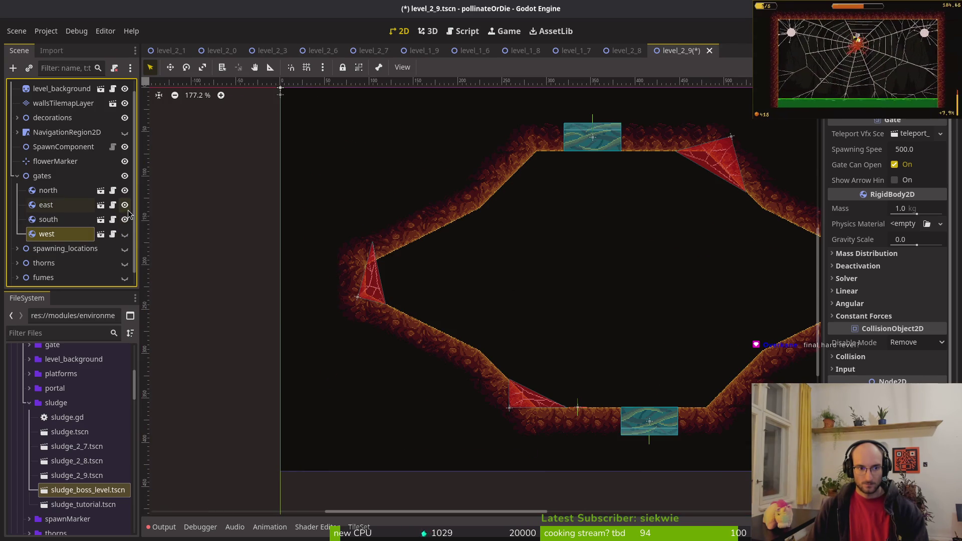
- Save the level and add sludge_boss_level.tscn to the scene tree
scroll(447, 303, "down", 3)
key("ctrl+s")
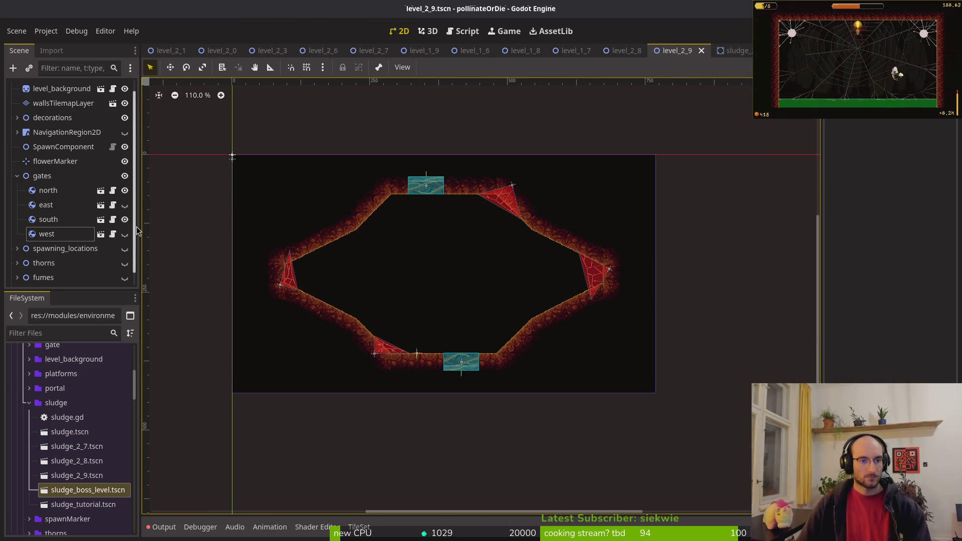
left_click_drag(80, 273, 81, 273)
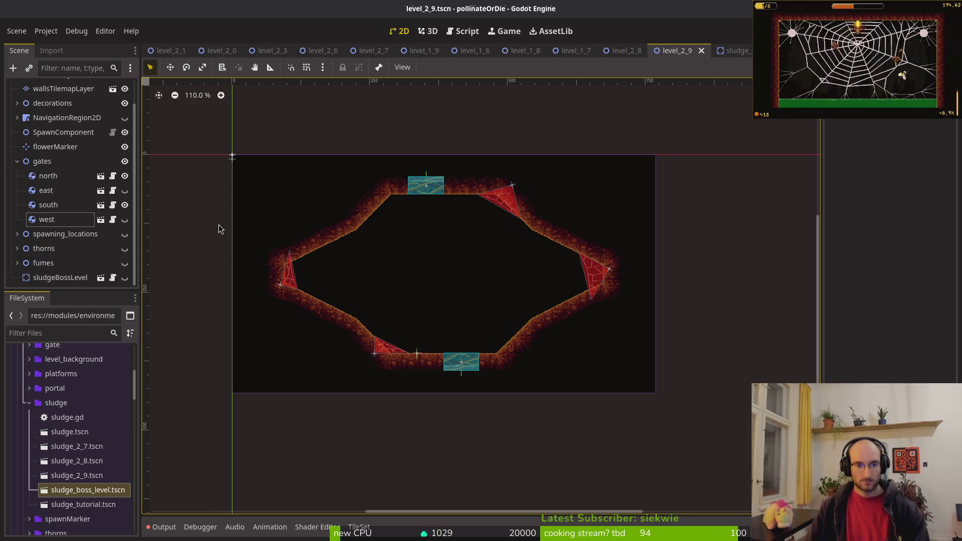
scroll(516, 259, "up", 5)
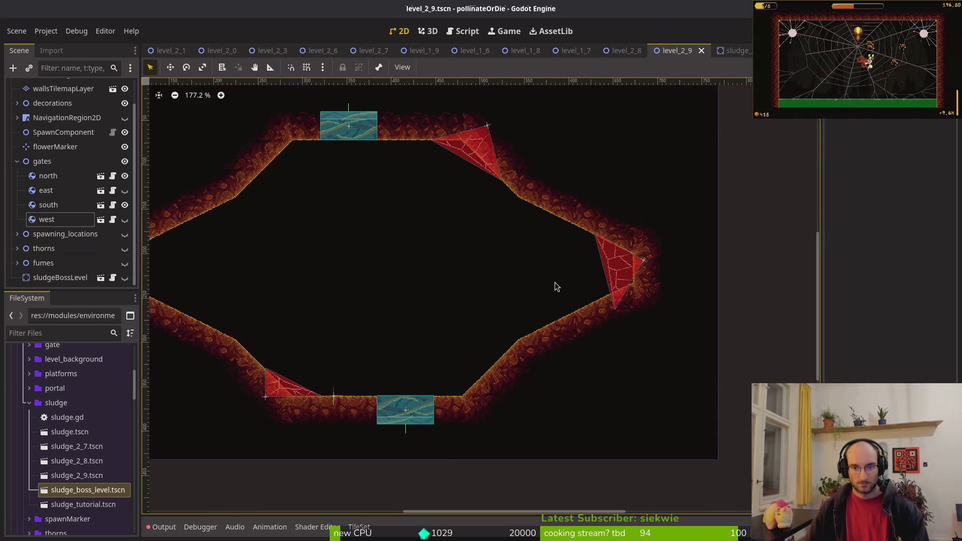
scroll(501, 301, "left", 3)
scroll(502, 321, "right", 1)
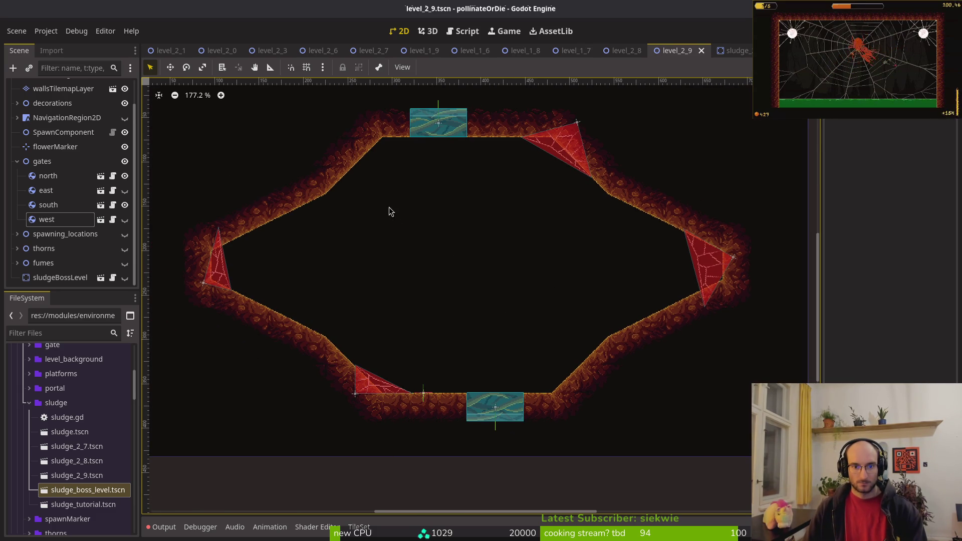
- Make the thorns visible, raise thorns6 and thorns29 into the cave's middle, and reposition thorns6
left_click(17, 161)
left_click(129, 218)
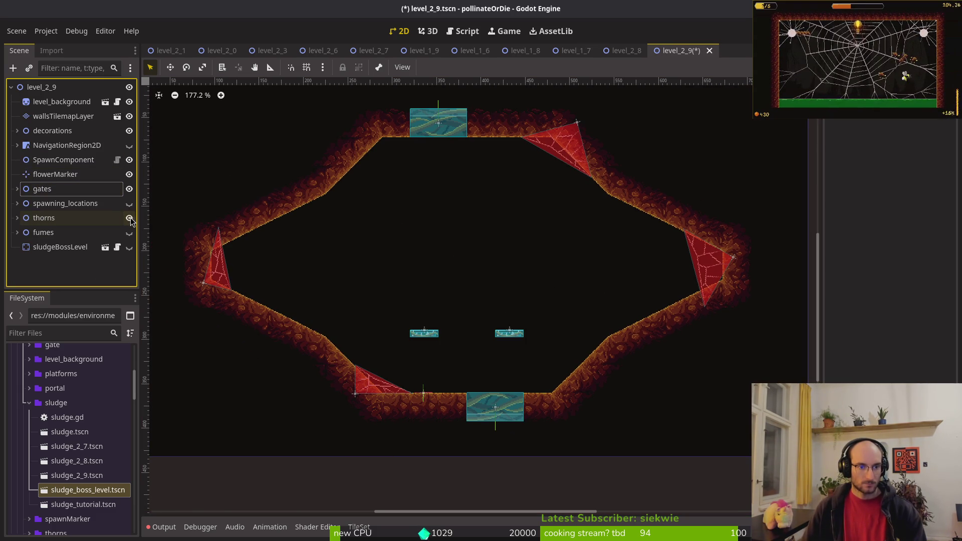
left_click(17, 218)
left_click(52, 232)
left_click(60, 247, "shift")
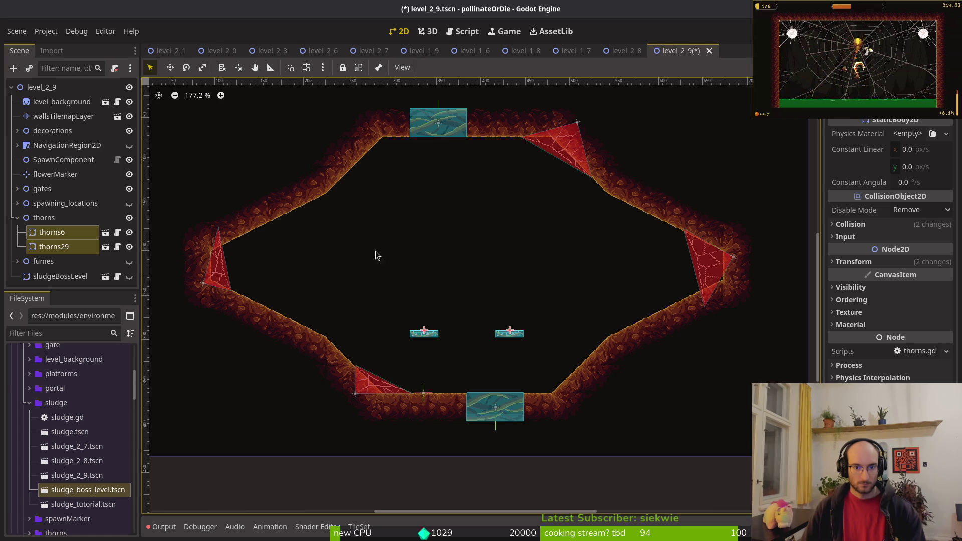
scroll(516, 326, "up", 3)
left_click_drag(508, 341, 470, 190)
left_click(321, 185)
mouse_move(321, 185)
left_mouse_down()
mouse_move(391, 221)
mouse_move(369, 228)
left_mouse_up()
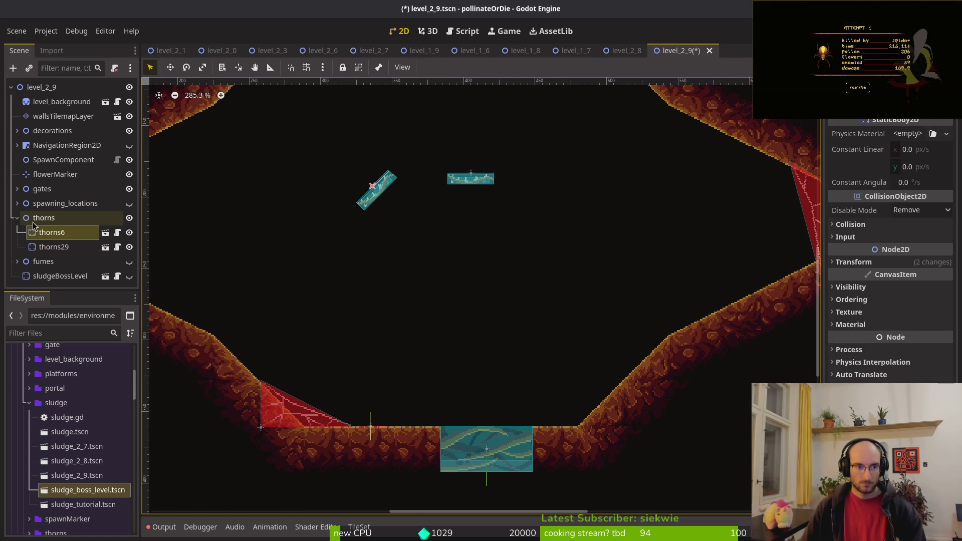
- Save the level and open the platforms folder in the FileSystem dock
left_click(17, 218)
key("ctrl+s")
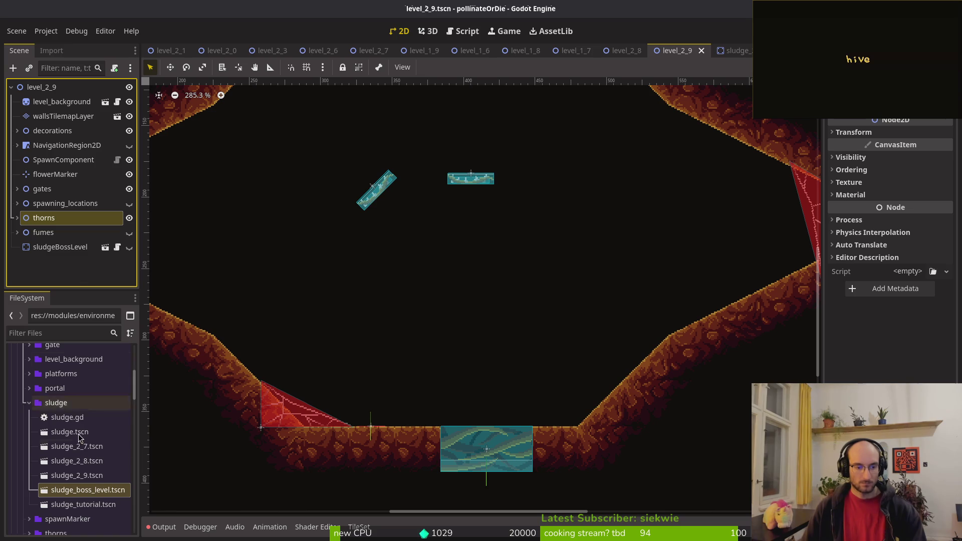
left_click(29, 403)
left_click(29, 447)
left_click(29, 447)
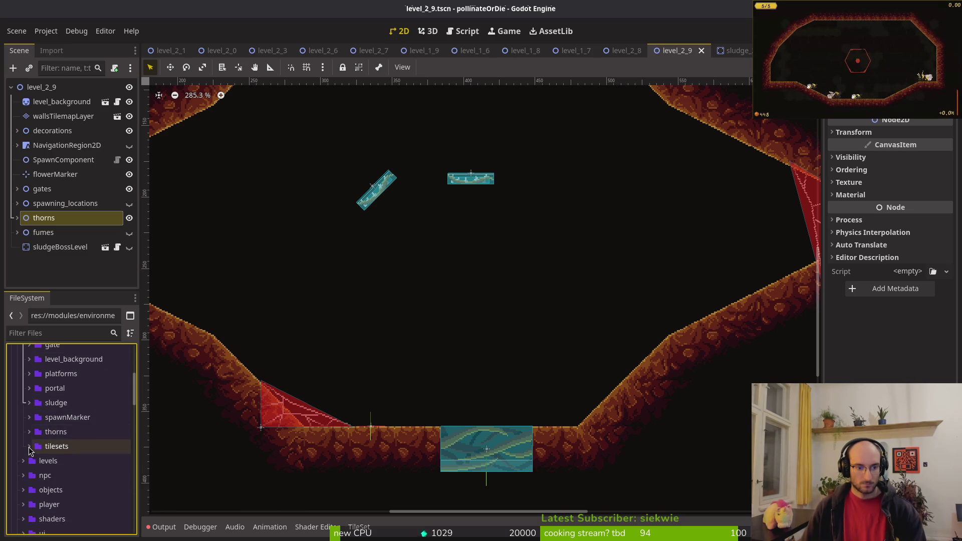
left_click(30, 377)
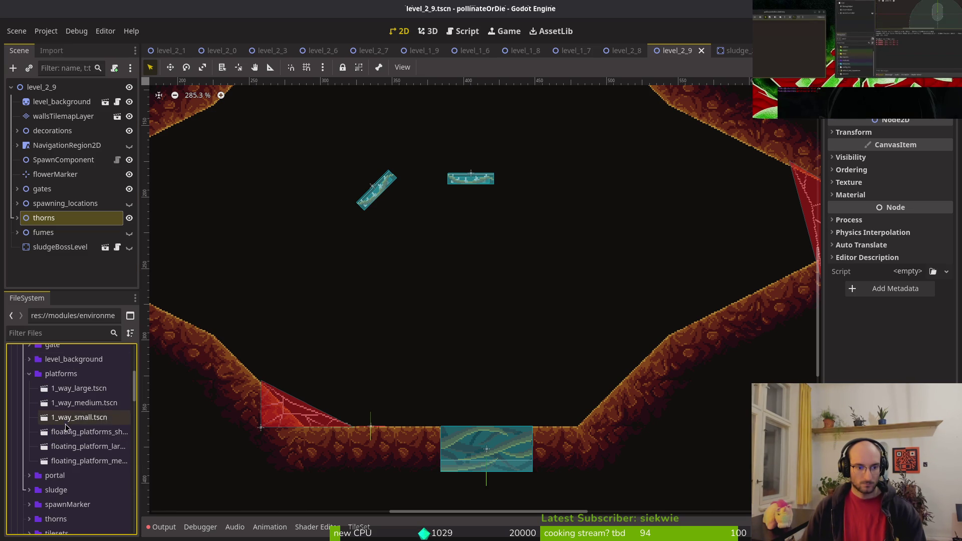
- Add floating_platforms_short.tscn below the thorns and nudge it to position 388, 206
left_click_drag(89, 441, 430, 230)
scroll(445, 215, "up", 5)
mouse_move(443, 293)
left_mouse_down()
mouse_move(476, 216)
mouse_move(485, 259)
left_mouse_up()
left_click(851, 224)
left_click(878, 226)
- Set the platform's position to x 384 and y 200
left_click(872, 263)
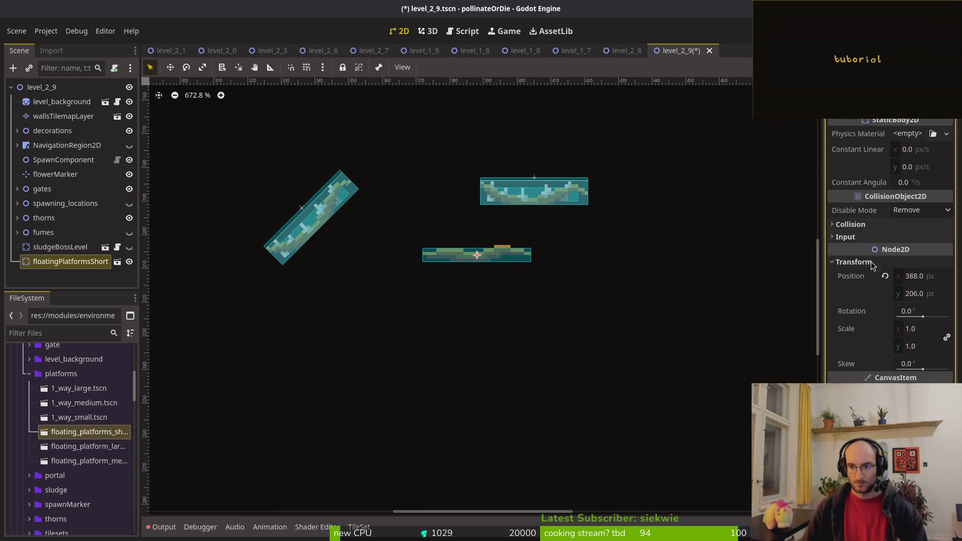
left_click(933, 281)
type("384")
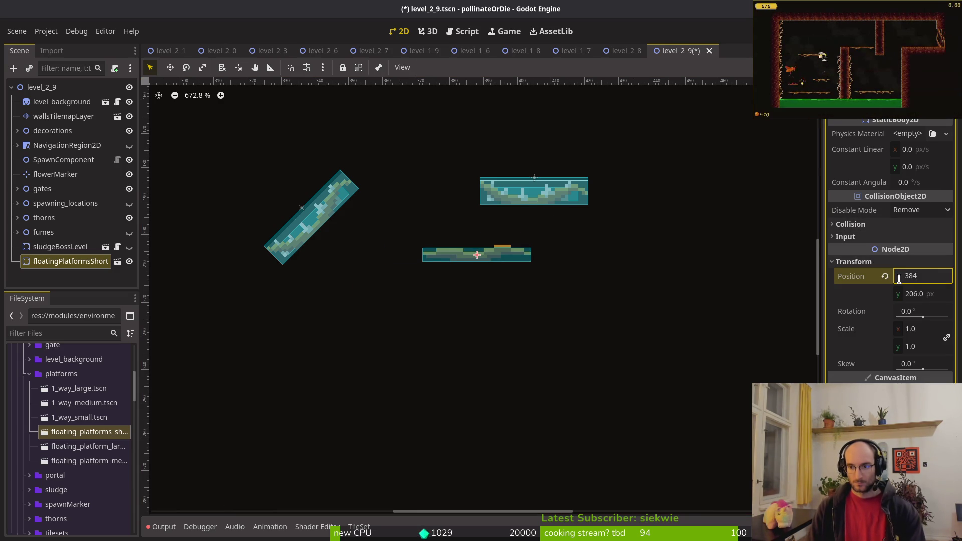
key("Tab")
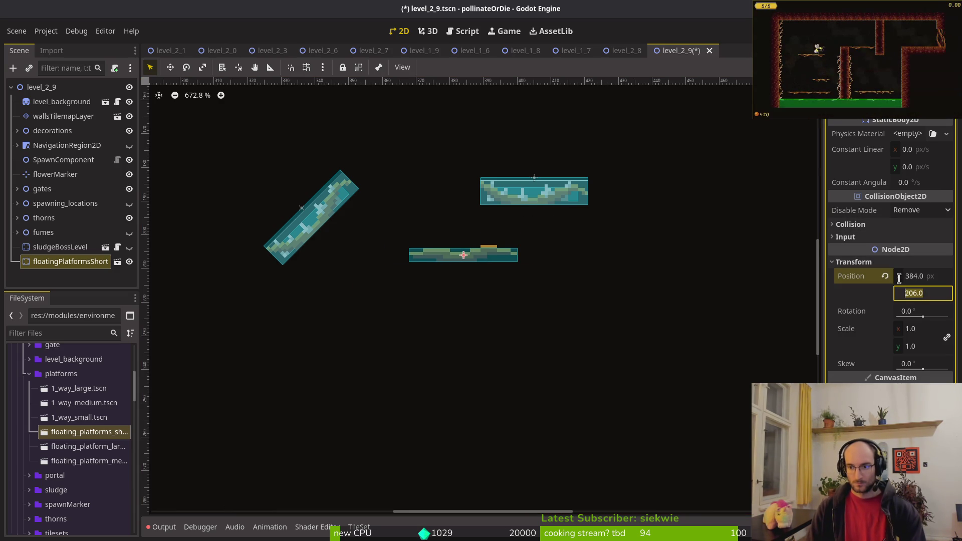
type("300")
type("00")
key("Return")
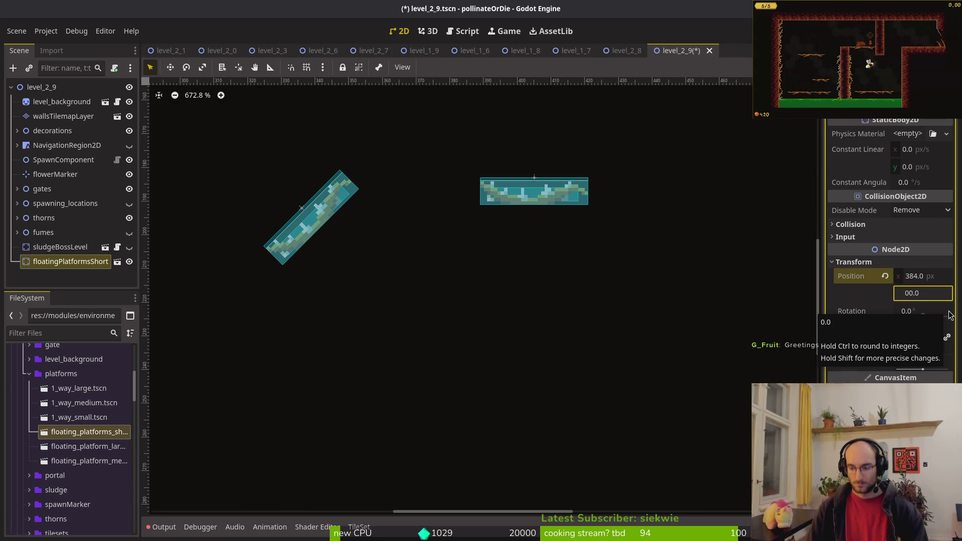
key("BackSpace")
type("2")
key("Return")
- Save the level scene and nudge the thorns6 piece slightly right
scroll(445, 271, "down", 6)
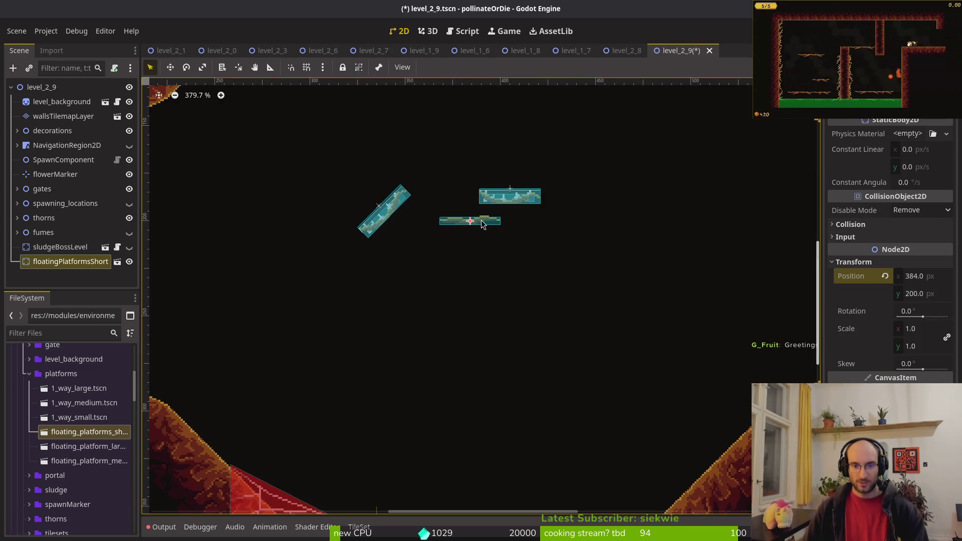
key("ctrl+s")
scroll(457, 246, "up", 5)
mouse_move(308, 228)
left_mouse_down()
mouse_move(391, 217)
mouse_move(342, 203)
left_mouse_up()
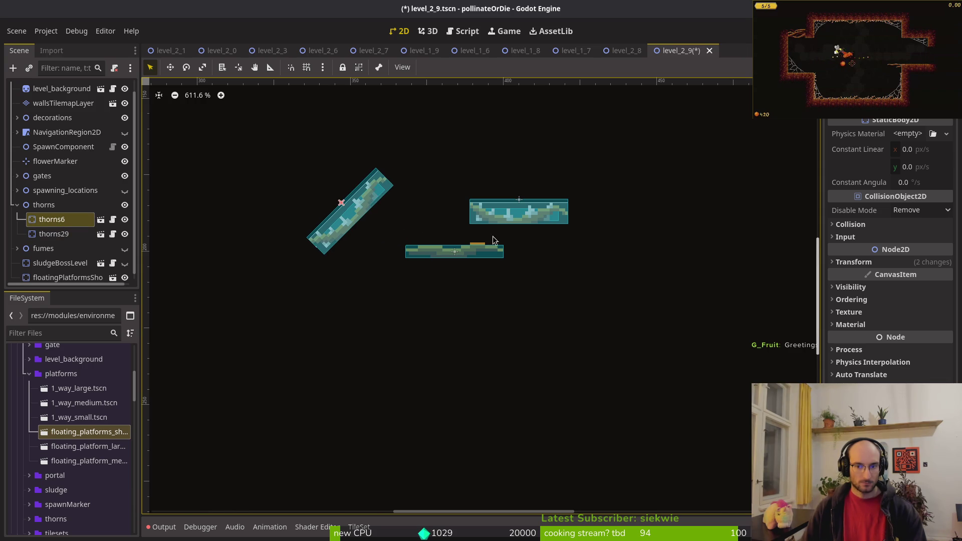
- Drag floatingPlatformsShort in the Scene dock into the platforms group
left_click(471, 252)
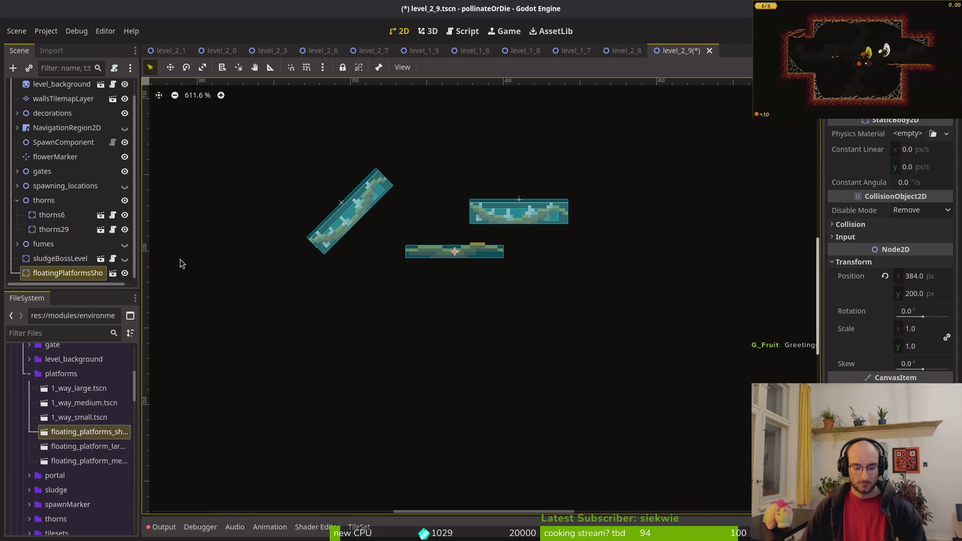
left_click_drag(65, 273, 62, 146)
mouse_move(84, 211)
left_mouse_down()
mouse_move(70, 166)
mouse_move(57, 160)
left_mouse_up()
- Delete the 1wayShort and 1wayShort2 platforms
left_click(62, 174)
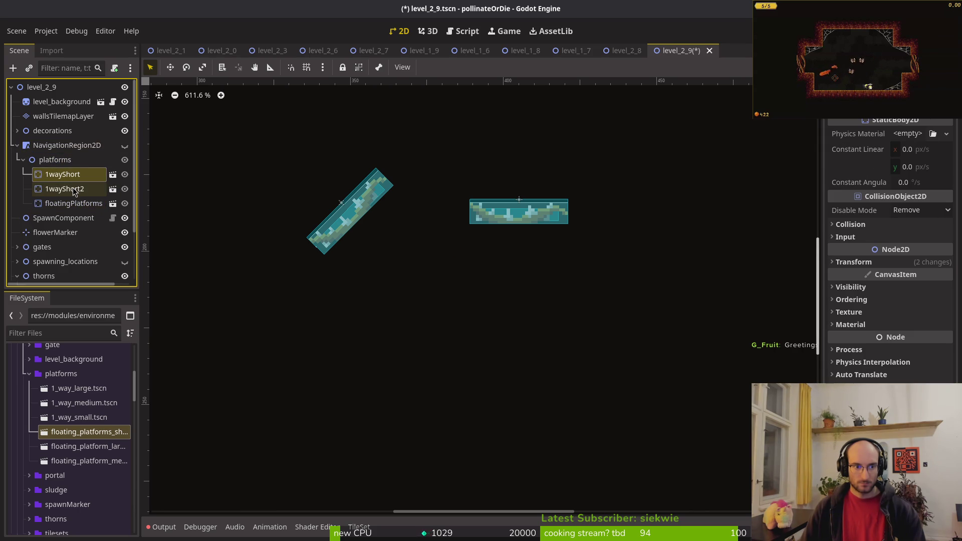
left_click(83, 189, "shift")
key("Delete")
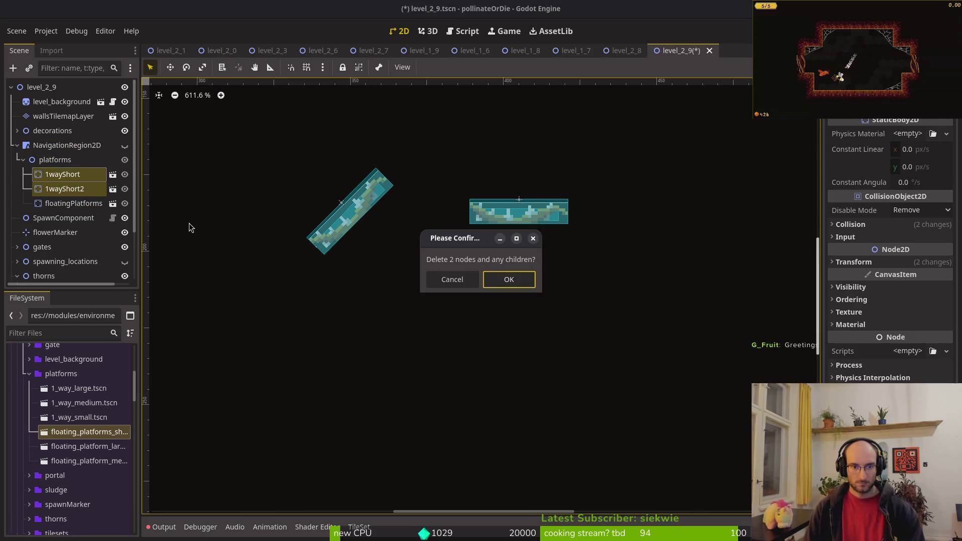
key("Return")
- Duplicate the floating platform in the platforms group and show the navigation region
left_click(54, 161)
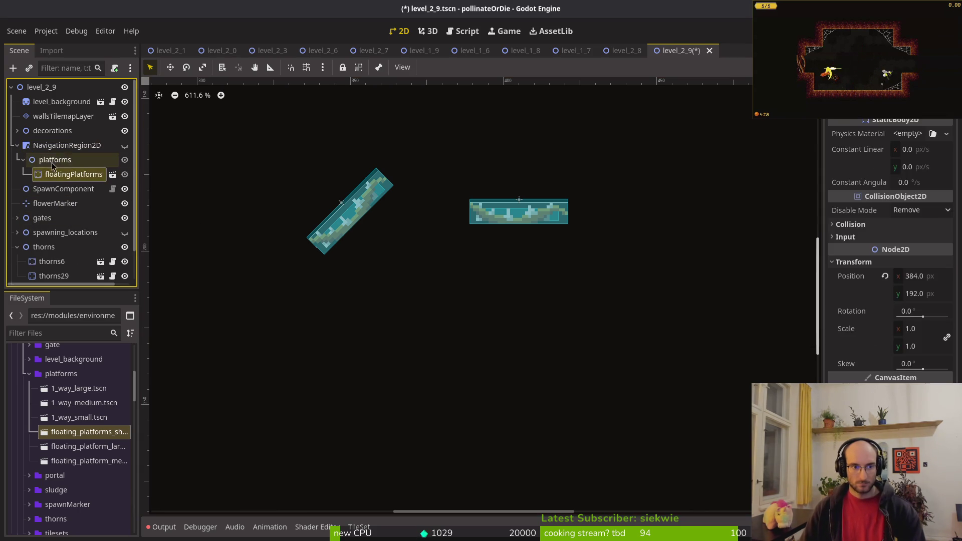
key("ctrl+v")
key("ctrl+v")
key("ctrl+v")
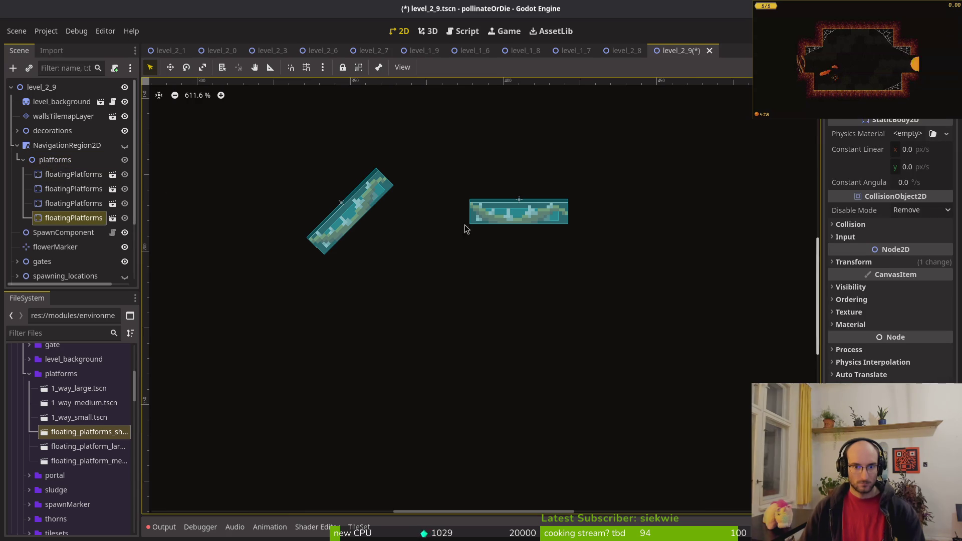
scroll(500, 233, "down", 4)
left_click(124, 145)
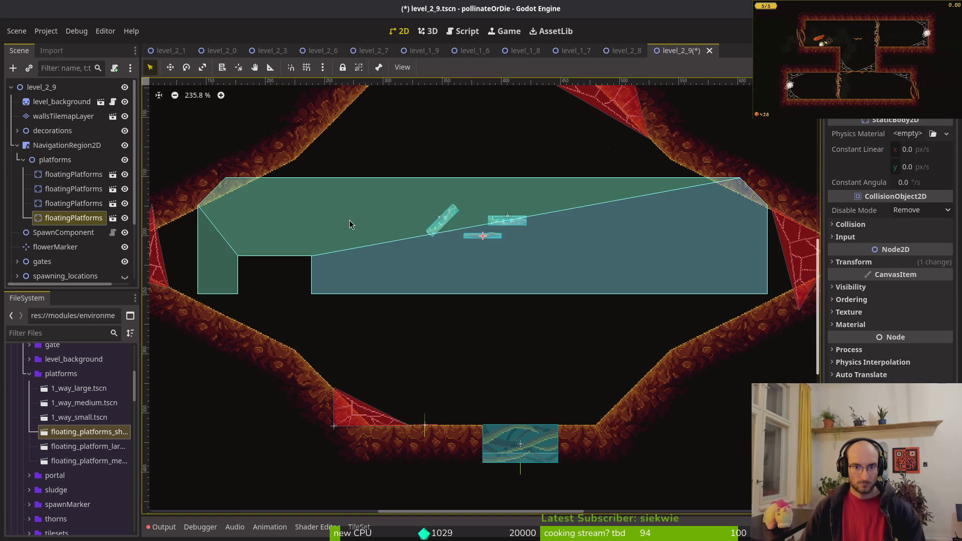
scroll(441, 244, "up", 4)
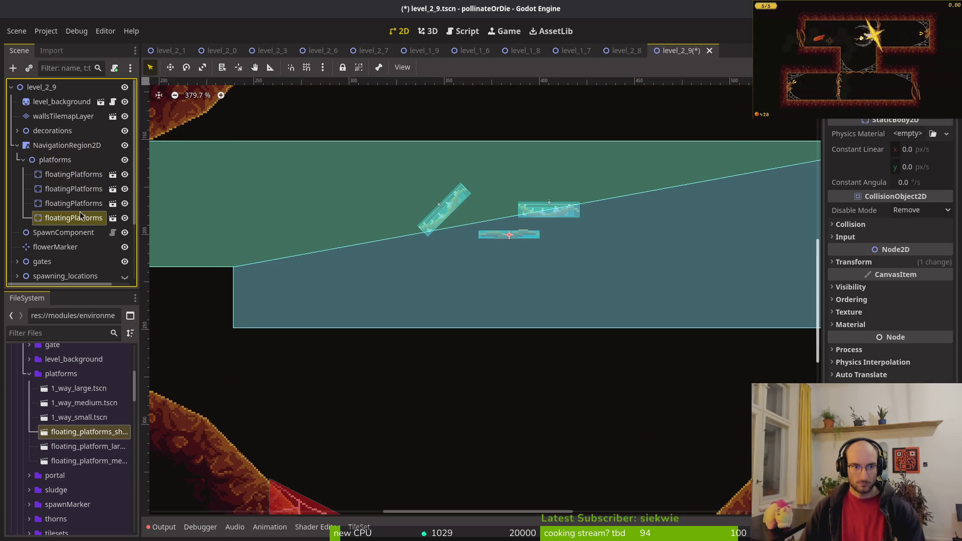
scroll(516, 256, "up", 4)
scroll(517, 253, "up", 2)
- Rotate two platform copies vertical and move another up as the square's top
mouse_move(487, 228)
left_mouse_down()
mouse_move(477, 278)
mouse_move(512, 281)
mouse_move(456, 201)
mouse_move(445, 203)
left_mouse_up()
left_click(60, 203)
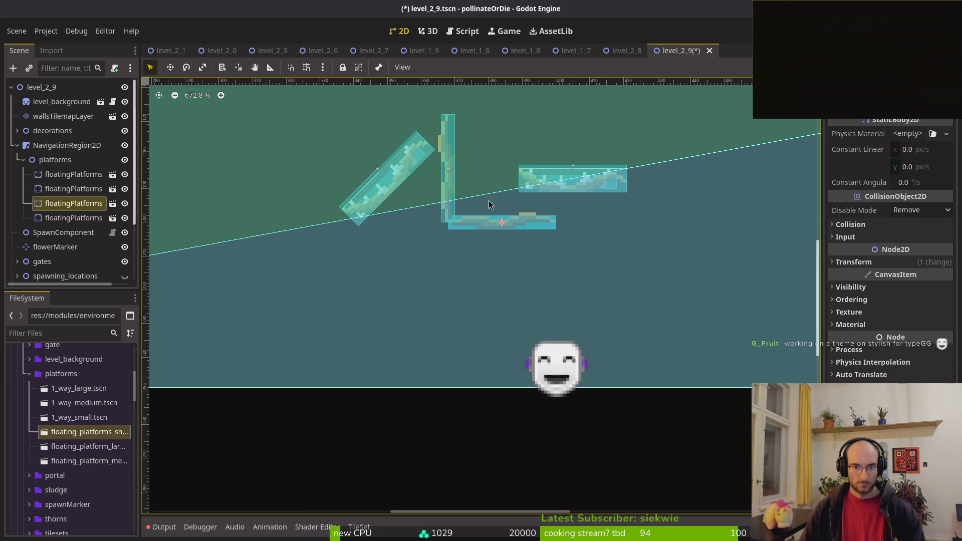
mouse_move(531, 227)
left_mouse_down()
mouse_move(497, 280)
mouse_move(560, 205)
left_mouse_up()
scroll(543, 217, "up", 5)
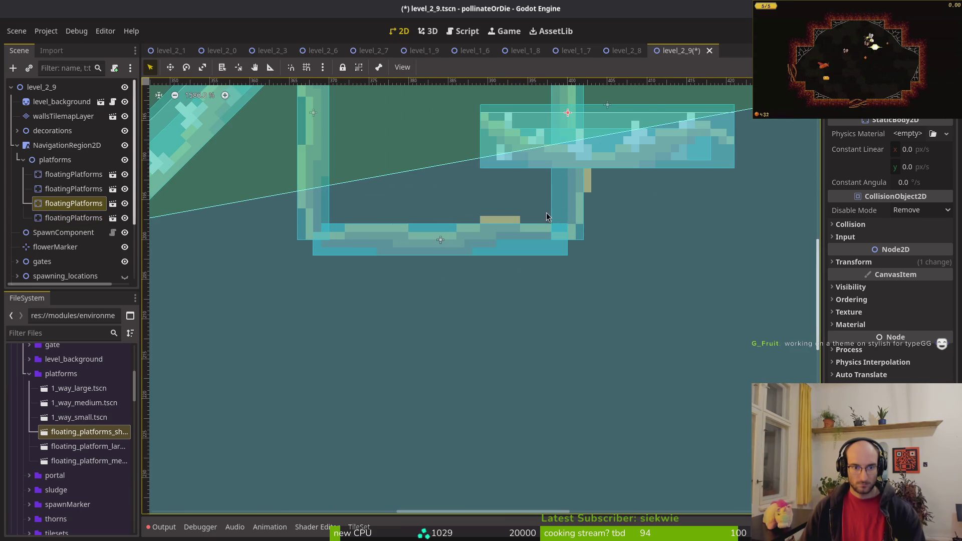
left_click(504, 240)
scroll(408, 299, "up", 5)
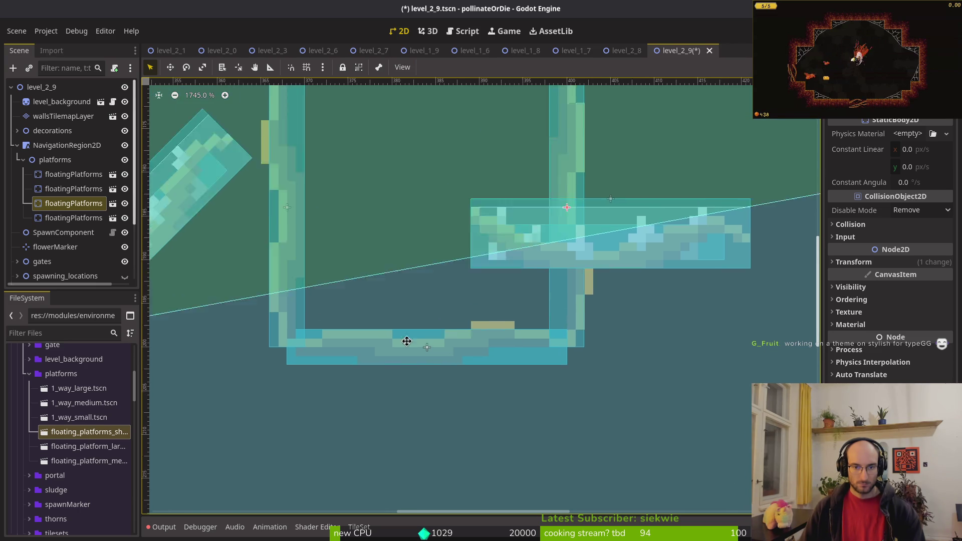
mouse_move(421, 453)
left_mouse_down()
mouse_move(449, 155)
mouse_move(424, 180)
left_mouse_up()
scroll(422, 179, "down", 5)
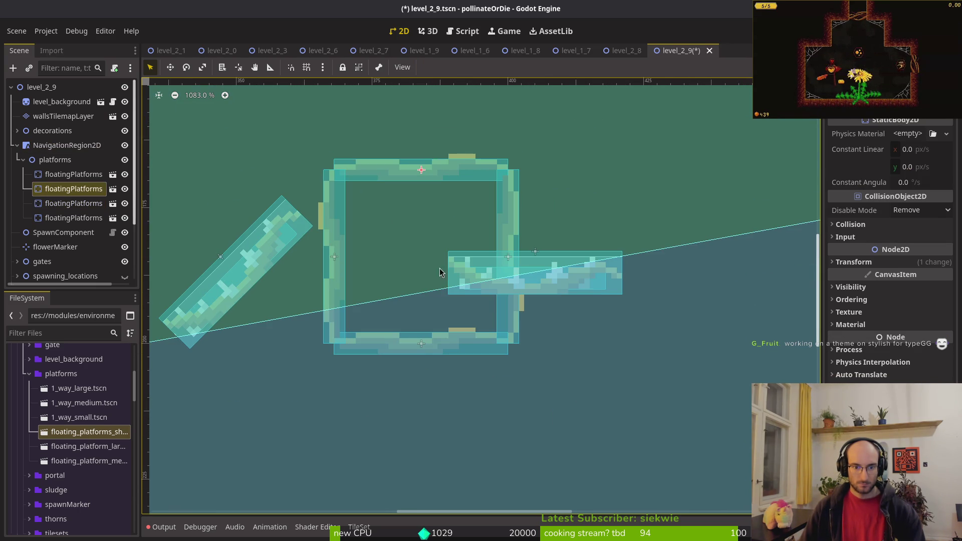
- Flip the square's bottom platform 180° and move the right-hand platform further right
left_click(429, 347)
mouse_move(462, 361)
left_mouse_down()
mouse_move(457, 377)
mouse_move(301, 333)
mouse_move(309, 325)
left_mouse_up()
scroll(309, 325, "down", 3)
left_click_drag(513, 283, 586, 293)
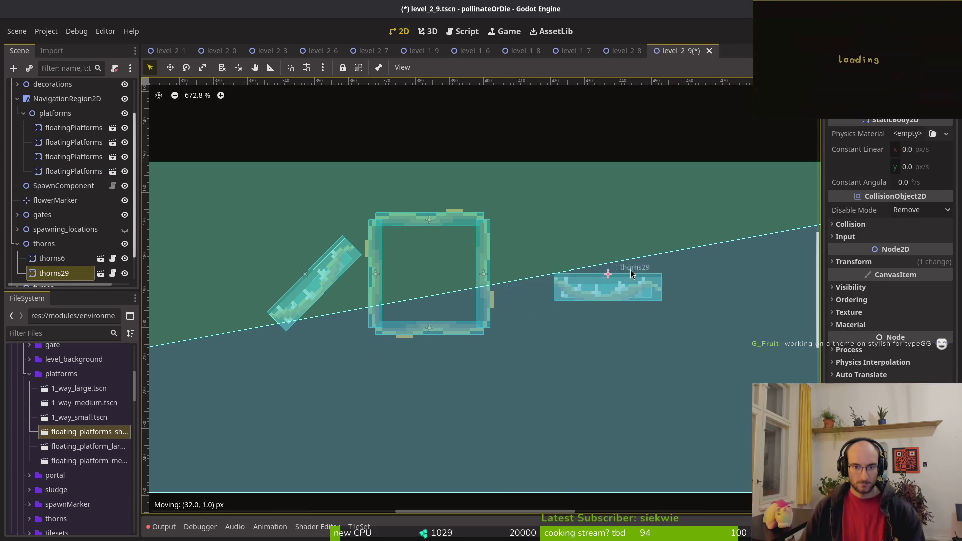
scroll(492, 249, "down", 3)
- Duplicate the first floating platform with Ctrl+D
left_click(450, 301)
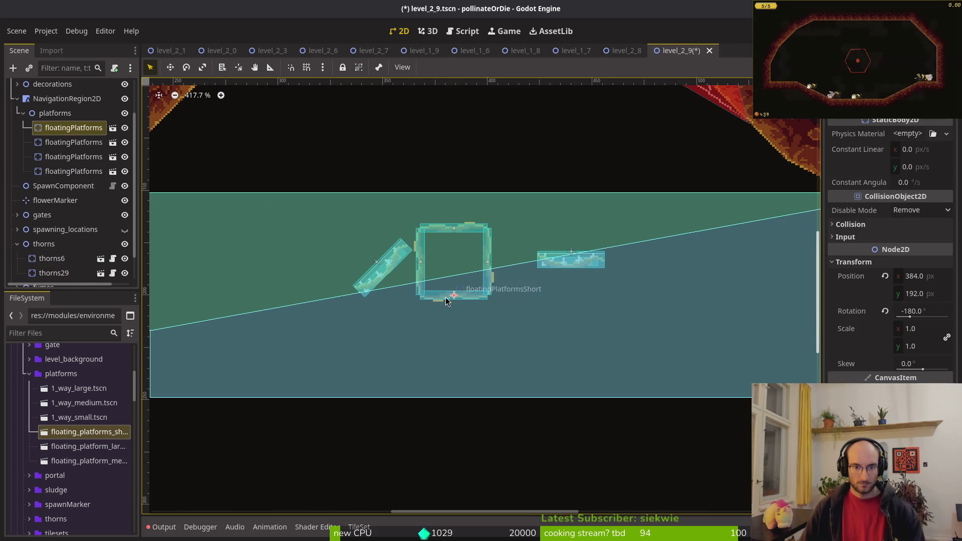
scroll(454, 274, "up", 3)
key("ctrl+d")
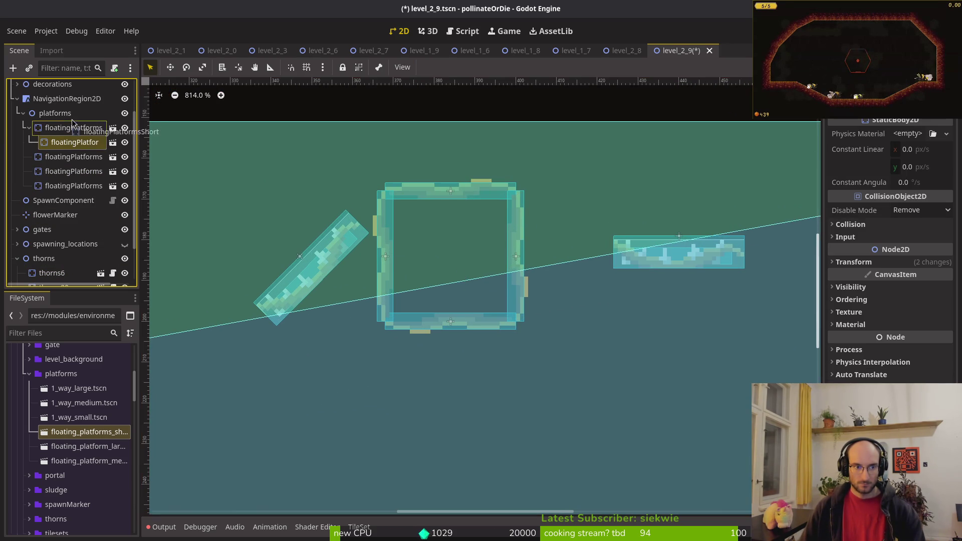
scroll(420, 243, "down", 3)
scroll(229, 122, "down", 2)
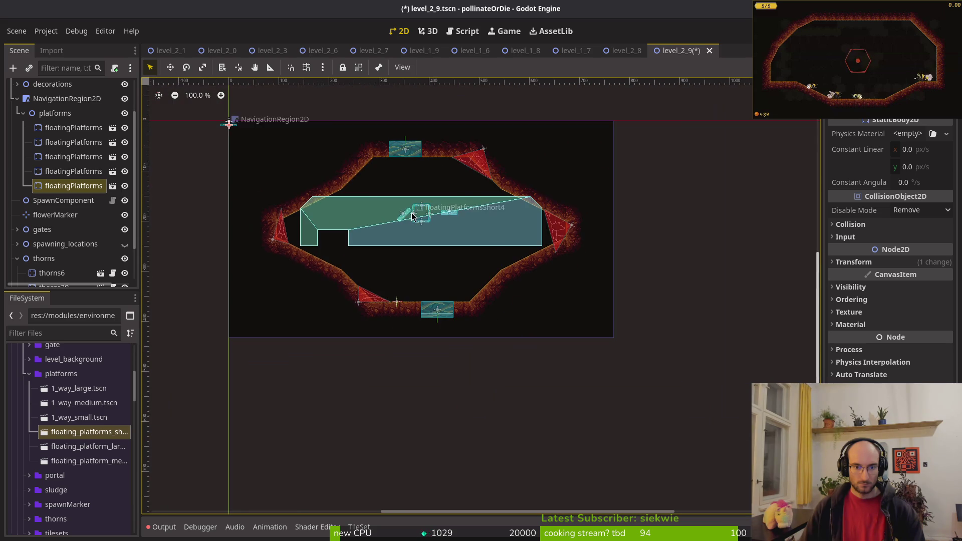
- Move the new platform copy into the square and tilt it diagonally up-right
scroll(228, 122, "up", 1)
mouse_move(228, 122)
left_mouse_down()
mouse_move(353, 210)
mouse_move(552, 271)
mouse_move(496, 263)
mouse_move(489, 281)
mouse_move(498, 274)
mouse_move(501, 297)
mouse_move(464, 303)
mouse_move(454, 296)
mouse_move(504, 245)
mouse_move(502, 279)
mouse_move(486, 288)
mouse_move(608, 200)
mouse_move(535, 142)
left_mouse_up()
scroll(552, 271, "up", 10)
left_click_drag(516, 215, 537, 217)
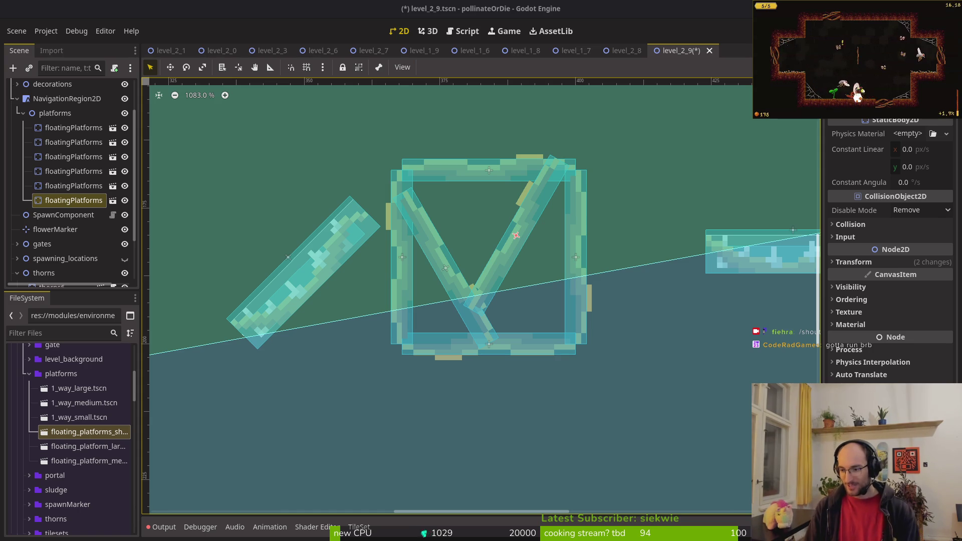
left_click_drag(563, 305, 414, 316)
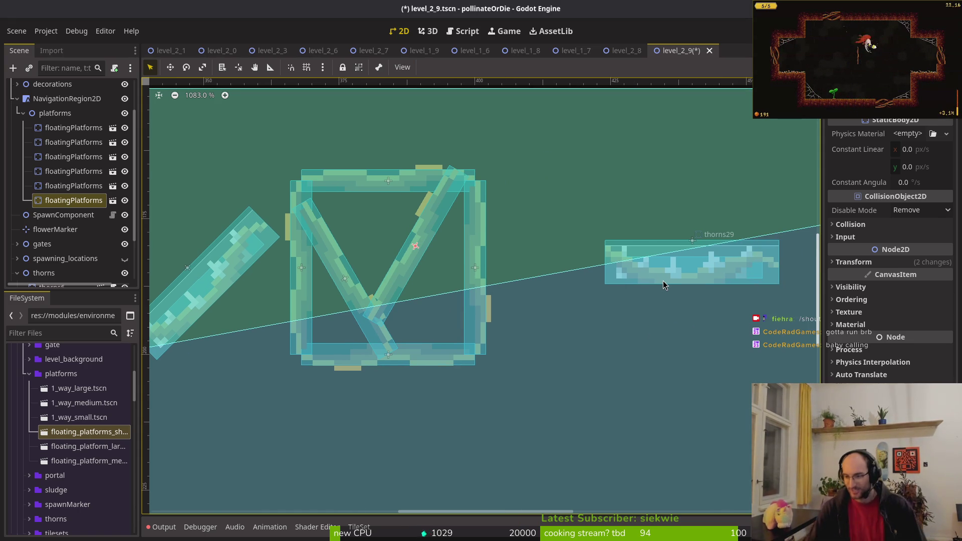
scroll(489, 308, "down", 8)
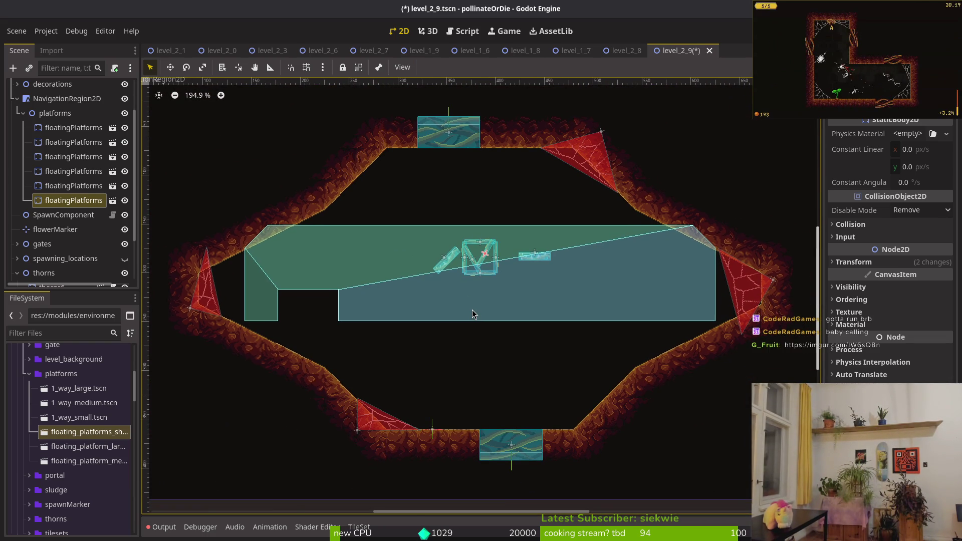
- Pause and resume the running game with Esc, then bring the Imgur browser window forward
key("Escape")
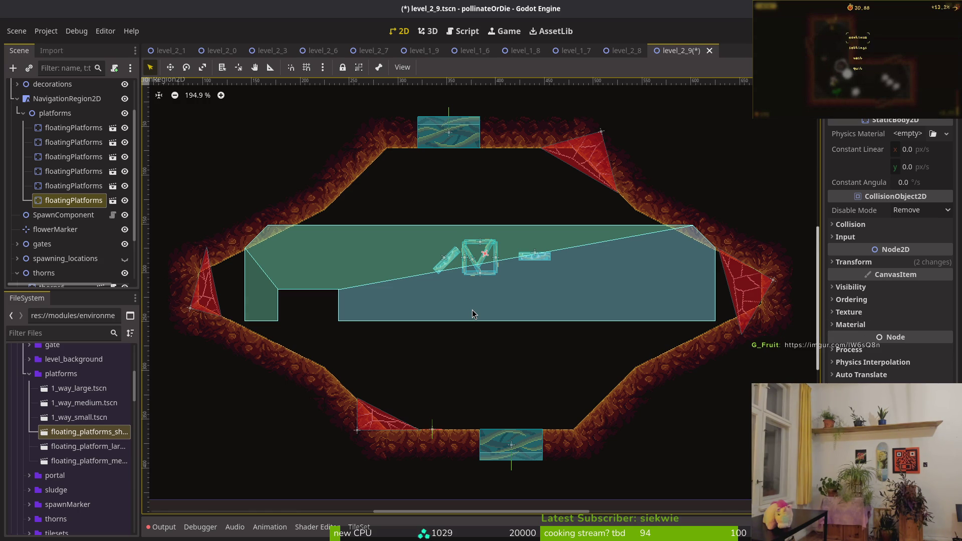
key("Escape")
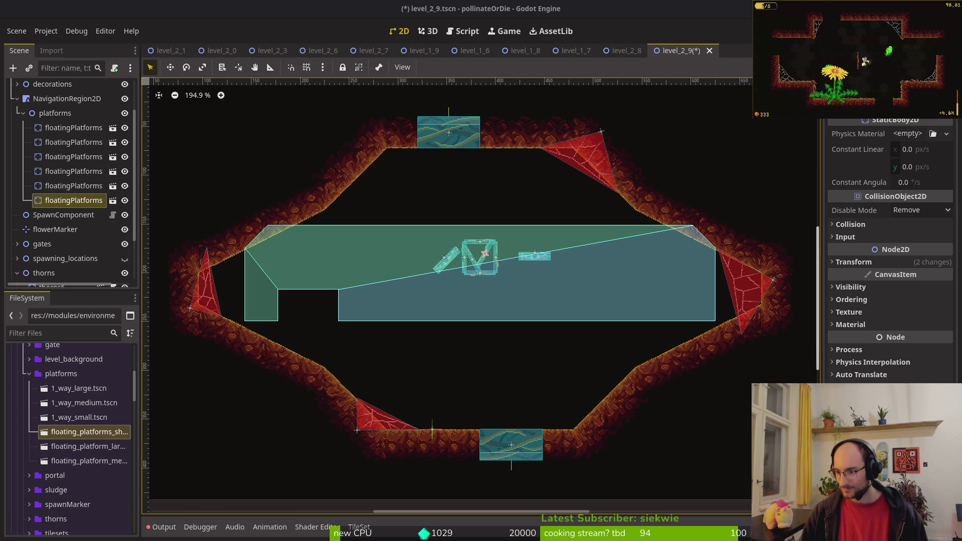
left_click_drag(961, 63, 212, 63)
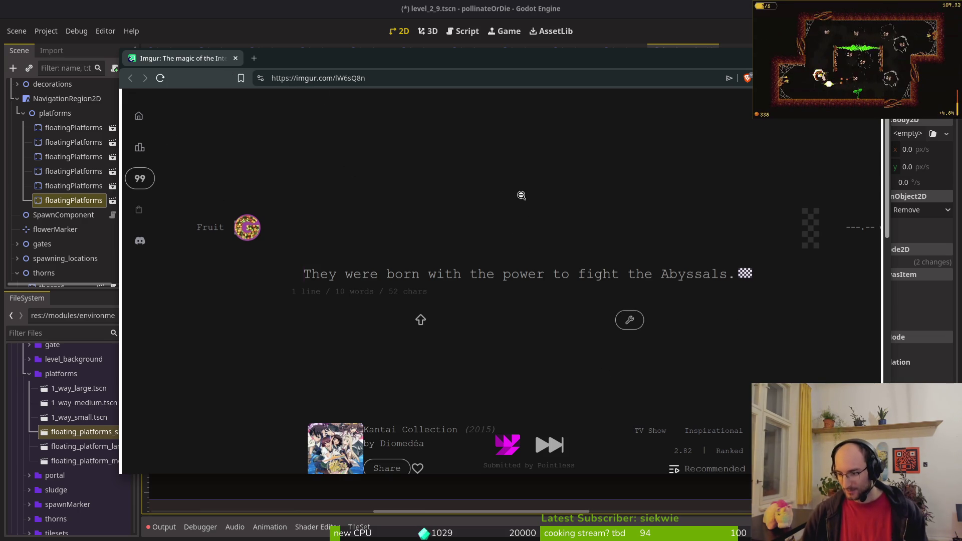
- Close the Imgur browser page
left_click(235, 58)
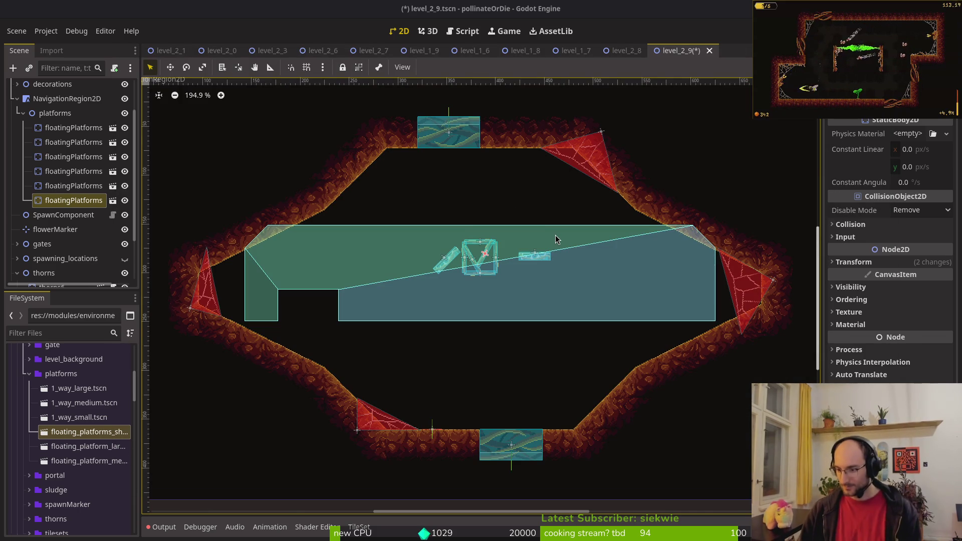
- Move the tilted platform further left and the small right platform further right
scroll(569, 253, "down", 1)
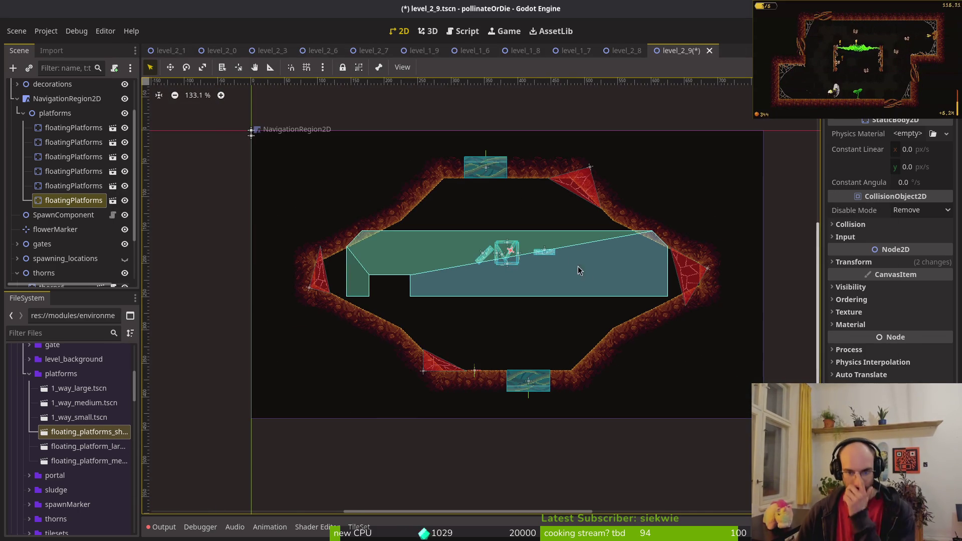
scroll(502, 258, "up", 2)
left_click_drag(450, 245, 326, 265)
left_click_drag(551, 248, 637, 253)
- Select all six floating platforms in the Scene dock
scroll(516, 259, "up", 4)
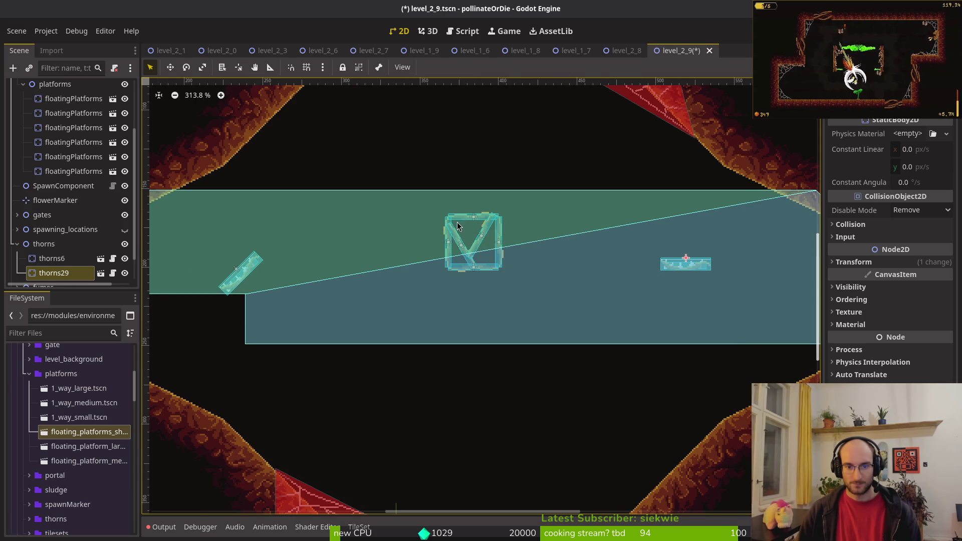
scroll(65, 185, "up", 3)
left_click(70, 174)
left_click(70, 247, "shift")
scroll(551, 274, "down", 2)
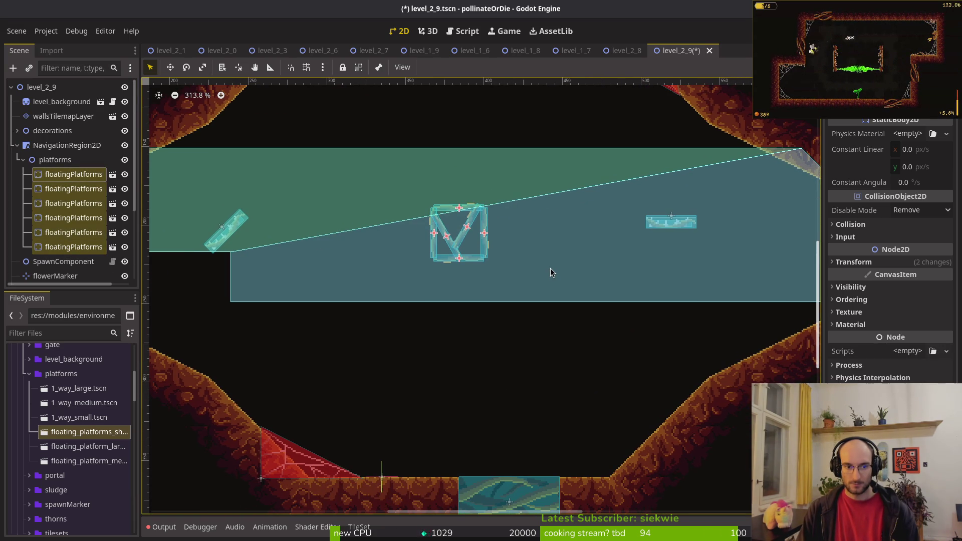
scroll(551, 274, "down", 6)
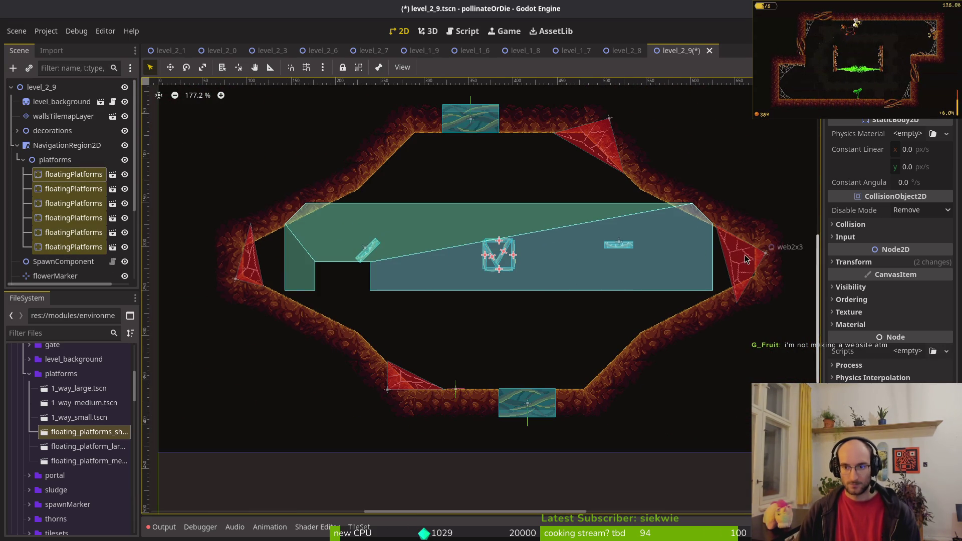
scroll(767, 258, "up", 5)
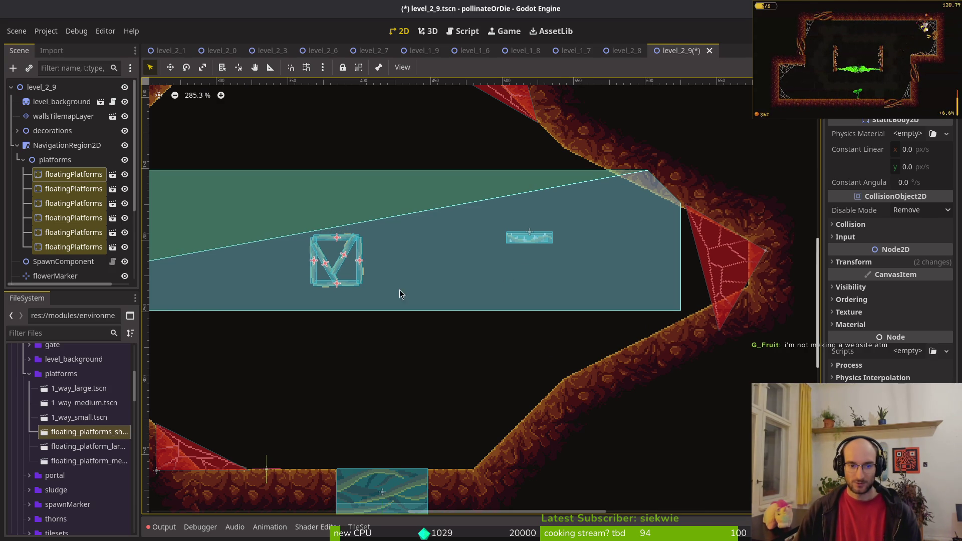
- Save the level scene with Ctrl+S
left_click_drag(398, 289, 510, 294)
key("ctrl+s")
scroll(490, 258, "down", 5)
scroll(596, 257, "up", 6)
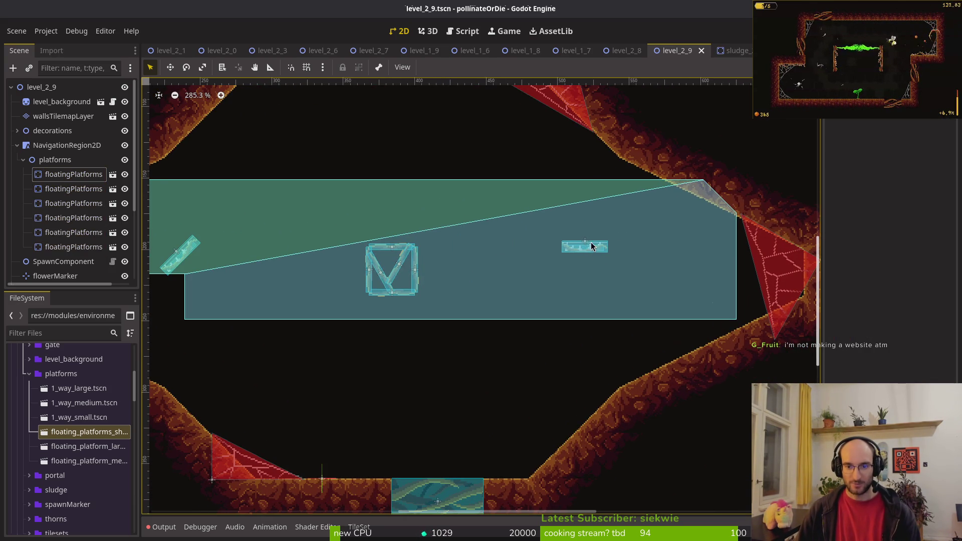
scroll(386, 240, "up", 4)
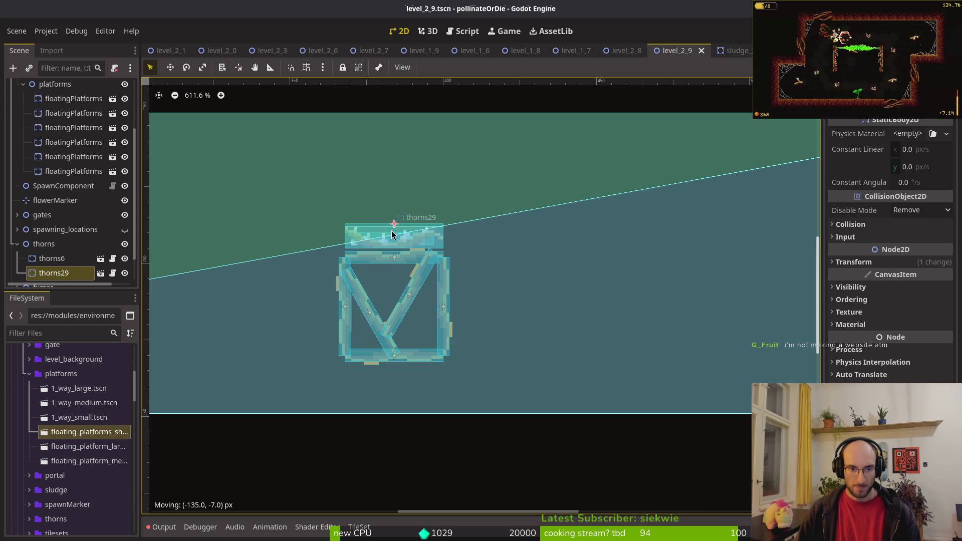